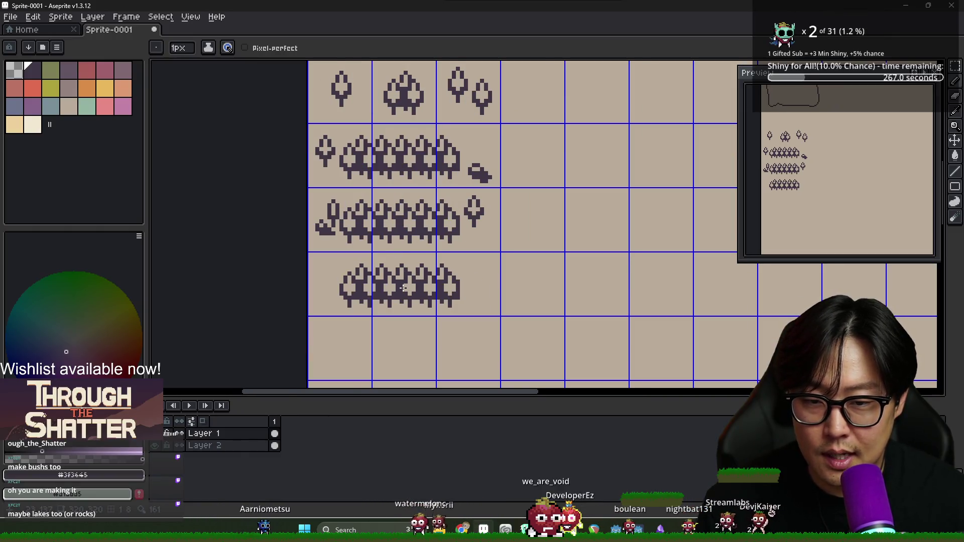
Paste the copied bush cells and commit them in the empty row below the bushes.
{"action": "key", "text": "ctrl+v"}
{"action": "scroll", "coordinate": [402, 251], "scroll_direction": "down", "scroll_amount": 1}
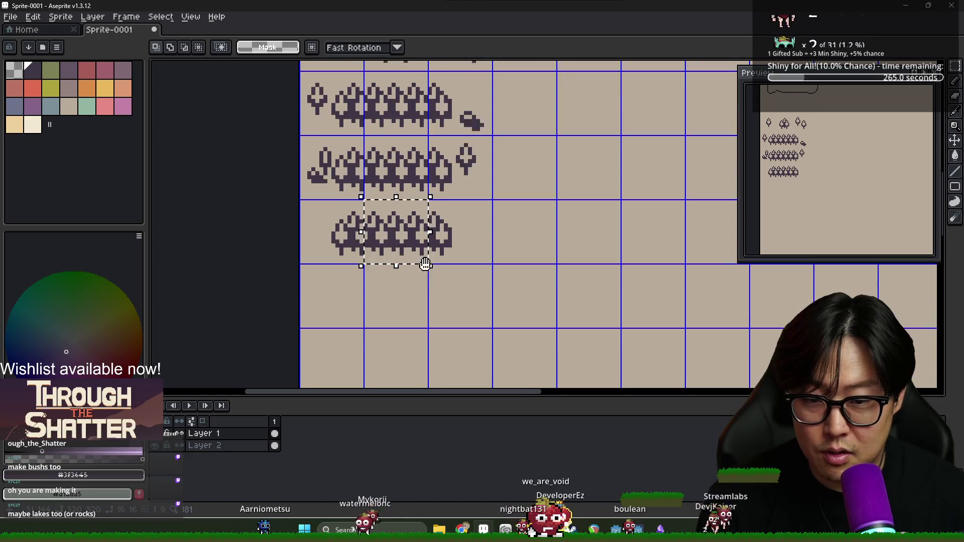
{"action": "mouse_move", "coordinate": [400, 229]}
{"action": "left_mouse_down"}
{"action": "mouse_move", "coordinate": [401, 294]}
{"action": "mouse_move", "coordinate": [404, 206]}
{"action": "mouse_move", "coordinate": [506, 304]}
{"action": "mouse_move", "coordinate": [501, 291]}
{"action": "left_mouse_up"}
{"action": "scroll", "coordinate": [400, 293], "scroll_direction": "up", "scroll_amount": 1}
{"action": "scroll", "coordinate": [499, 297], "scroll_direction": "up", "scroll_amount": 1}
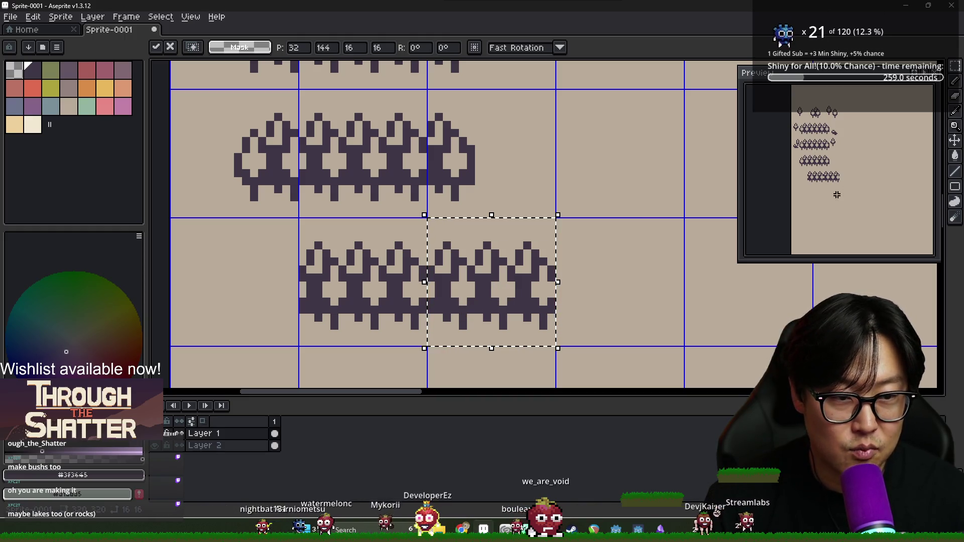
{"action": "scroll", "coordinate": [837, 195], "scroll_direction": "up", "scroll_amount": 3}
{"action": "key", "text": "Return"}
Select the right cell of the new bush row.
{"action": "scroll", "coordinate": [348, 308], "scroll_direction": "down", "scroll_amount": 3}
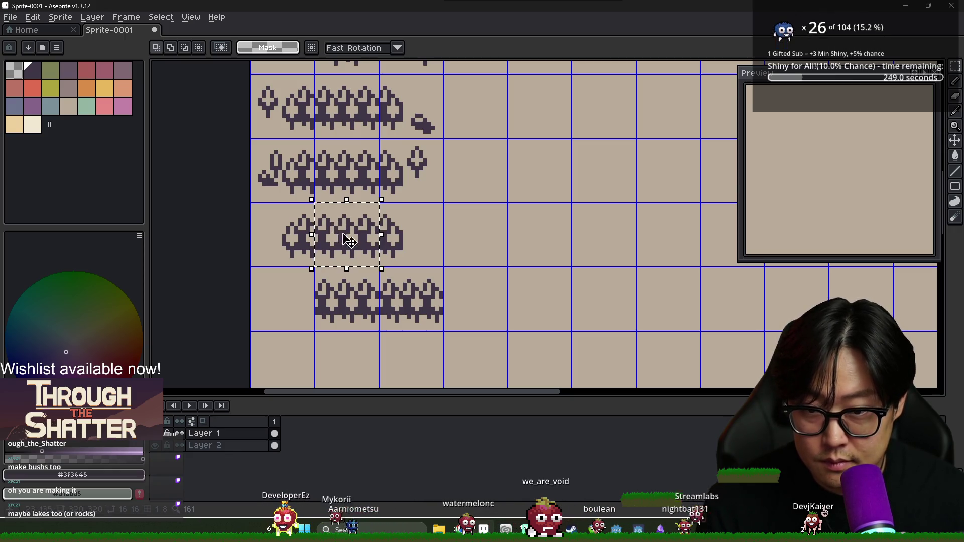
{"action": "scroll", "coordinate": [342, 239], "scroll_direction": "up", "scroll_amount": 2}
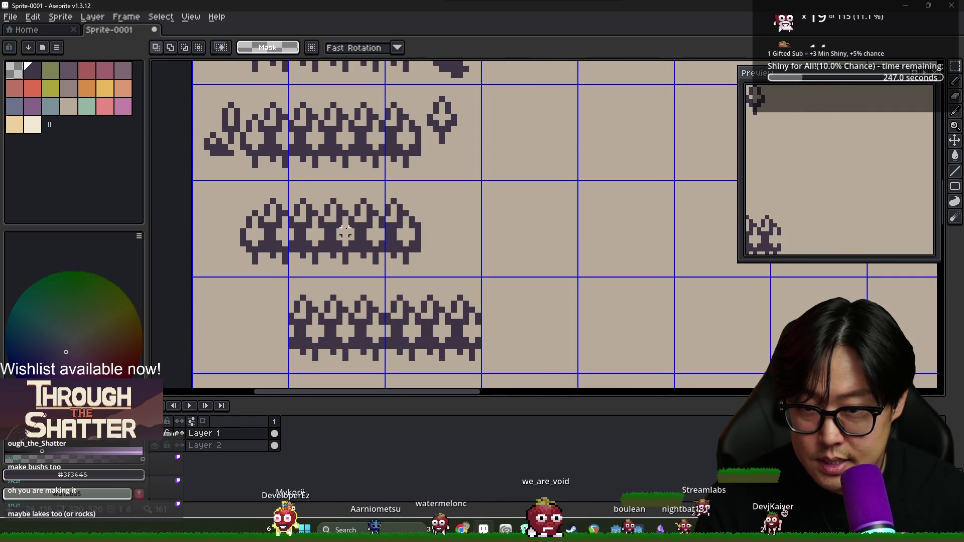
{"action": "scroll", "coordinate": [320, 226], "scroll_direction": "down", "scroll_amount": 1}
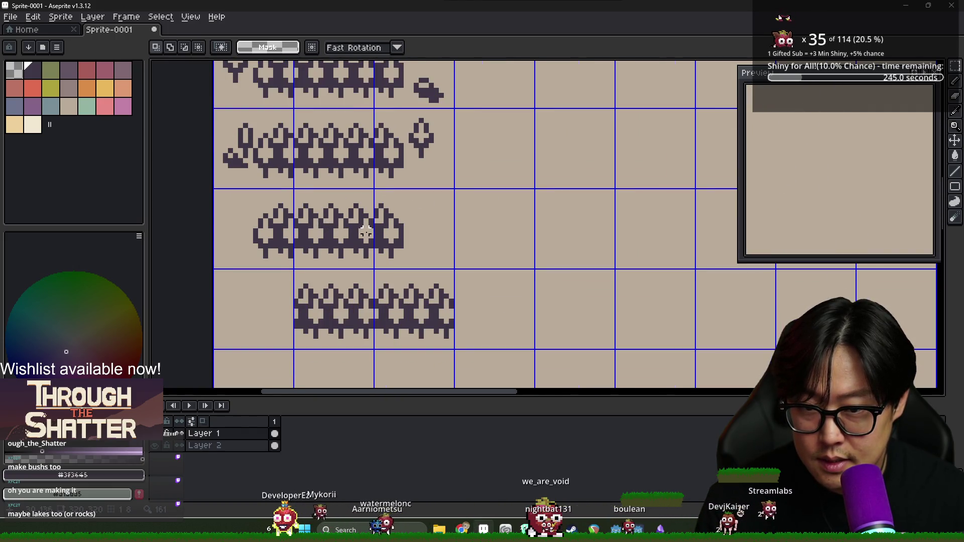
{"action": "scroll", "coordinate": [351, 235], "scroll_direction": "up", "scroll_amount": 2}
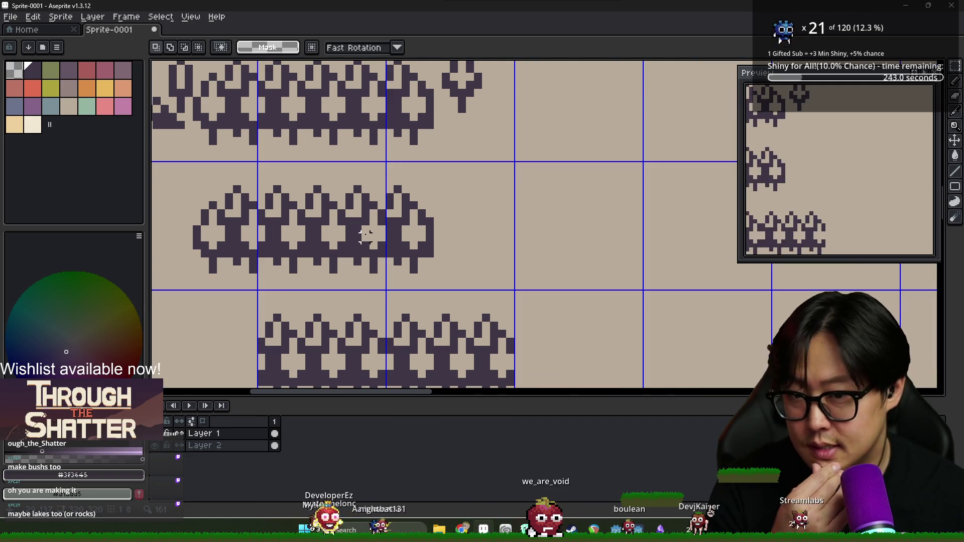
{"action": "scroll", "coordinate": [357, 230], "scroll_direction": "down", "scroll_amount": 3}
{"action": "scroll", "coordinate": [341, 229], "scroll_direction": "up", "scroll_amount": 6}
{"action": "scroll", "coordinate": [329, 228], "scroll_direction": "down", "scroll_amount": 3}
{"action": "scroll", "coordinate": [310, 264], "scroll_direction": "up", "scroll_amount": 3}
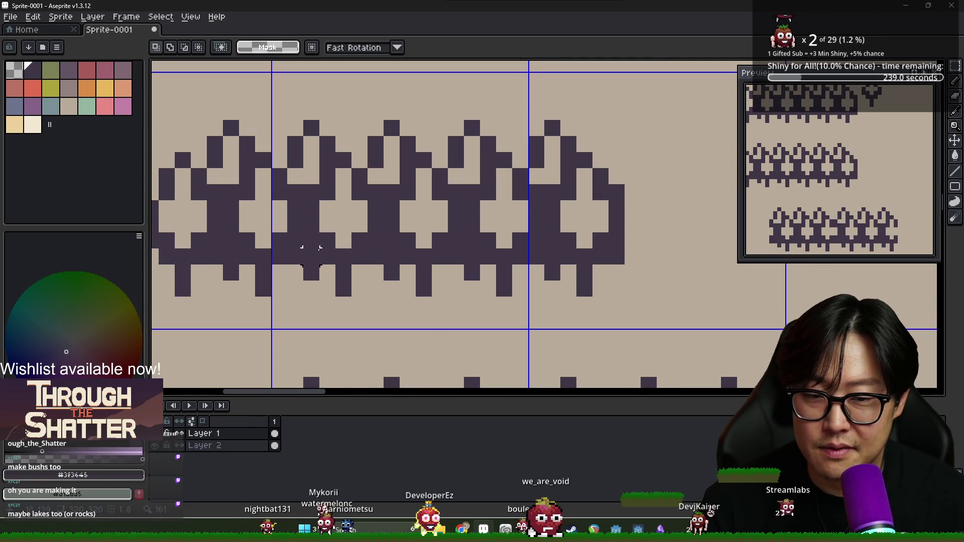
{"action": "scroll", "coordinate": [359, 255], "scroll_direction": "down", "scroll_amount": 3}
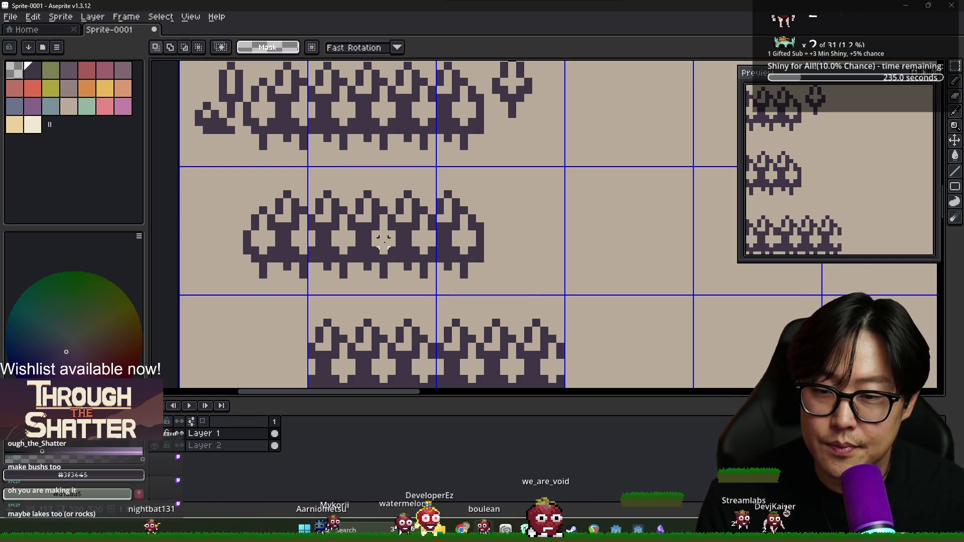
{"action": "scroll", "coordinate": [392, 242], "scroll_direction": "down", "scroll_amount": 3}
{"action": "scroll", "coordinate": [438, 286], "scroll_direction": "up", "scroll_amount": 3}
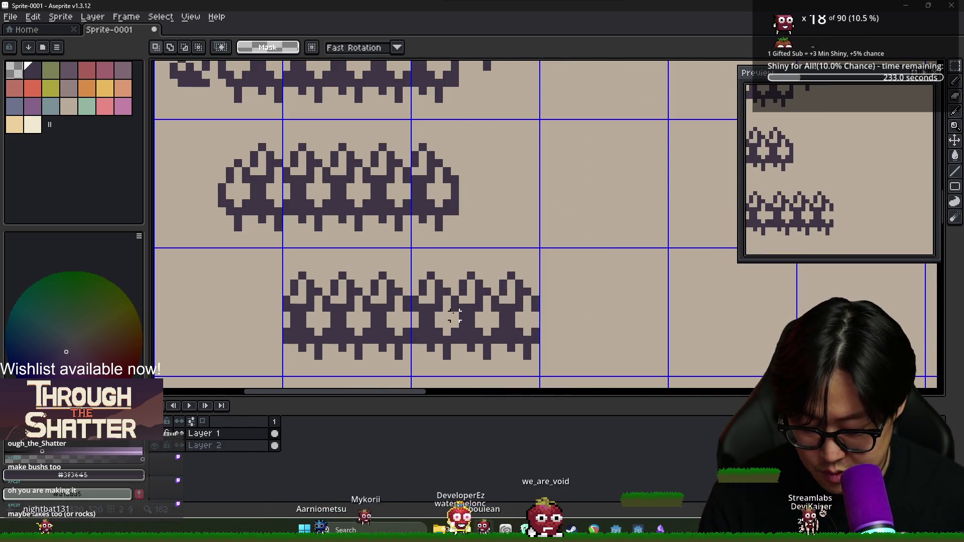
{"action": "left_click_drag", "start_coordinate": [437, 282], "coordinate": [532, 369]}
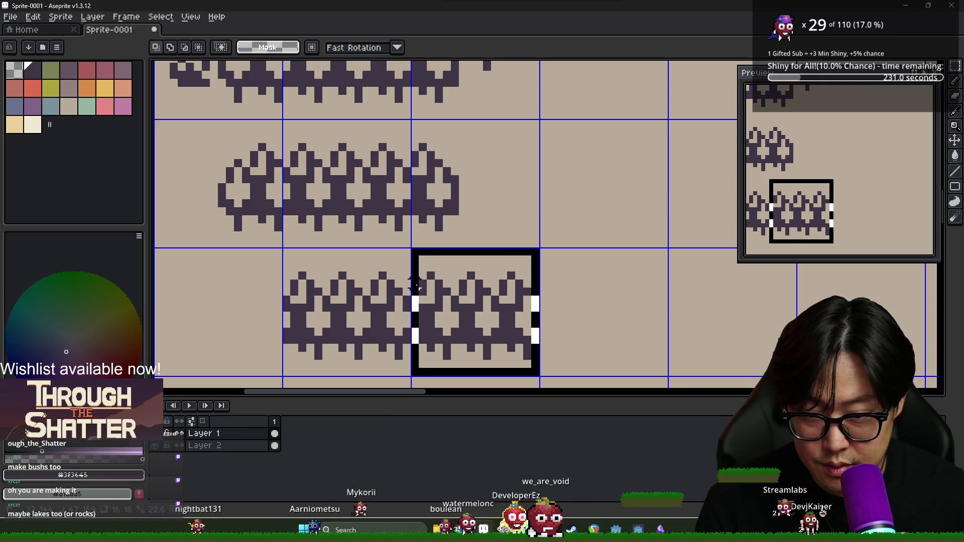
Nudge the selected right cell one pixel left so the bushes join, then deselect and pick up the Pencil.
{"action": "key", "text": "Left"}
{"action": "key", "text": "ctrl+d"}
{"action": "key", "text": "i"}
{"action": "key", "text": "b"}
{"action": "scroll", "coordinate": [509, 342], "scroll_direction": "down", "scroll_amount": 2}
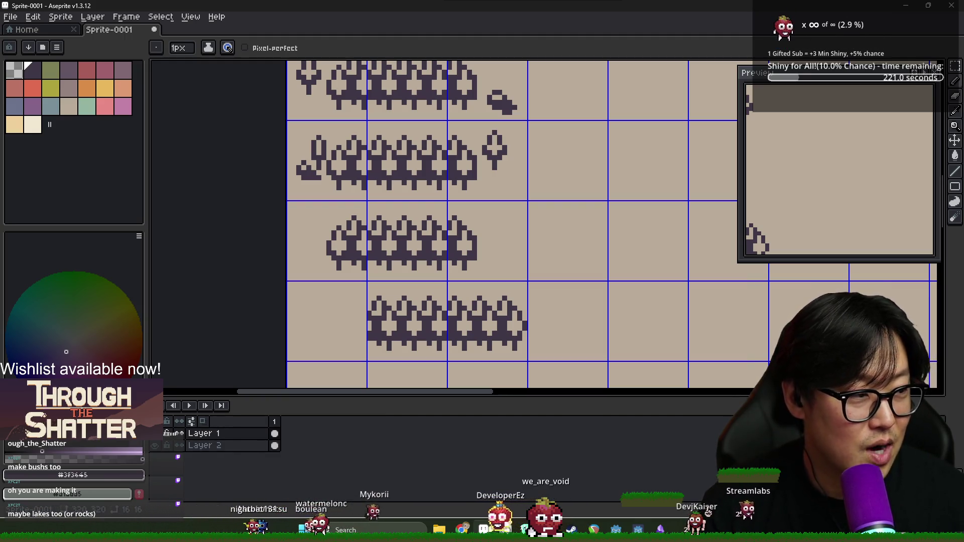
{"action": "scroll", "coordinate": [507, 338], "scroll_direction": "down", "scroll_amount": 2}
{"action": "scroll", "coordinate": [506, 338], "scroll_direction": "up", "scroll_amount": 2}
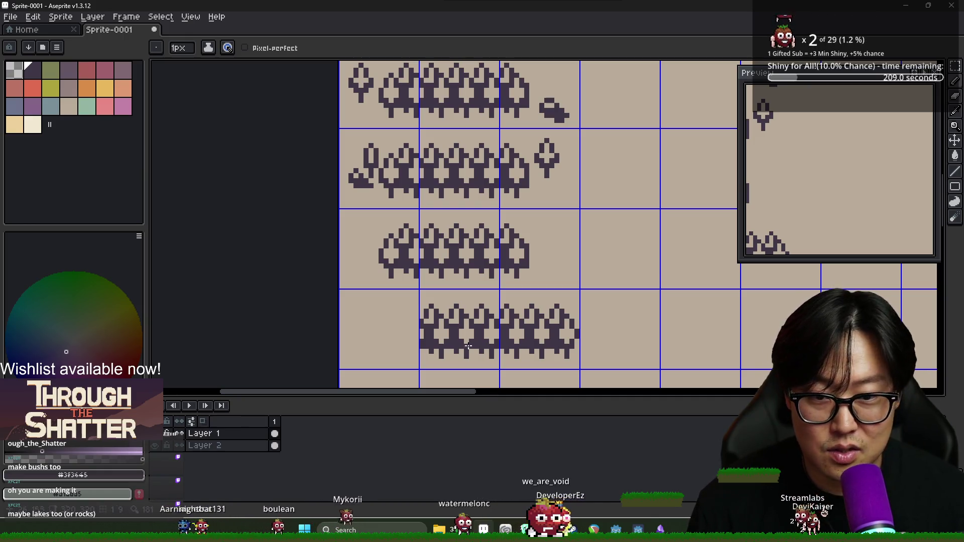
Touch up the bush pixels with the Eraser and Pencil.
{"action": "key", "text": "e"}
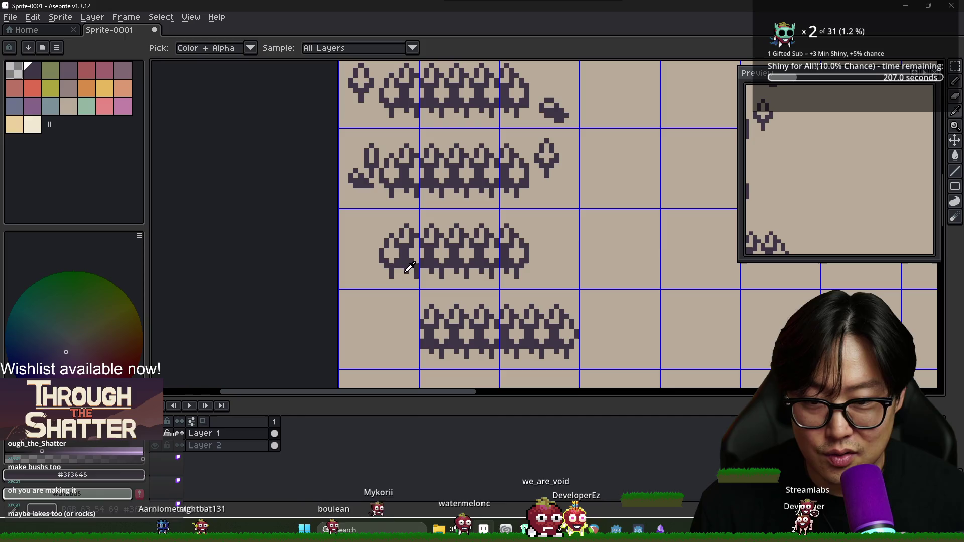
{"action": "key", "text": "b"}
{"action": "scroll", "coordinate": [467, 281], "scroll_direction": "down", "scroll_amount": 2}
{"action": "scroll", "coordinate": [495, 285], "scroll_direction": "down", "scroll_amount": 2}
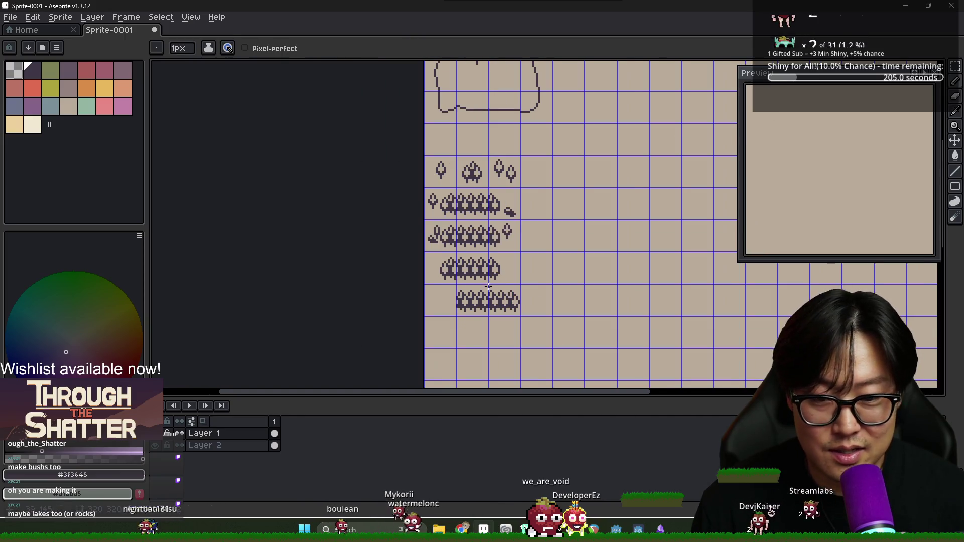
{"action": "scroll", "coordinate": [490, 285], "scroll_direction": "up", "scroll_amount": 3}
{"action": "scroll", "coordinate": [485, 284], "scroll_direction": "down", "scroll_amount": 3}
{"action": "scroll", "coordinate": [479, 284], "scroll_direction": "up", "scroll_amount": 2}
{"action": "scroll", "coordinate": [479, 284], "scroll_direction": "up", "scroll_amount": 1}
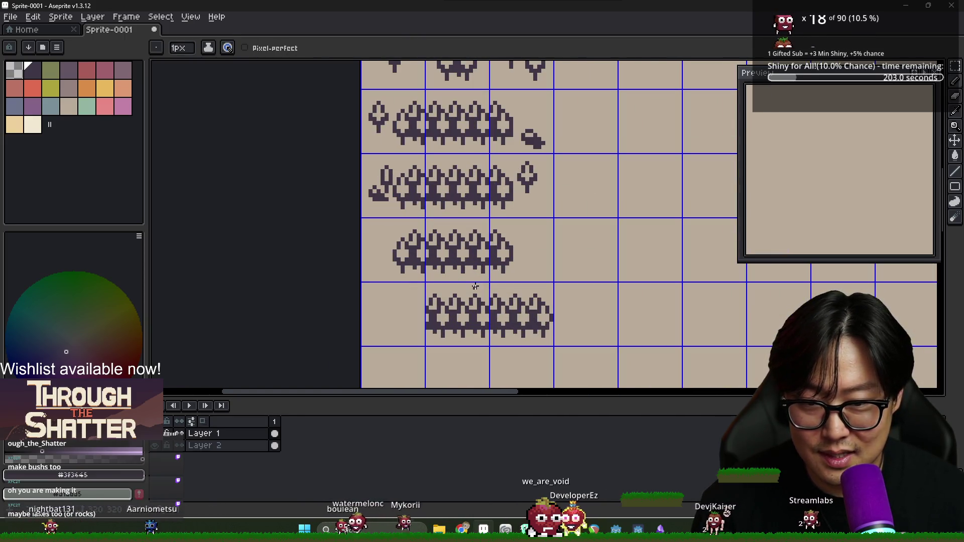
Shift the fourth bush row one pixel right and deselect it.
{"action": "key", "text": "m"}
{"action": "mouse_move", "coordinate": [395, 243]}
{"action": "left_mouse_down"}
{"action": "mouse_move", "coordinate": [390, 230]}
{"action": "mouse_move", "coordinate": [559, 284]}
{"action": "left_mouse_up"}
{"action": "left_click_drag", "start_coordinate": [456, 248], "coordinate": [467, 254]}
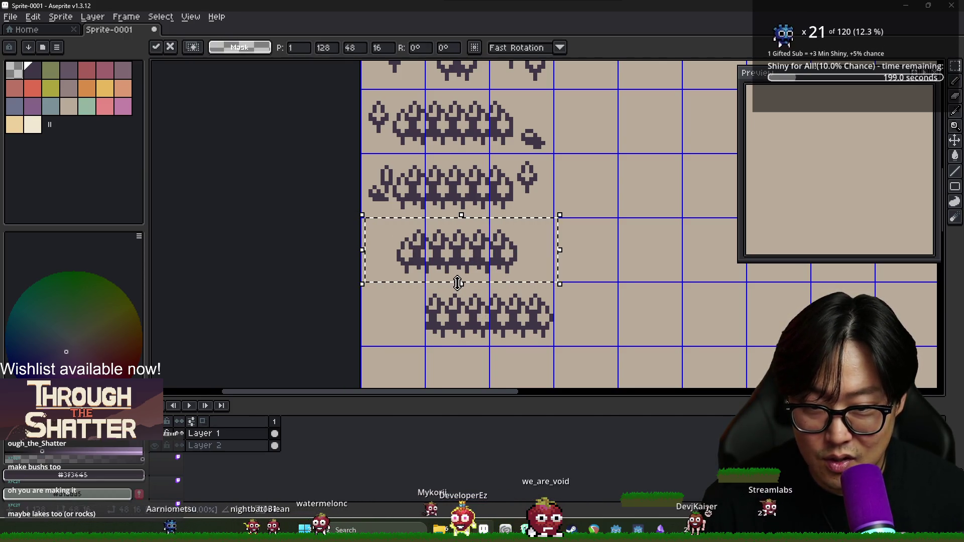
{"action": "key", "text": "ctrl+d"}
Select the second bush row.
{"action": "scroll", "coordinate": [490, 257], "scroll_direction": "up", "scroll_amount": 3}
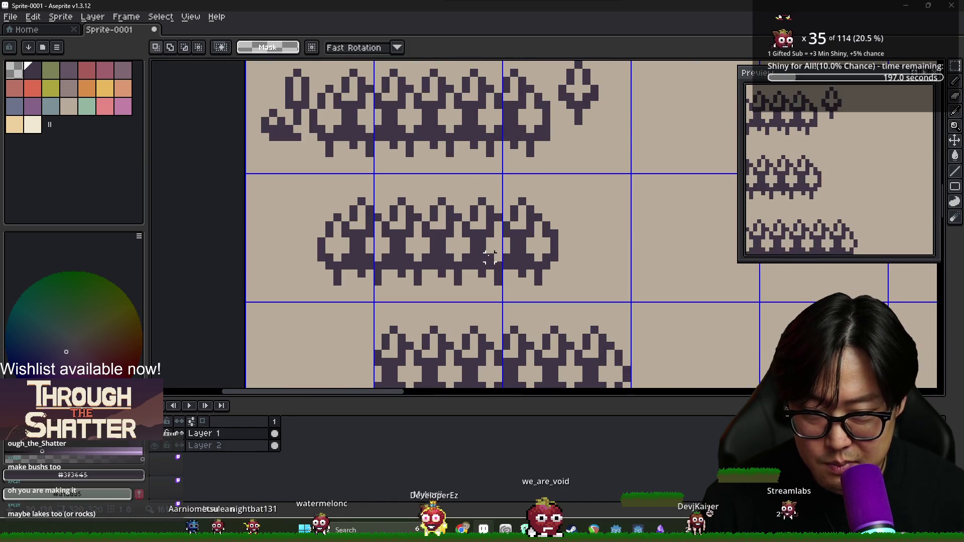
{"action": "scroll", "coordinate": [489, 257], "scroll_direction": "down", "scroll_amount": 1}
{"action": "scroll", "coordinate": [507, 250], "scroll_direction": "up", "scroll_amount": 3}
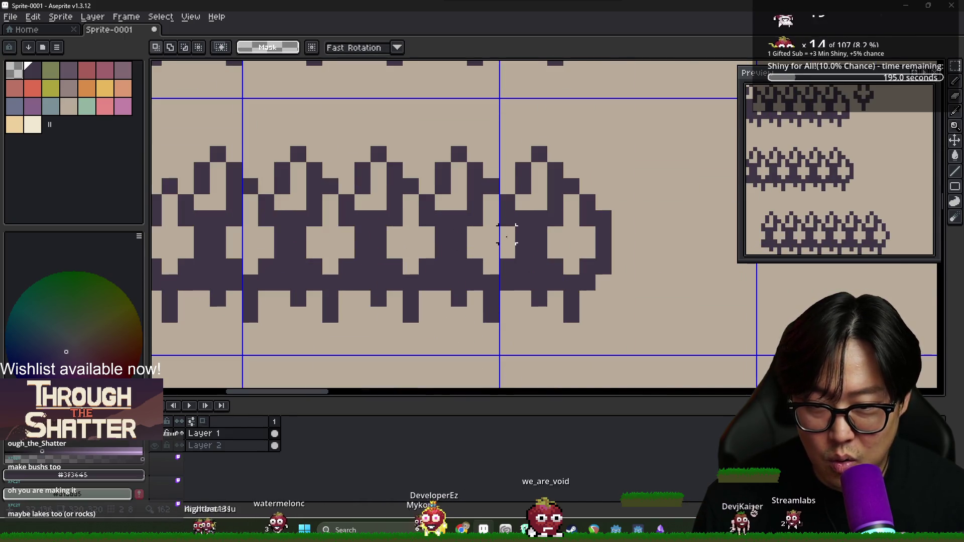
{"action": "scroll", "coordinate": [250, 234], "scroll_direction": "down", "scroll_amount": 3}
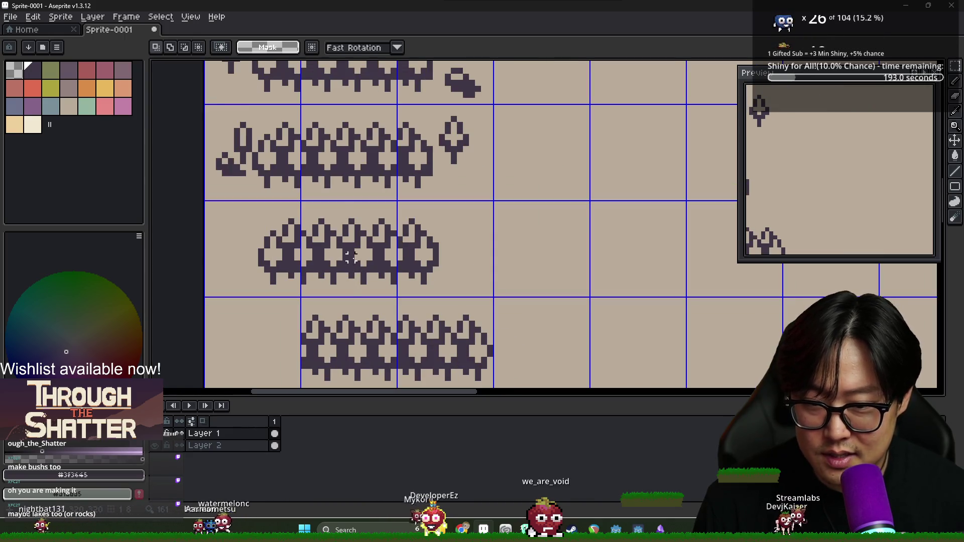
{"action": "scroll", "coordinate": [341, 190], "scroll_direction": "down", "scroll_amount": 1}
{"action": "mouse_move", "coordinate": [254, 131]}
{"action": "left_mouse_down"}
{"action": "mouse_move", "coordinate": [382, 197]}
{"action": "mouse_move", "coordinate": [450, 198]}
{"action": "left_mouse_up"}
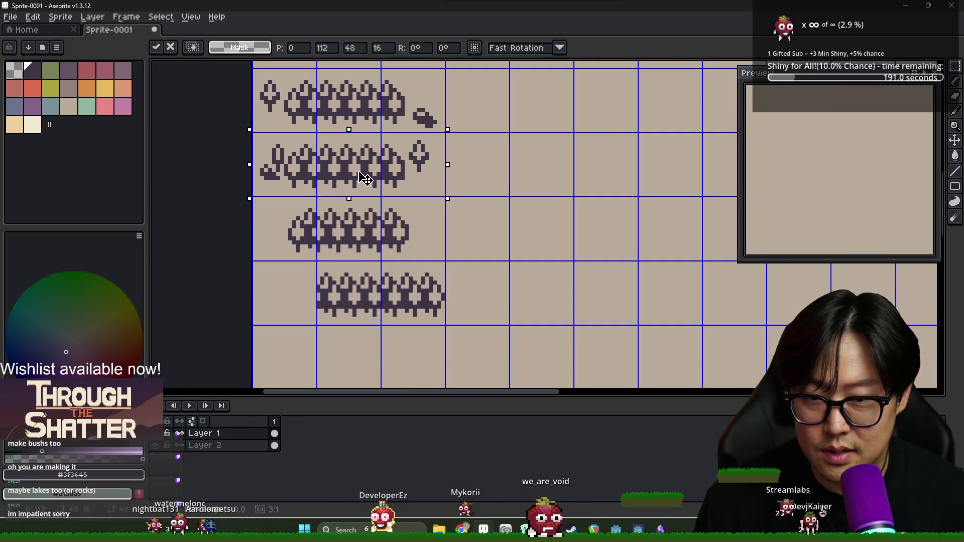
Drop the floating selection, select the top bush row, then clear the selection.
{"action": "key", "text": "Return"}
{"action": "scroll", "coordinate": [368, 178], "scroll_direction": "up", "scroll_amount": 2}
{"action": "left_click_drag", "start_coordinate": [251, 120], "coordinate": [334, 150]}
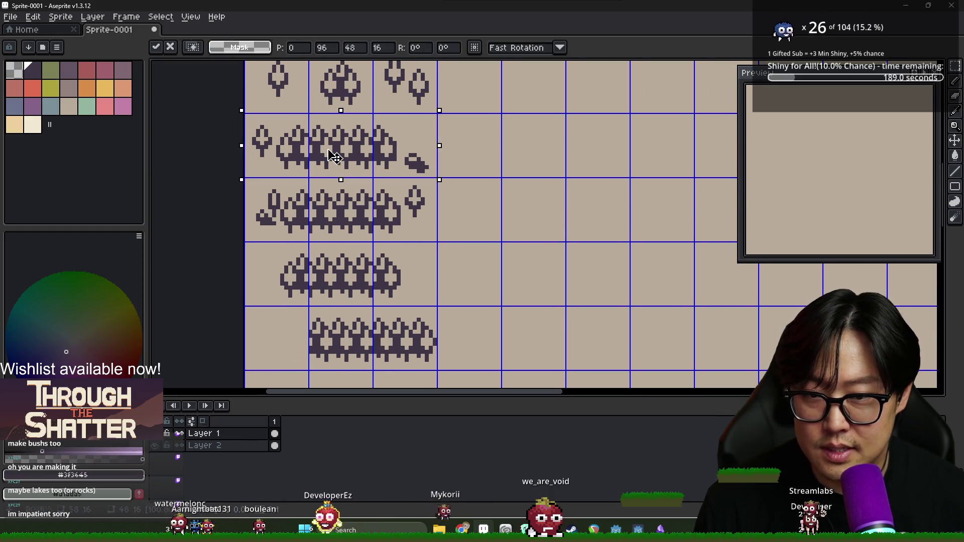
{"action": "scroll", "coordinate": [334, 159], "scroll_direction": "down", "scroll_amount": 3}
{"action": "scroll", "coordinate": [356, 275], "scroll_direction": "up", "scroll_amount": 3}
{"action": "left_click", "coordinate": [341, 216]}
Paste a bush cell into the bottom row's left cell, undoing and redoing to check it.
{"action": "key", "text": "ctrl+v"}
{"action": "left_click_drag", "start_coordinate": [360, 214], "coordinate": [360, 278]}
{"action": "key", "text": "ctrl+z"}
{"action": "key", "text": "ctrl+z"}
{"action": "key", "text": "ctrl+z"}
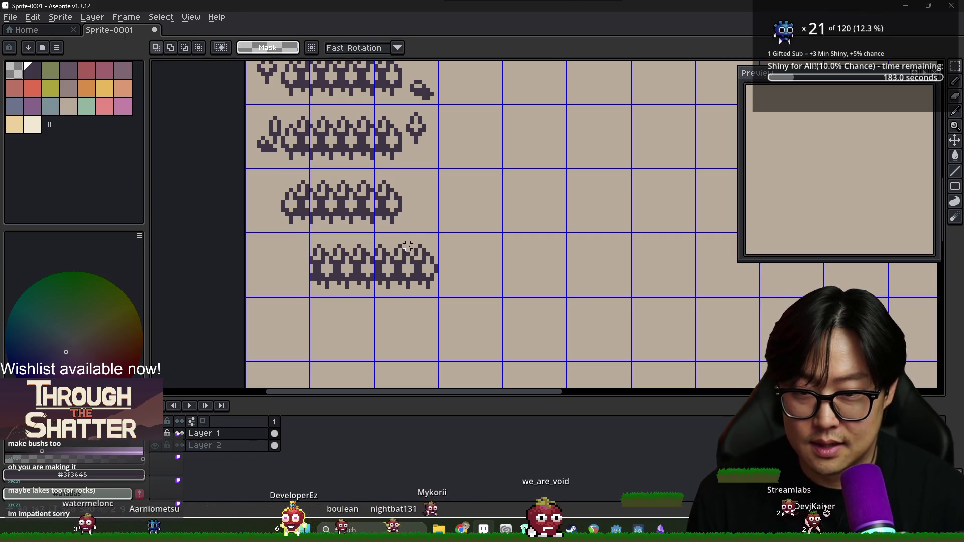
{"action": "key", "text": "ctrl+y"}
{"action": "key", "text": "ctrl+y"}
{"action": "key", "text": "ctrl+y"}
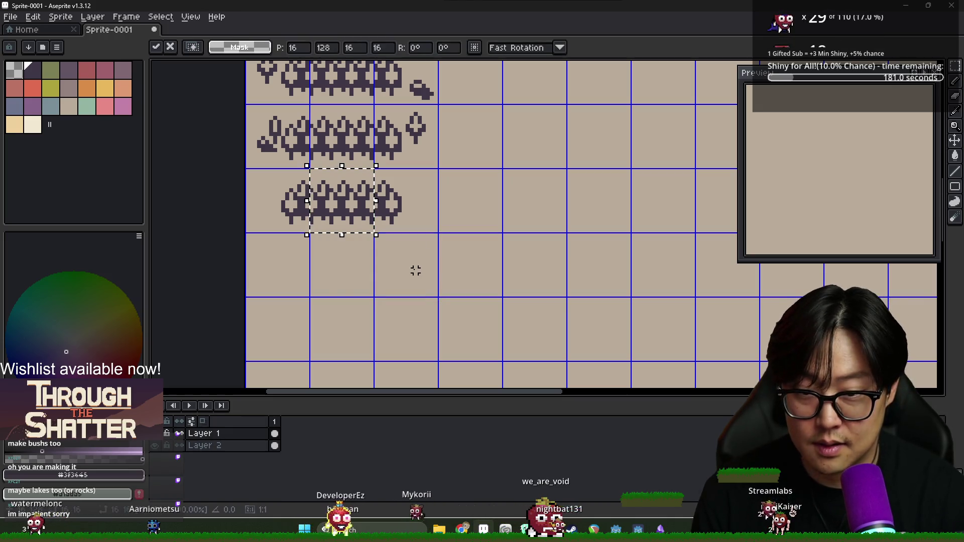
{"action": "left_click", "coordinate": [451, 286]}
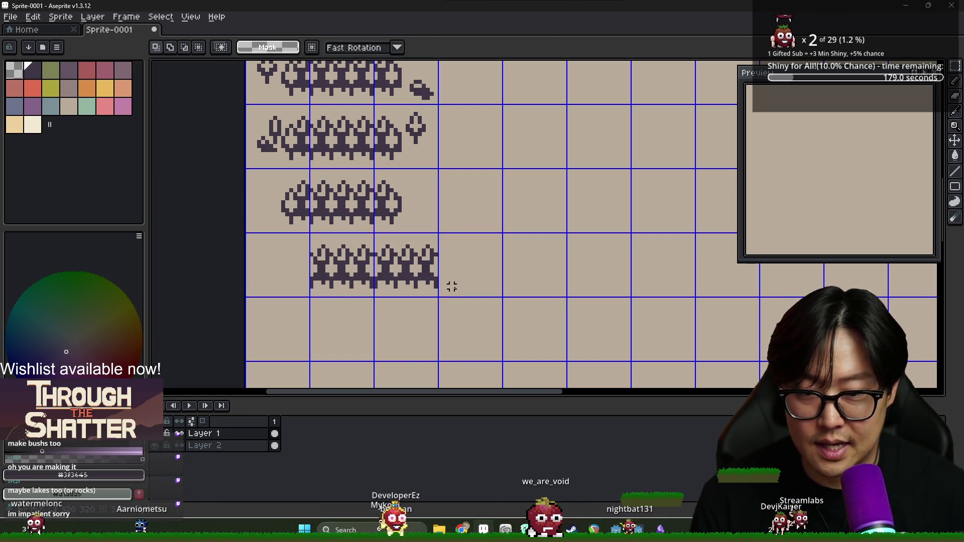
{"action": "scroll", "coordinate": [887, 212], "scroll_direction": "down", "scroll_amount": 5}
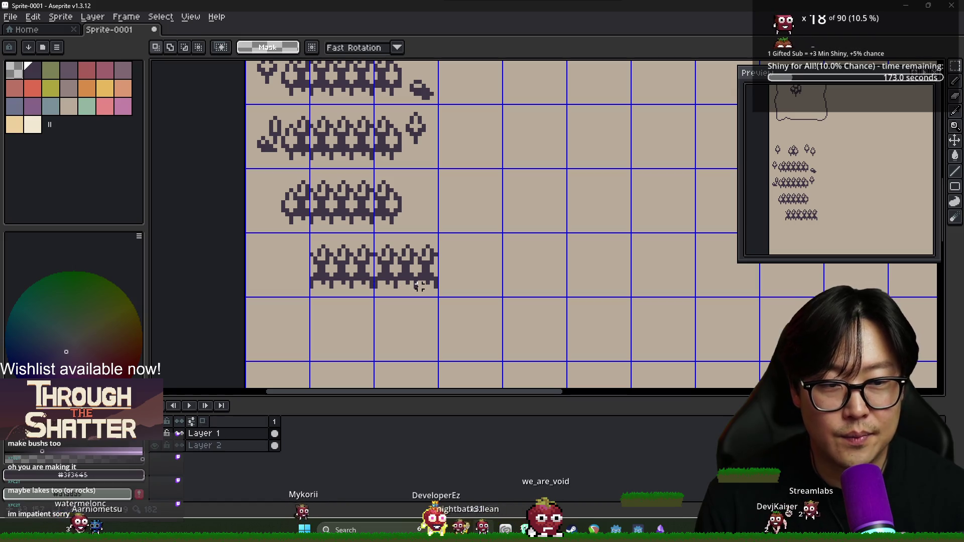
Paste the two-cell bush strip one cell right along the bottom row and commit it.
{"action": "key", "text": "ctrl+v"}
{"action": "left_click_drag", "start_coordinate": [391, 279], "coordinate": [451, 290]}
{"action": "key", "text": "Right"}
{"action": "key", "text": "Right"}
{"action": "key", "text": "Right"}
{"action": "key", "text": "Left"}
{"action": "key", "text": "Left"}
{"action": "key", "text": "Left"}
{"action": "key", "text": "Left"}
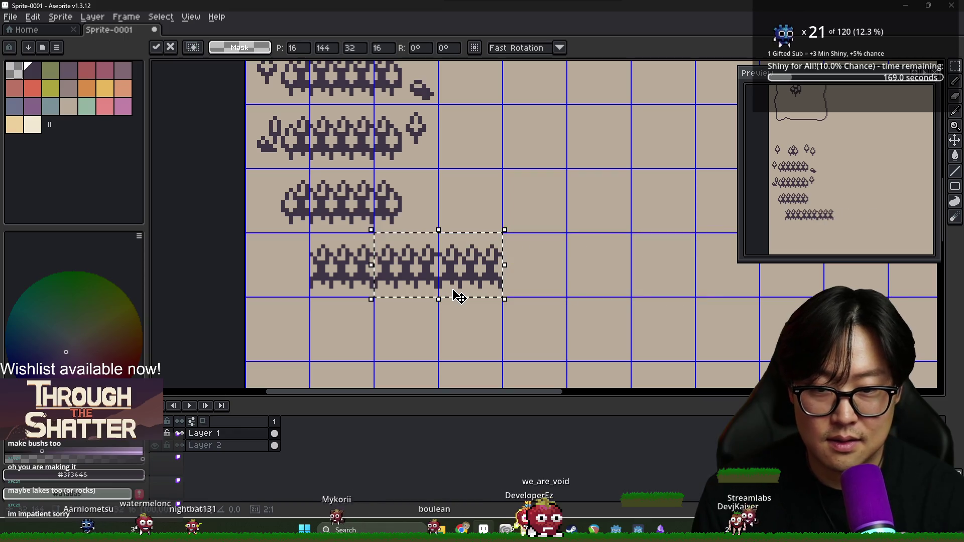
{"action": "key", "text": "Right"}
{"action": "key", "text": "Return"}
Paste two more strip copies further right along the row, then select the rightmost cells.
{"action": "key", "text": "ctrl+v"}
{"action": "key", "text": "Right"}
{"action": "key", "text": "Right"}
{"action": "key", "text": "Return"}
{"action": "key", "text": "ctrl+v"}
{"action": "key", "text": "Right"}
{"action": "key", "text": "Right"}
{"action": "key", "text": "Right"}
{"action": "key", "text": "Return"}
{"action": "scroll", "coordinate": [452, 290], "scroll_direction": "down", "scroll_amount": 1}
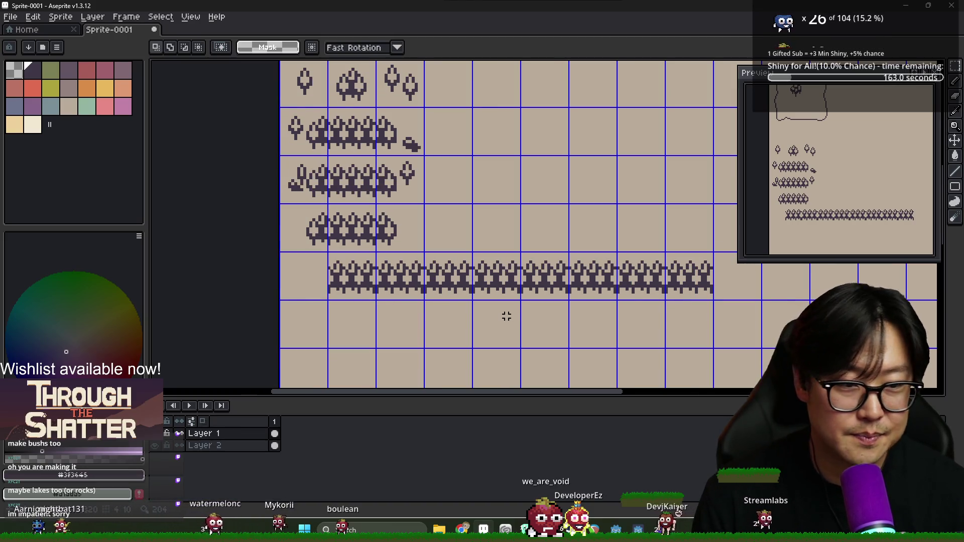
{"action": "mouse_move", "coordinate": [709, 257]}
{"action": "left_mouse_down"}
{"action": "mouse_move", "coordinate": [673, 283]}
{"action": "mouse_move", "coordinate": [427, 283]}
{"action": "mouse_move", "coordinate": [374, 297]}
{"action": "left_mouse_up"}
Erase the extra bushes of the long row and clear the top-middle bush cell.
{"action": "key", "text": "Delete"}
{"action": "key", "text": "Delete"}
{"action": "scroll", "coordinate": [410, 285], "scroll_direction": "down", "scroll_amount": 2}
{"action": "scroll", "coordinate": [353, 223], "scroll_direction": "up", "scroll_amount": 3}
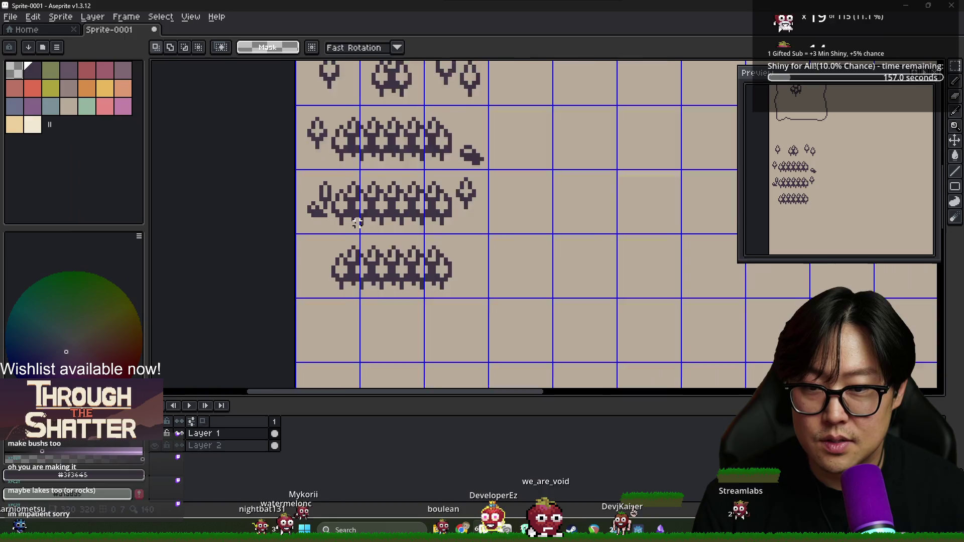
{"action": "scroll", "coordinate": [353, 224], "scroll_direction": "up", "scroll_amount": 1}
{"action": "left_click_drag", "start_coordinate": [364, 78], "coordinate": [421, 150]}
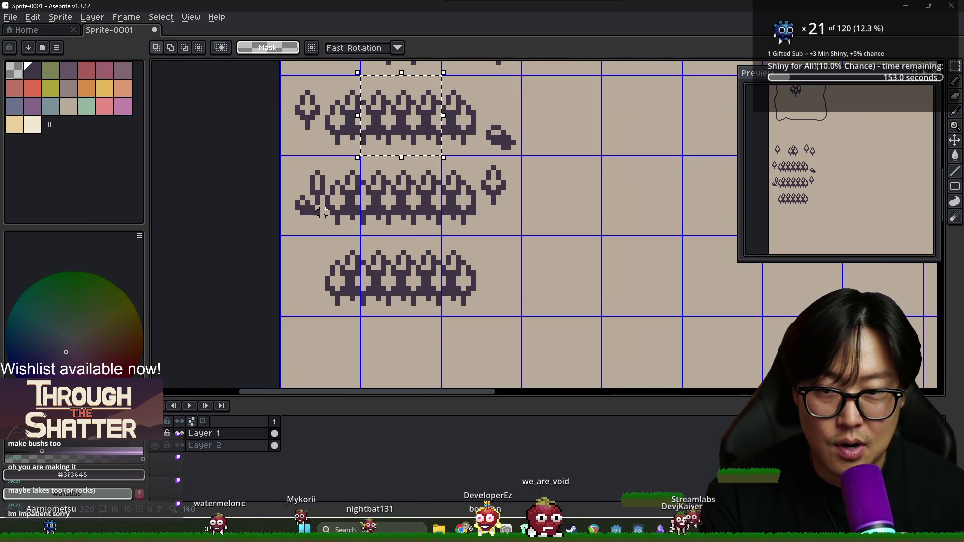
{"action": "key", "text": "Delete"}
Copy the top-left bush down into the bottom-left cell.
{"action": "left_click_drag", "start_coordinate": [283, 78], "coordinate": [358, 152]}
{"action": "key", "text": "ctrl+t"}
{"action": "left_click_drag", "start_coordinate": [322, 115], "coordinate": [321, 356]}
{"action": "mouse_move", "coordinate": [444, 78]}
{"action": "left_mouse_down"}
{"action": "mouse_move", "coordinate": [482, 111]}
{"action": "mouse_move", "coordinate": [481, 351]}
{"action": "mouse_move", "coordinate": [400, 351]}
{"action": "left_mouse_up"}
{"action": "left_click", "coordinate": [504, 151]}
Delete the bottom row of trees.
{"action": "scroll", "coordinate": [503, 151], "scroll_direction": "down", "scroll_amount": 1}
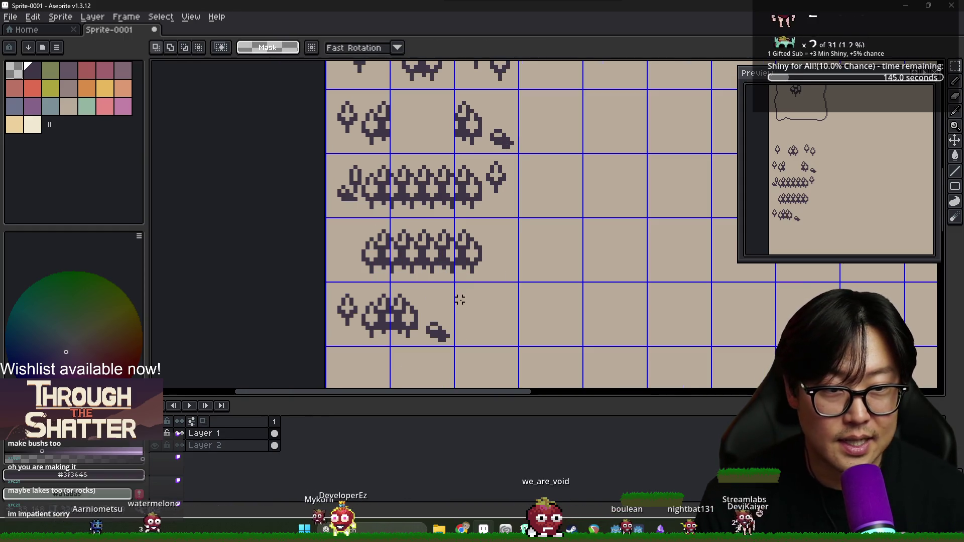
{"action": "scroll", "coordinate": [439, 300], "scroll_direction": "down", "scroll_amount": 2}
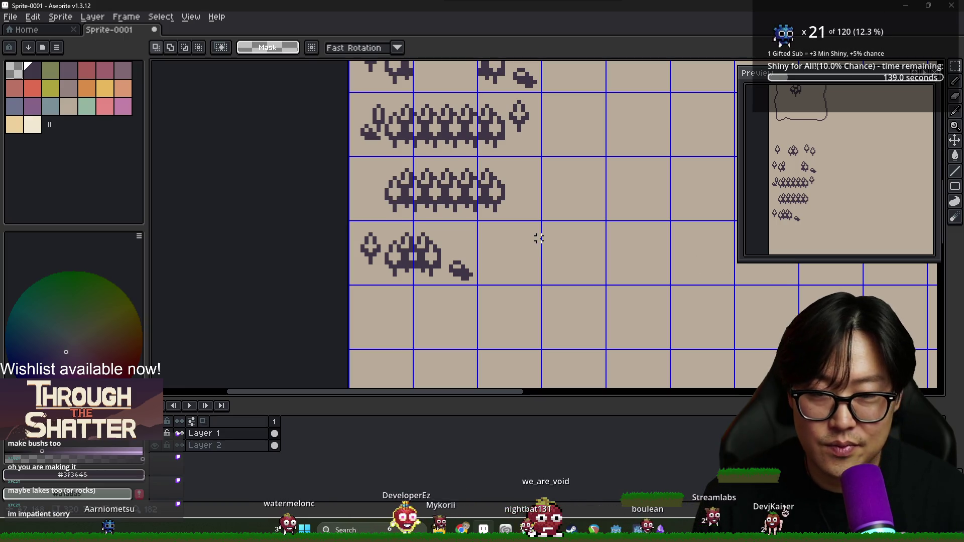
{"action": "scroll", "coordinate": [527, 241], "scroll_direction": "up", "scroll_amount": 1}
{"action": "scroll", "coordinate": [507, 244], "scroll_direction": "down", "scroll_amount": 2}
{"action": "scroll", "coordinate": [487, 239], "scroll_direction": "down", "scroll_amount": 1}
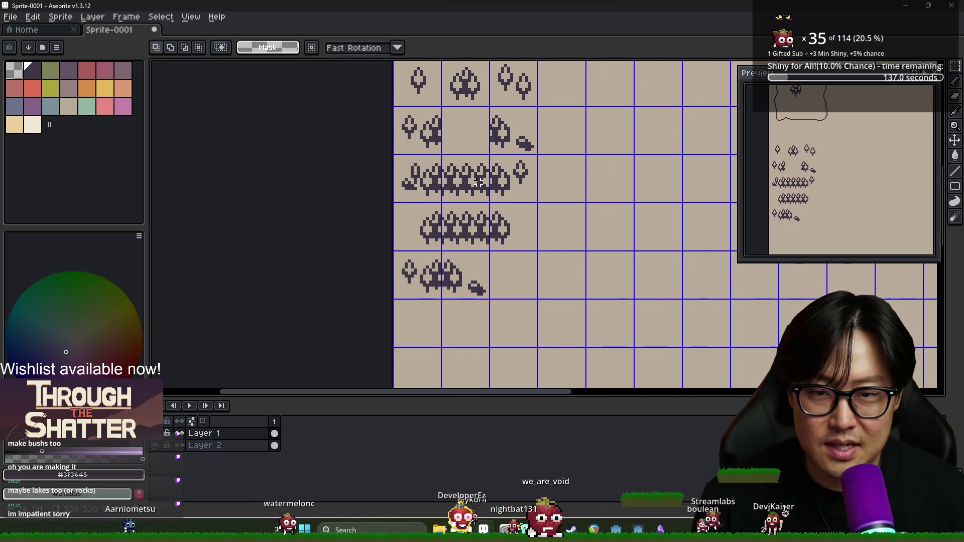
{"action": "scroll", "coordinate": [445, 146], "scroll_direction": "up", "scroll_amount": 2}
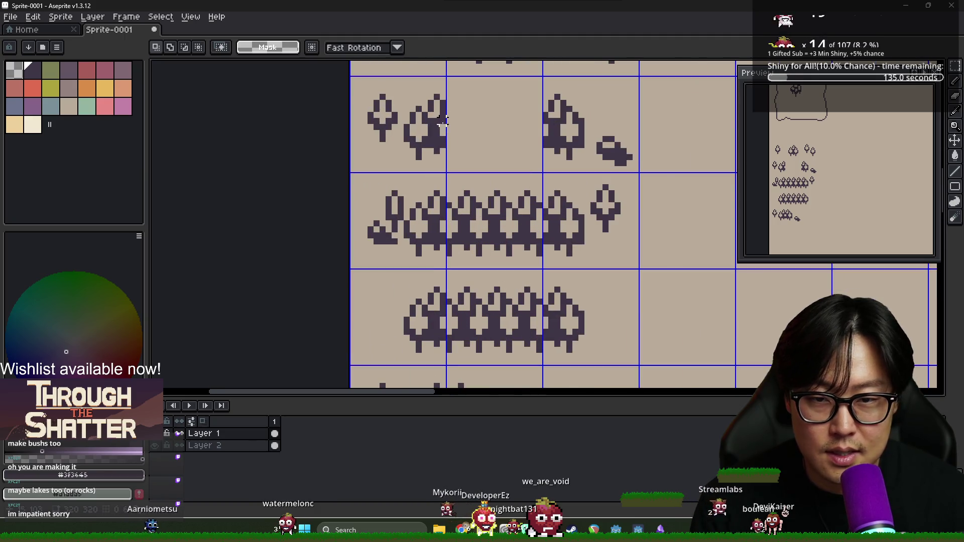
{"action": "scroll", "coordinate": [468, 178], "scroll_direction": "down", "scroll_amount": 2}
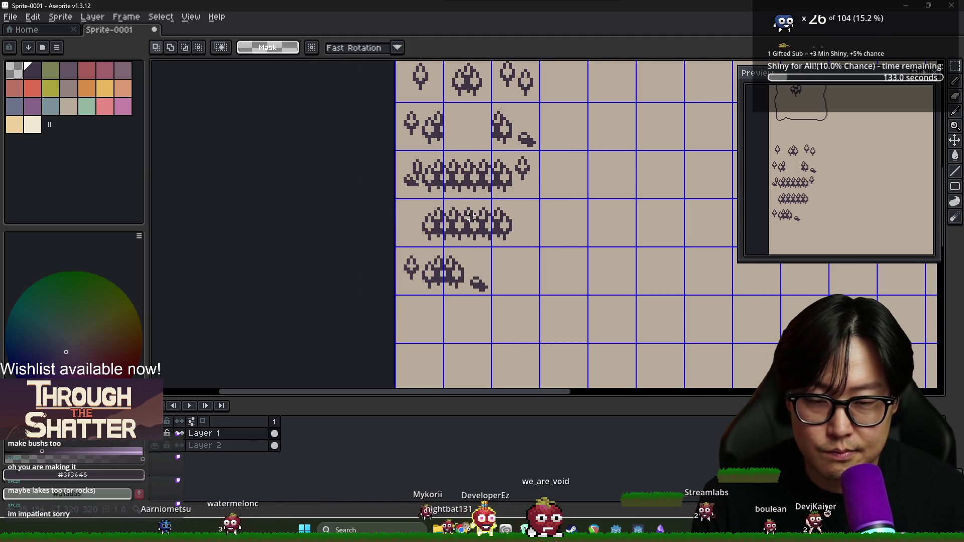
{"action": "scroll", "coordinate": [440, 232], "scroll_direction": "up", "scroll_amount": 1}
{"action": "scroll", "coordinate": [440, 232], "scroll_direction": "up", "scroll_amount": 1}
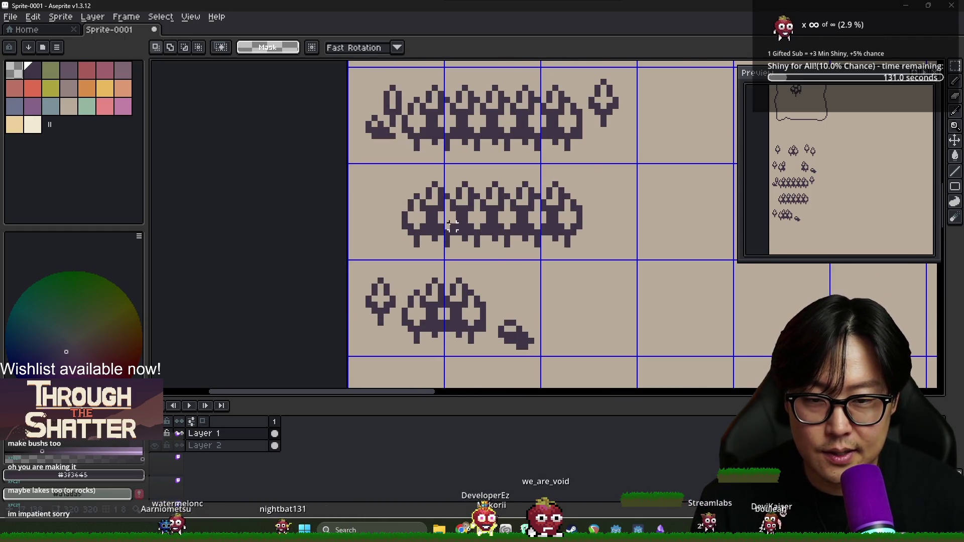
{"action": "scroll", "coordinate": [460, 224], "scroll_direction": "down", "scroll_amount": 1}
{"action": "left_click_drag", "start_coordinate": [423, 276], "coordinate": [502, 302]}
{"action": "key", "text": "Delete"}
Move one bush cell down into the empty row and nudge it one pixel right.
{"action": "scroll", "coordinate": [452, 191], "scroll_direction": "up", "scroll_amount": 1}
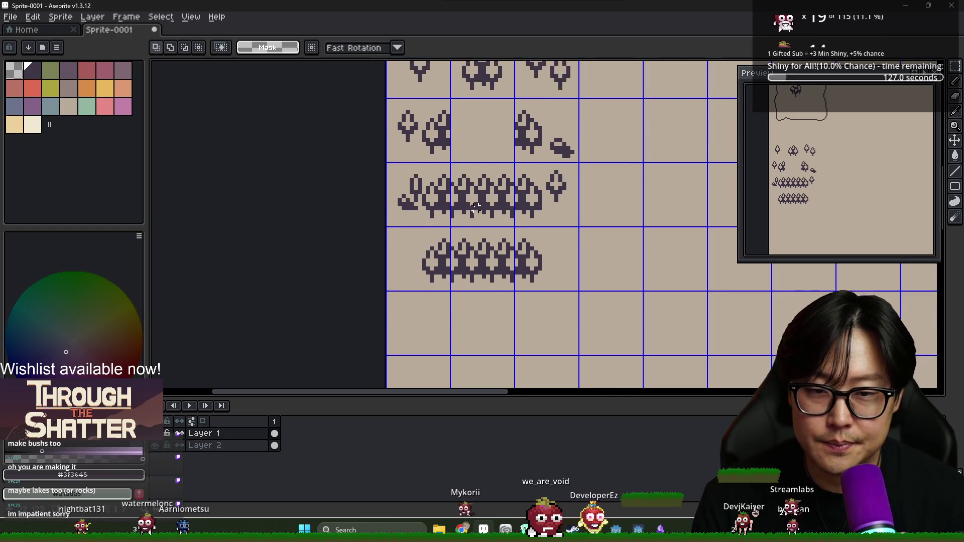
{"action": "scroll", "coordinate": [475, 203], "scroll_direction": "up", "scroll_amount": 1}
{"action": "left_click_drag", "start_coordinate": [445, 231], "coordinate": [524, 311]}
{"action": "mouse_move", "coordinate": [477, 274]}
{"action": "left_mouse_down"}
{"action": "mouse_move", "coordinate": [484, 318]}
{"action": "mouse_move", "coordinate": [507, 344]}
{"action": "mouse_move", "coordinate": [471, 301]}
{"action": "mouse_move", "coordinate": [566, 307]}
{"action": "mouse_move", "coordinate": [527, 304]}
{"action": "left_mouse_up"}
{"action": "scroll", "coordinate": [507, 345], "scroll_direction": "down", "scroll_amount": 1}
{"action": "key", "text": "Right"}
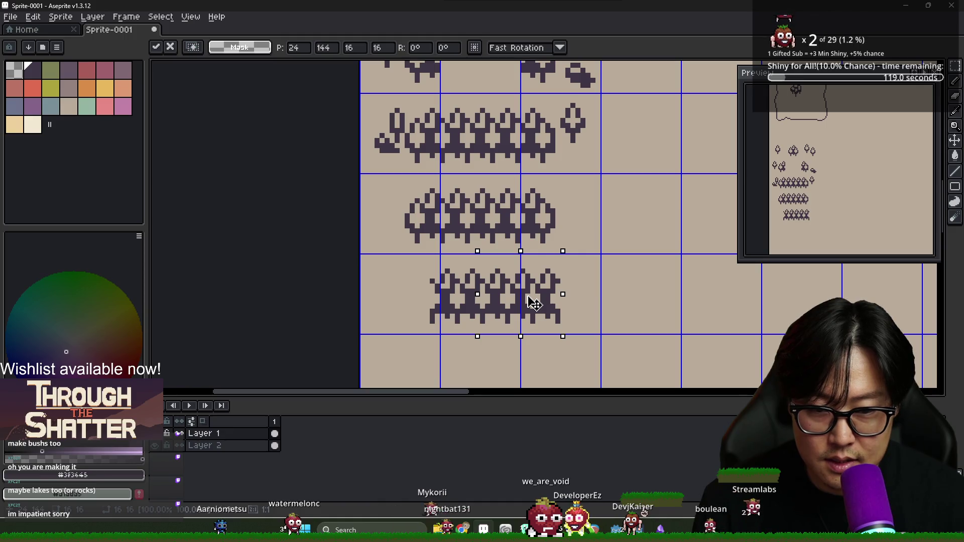
Commit the bush piece, then move a copy of the bush strip up into the tree-row gap.
{"action": "key", "text": "Return"}
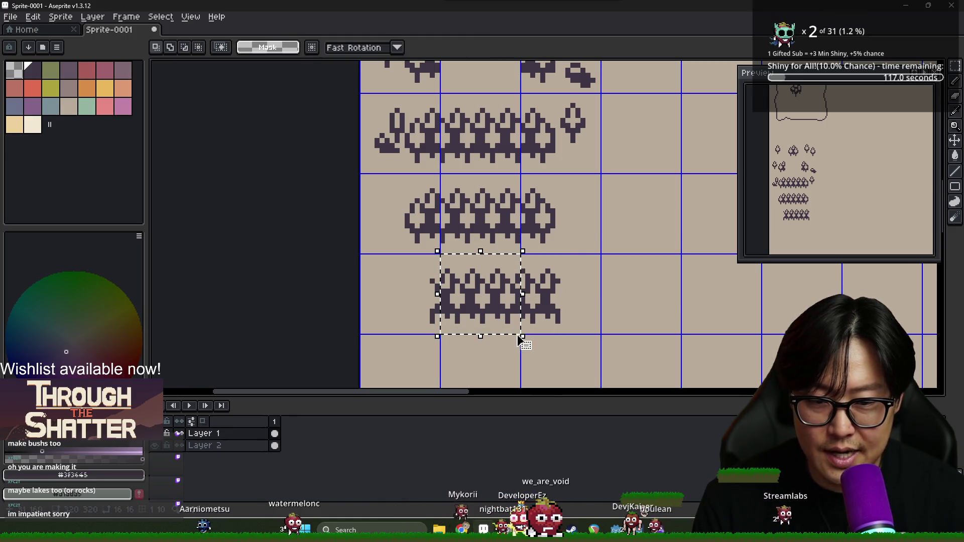
{"action": "key", "text": "ctrl+d"}
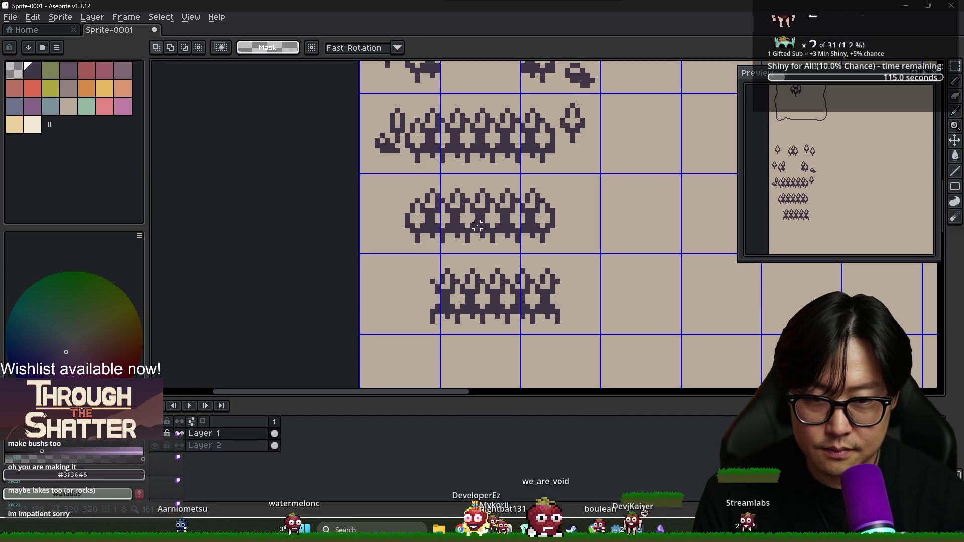
{"action": "mouse_move", "coordinate": [466, 223]}
{"action": "left_mouse_down"}
{"action": "mouse_move", "coordinate": [466, 143]}
{"action": "mouse_move", "coordinate": [466, 304]}
{"action": "mouse_move", "coordinate": [467, 224]}
{"action": "left_mouse_up"}
{"action": "key", "text": "shift+Up"}
{"action": "key", "text": "shift+Down"}
{"action": "key", "text": "shift+Down"}
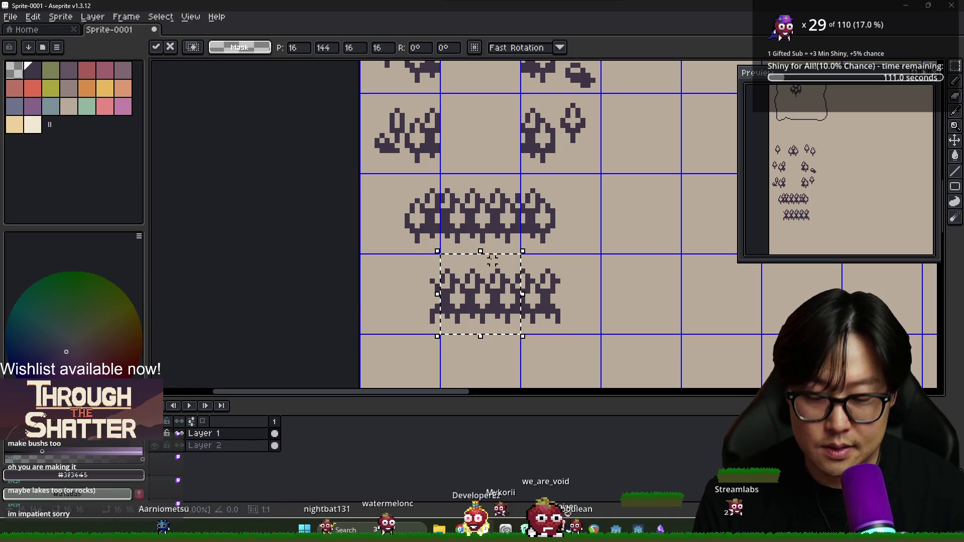
{"action": "key", "text": "shift+Up"}
{"action": "key", "text": "shift+Up"}
{"action": "scroll", "coordinate": [492, 261], "scroll_direction": "up", "scroll_amount": 2}
{"action": "key", "text": "shift+Down"}
{"action": "key", "text": "shift+Down"}
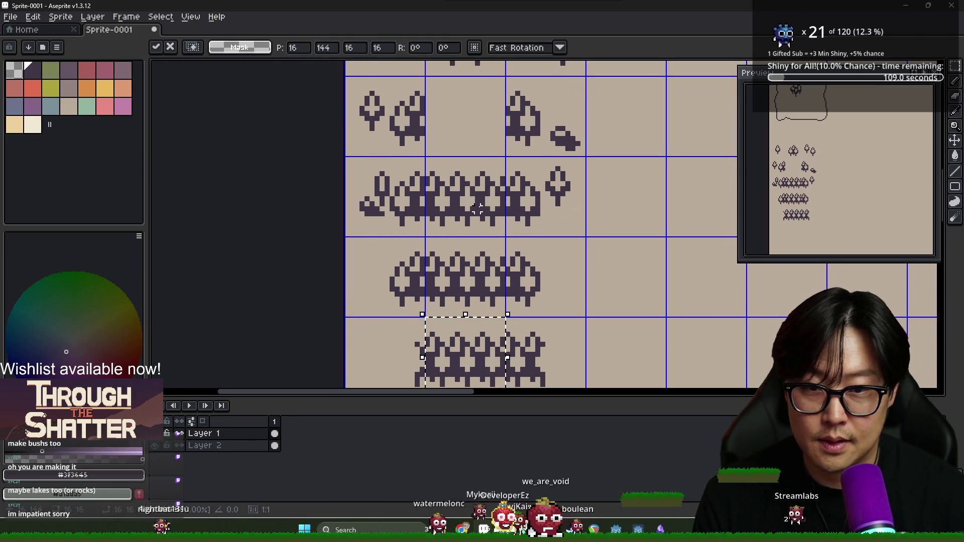
{"action": "key", "text": "shift+Up"}
{"action": "key", "text": "shift+Up"}
{"action": "key", "text": "shift+Up"}
{"action": "left_click", "coordinate": [643, 264]}
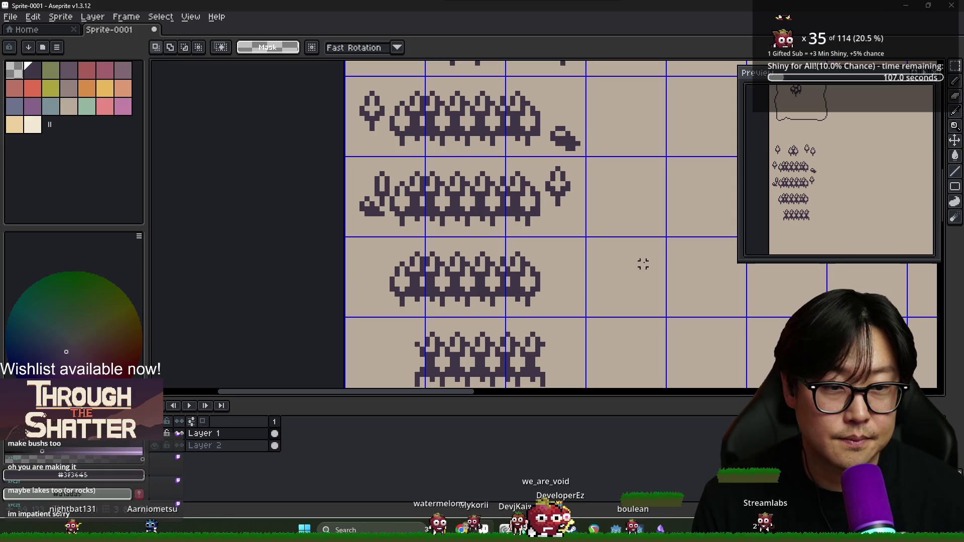
Ready the Eyedropper and Pencil for pixel touch-ups.
{"action": "scroll", "coordinate": [518, 139], "scroll_direction": "up", "scroll_amount": 3}
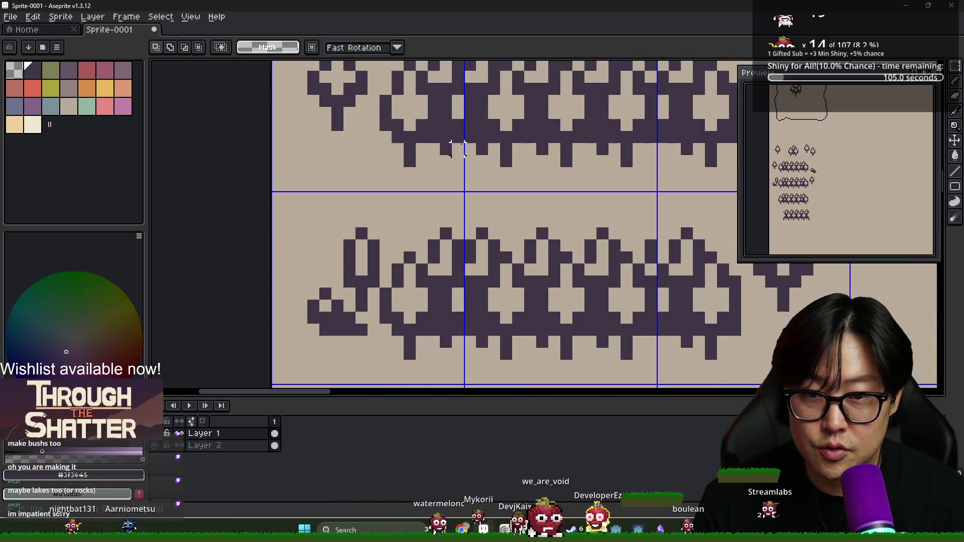
{"action": "scroll", "coordinate": [465, 144], "scroll_direction": "down", "scroll_amount": 2}
{"action": "scroll", "coordinate": [455, 156], "scroll_direction": "up", "scroll_amount": 1}
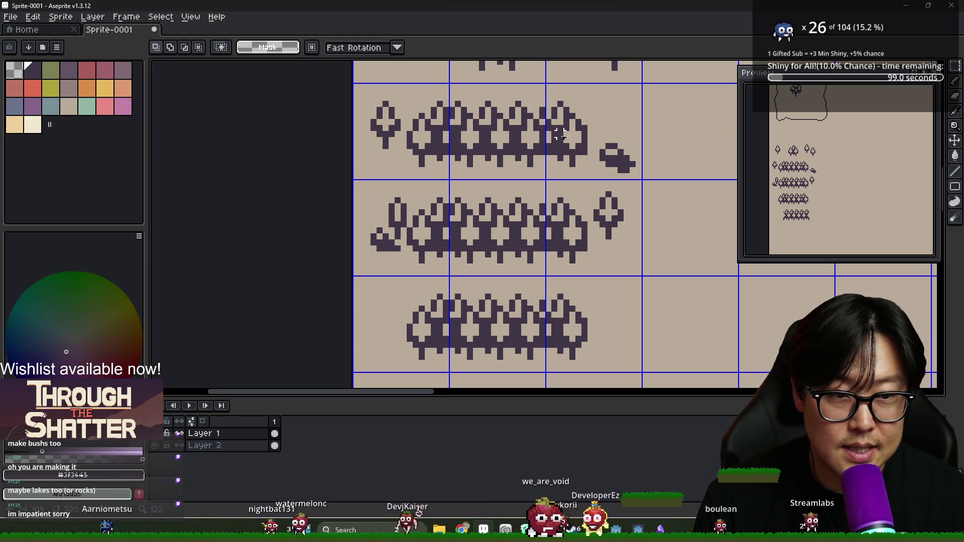
{"action": "key", "text": "i"}
{"action": "key", "text": "b"}
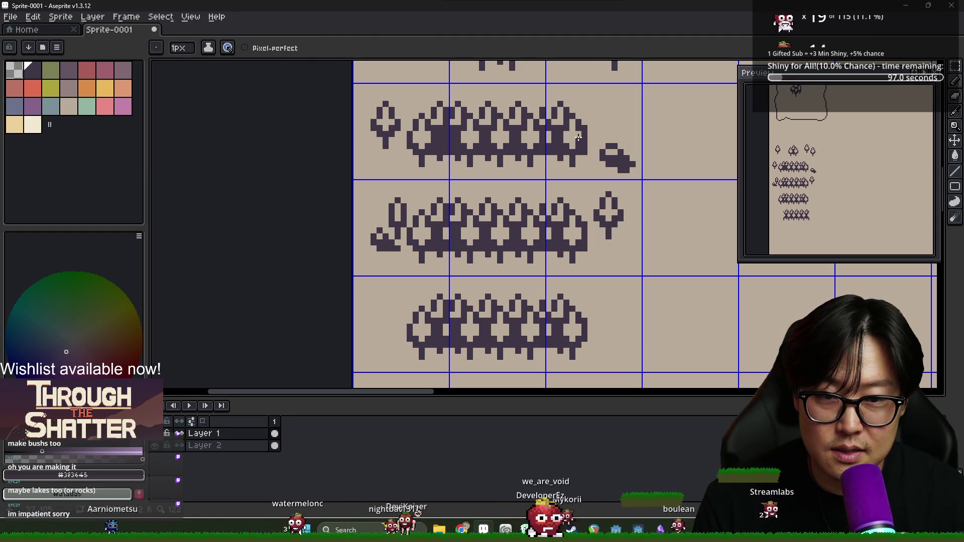
Pick dark purple and paint over the light gaps in the right bush.
{"action": "left_click", "coordinate": [441, 139], "text": "alt"}
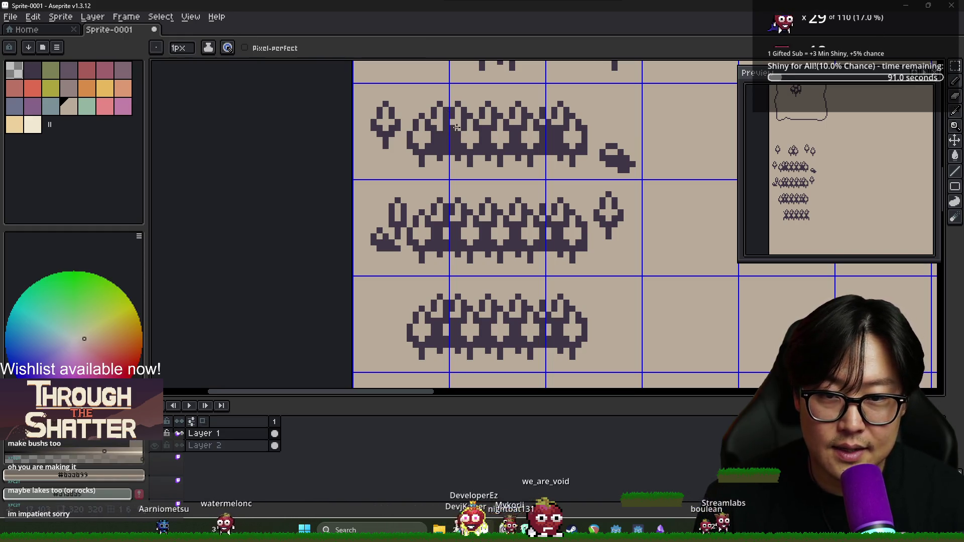
{"action": "left_click", "coordinate": [565, 131], "text": "alt"}
{"action": "left_click", "coordinate": [570, 127], "text": "alt"}
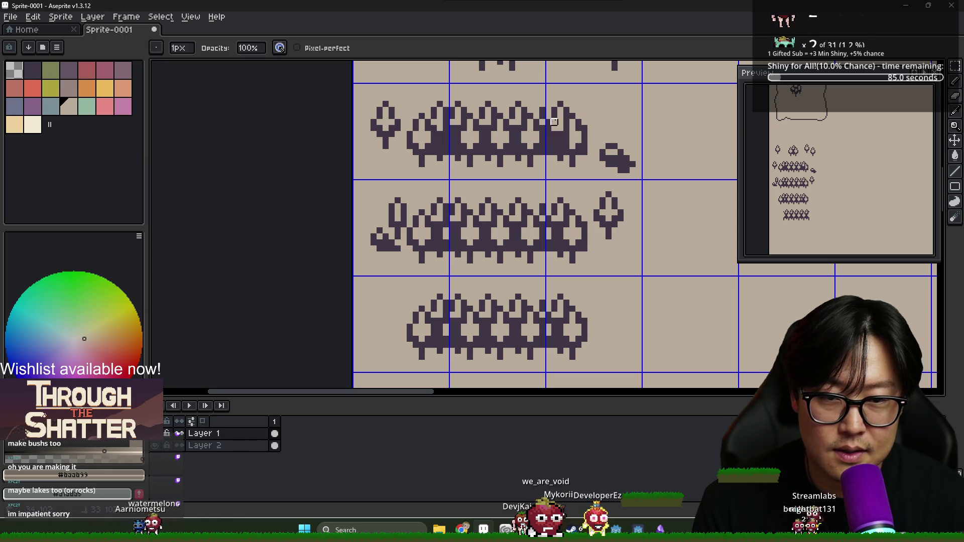
{"action": "left_click", "coordinate": [560, 128], "text": "alt"}
{"action": "left_click", "coordinate": [557, 126], "text": "alt"}
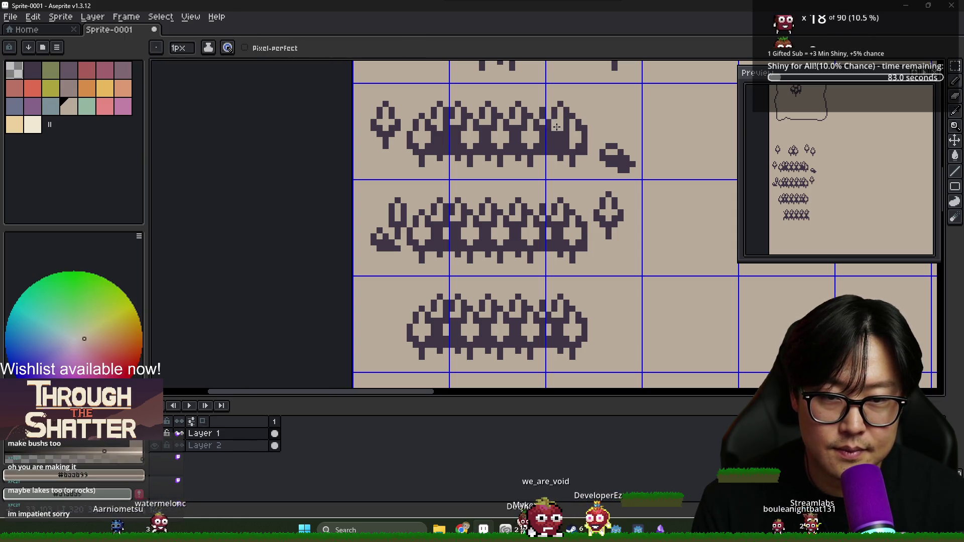
{"action": "left_click", "coordinate": [561, 135]}
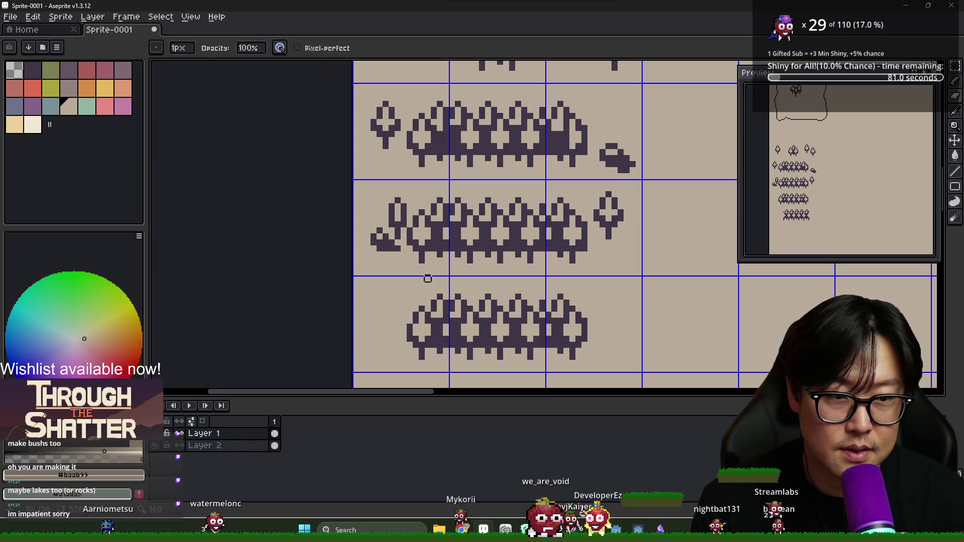
Hide the beige background layer, Magic Wand-check the third-row bush, then show the background again.
{"action": "left_click", "coordinate": [155, 445]}
{"action": "scroll", "coordinate": [562, 140], "scroll_direction": "up", "scroll_amount": 3}
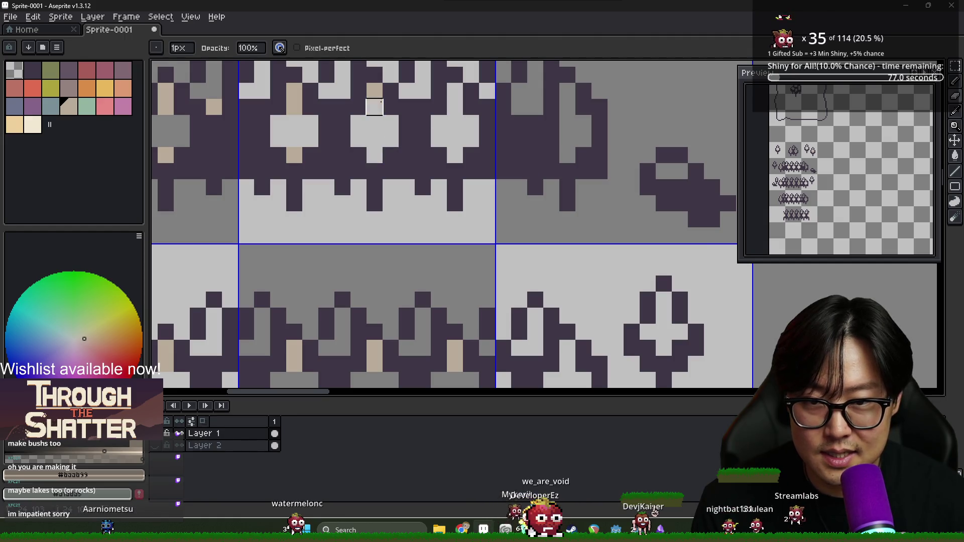
{"action": "scroll", "coordinate": [294, 108], "scroll_direction": "down", "scroll_amount": 2}
{"action": "scroll", "coordinate": [346, 167], "scroll_direction": "down", "scroll_amount": 3}
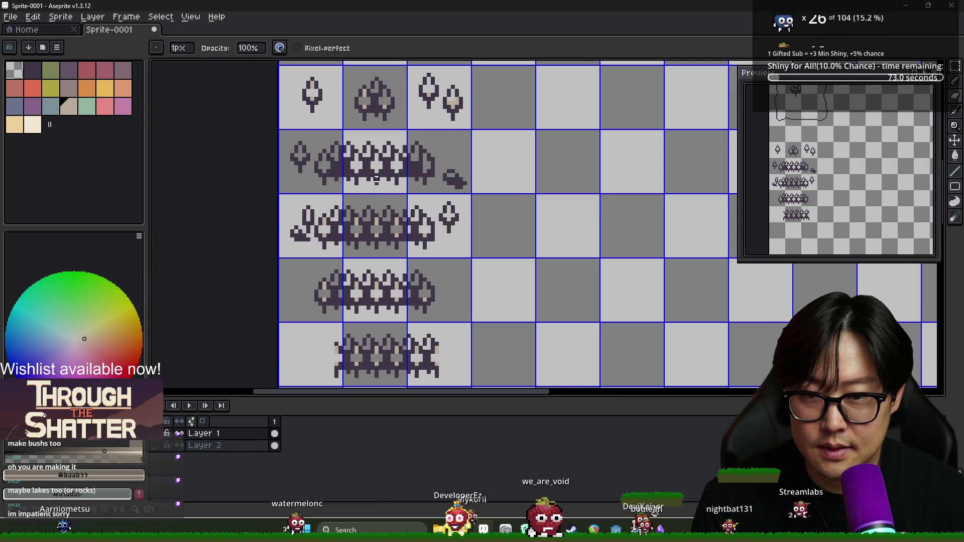
{"action": "key", "text": "w"}
{"action": "left_click", "coordinate": [357, 238]}
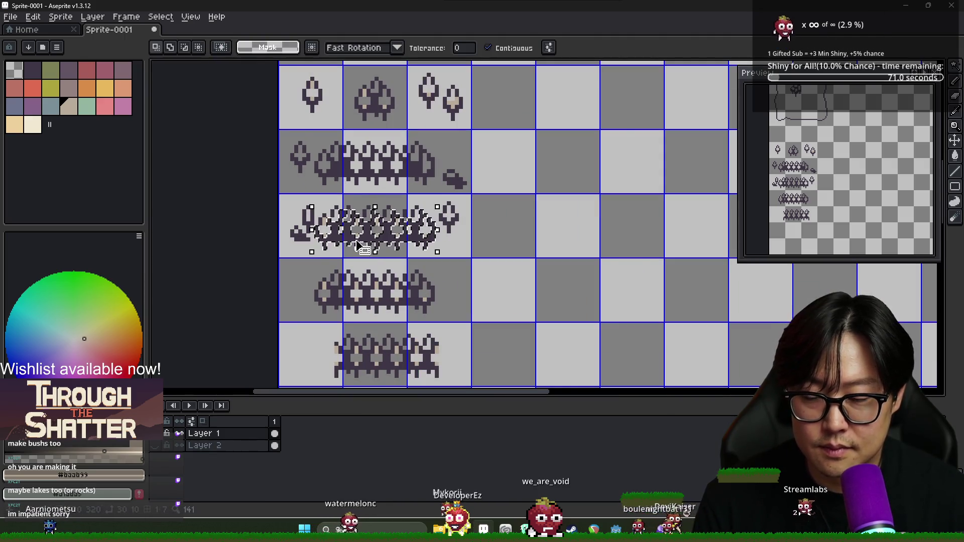
{"action": "scroll", "coordinate": [357, 238], "scroll_direction": "up", "scroll_amount": 3}
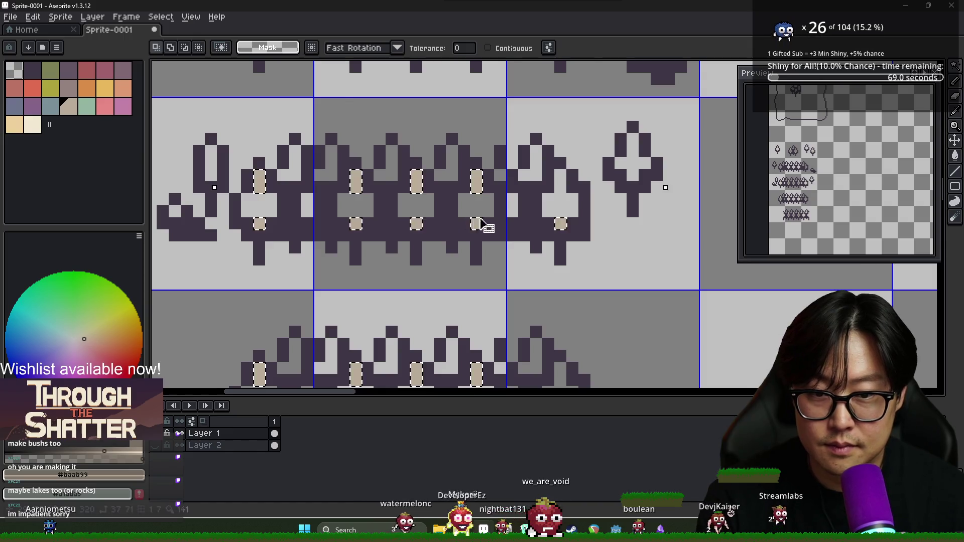
{"action": "scroll", "coordinate": [518, 193], "scroll_direction": "down", "scroll_amount": 3}
{"action": "left_click", "coordinate": [179, 446]}
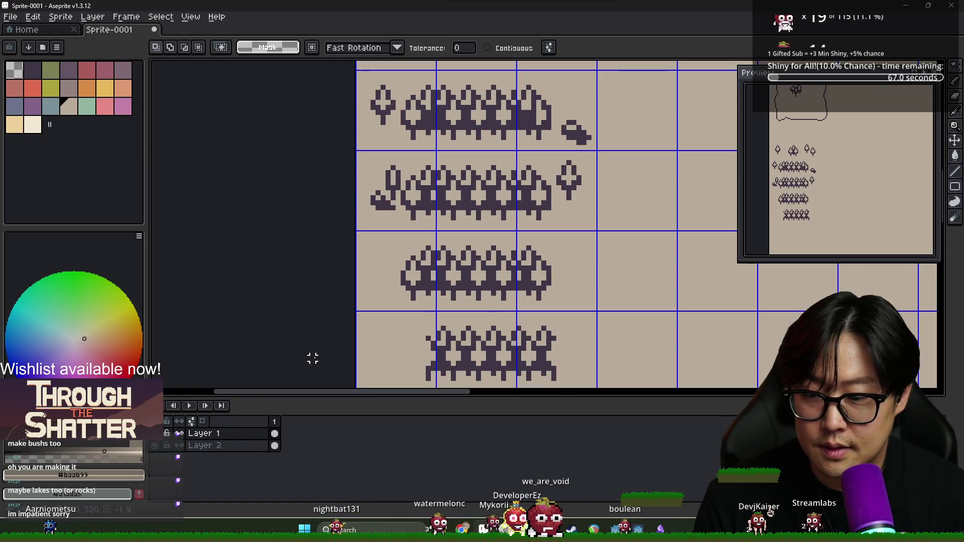
{"action": "scroll", "coordinate": [478, 258], "scroll_direction": "up", "scroll_amount": 2}
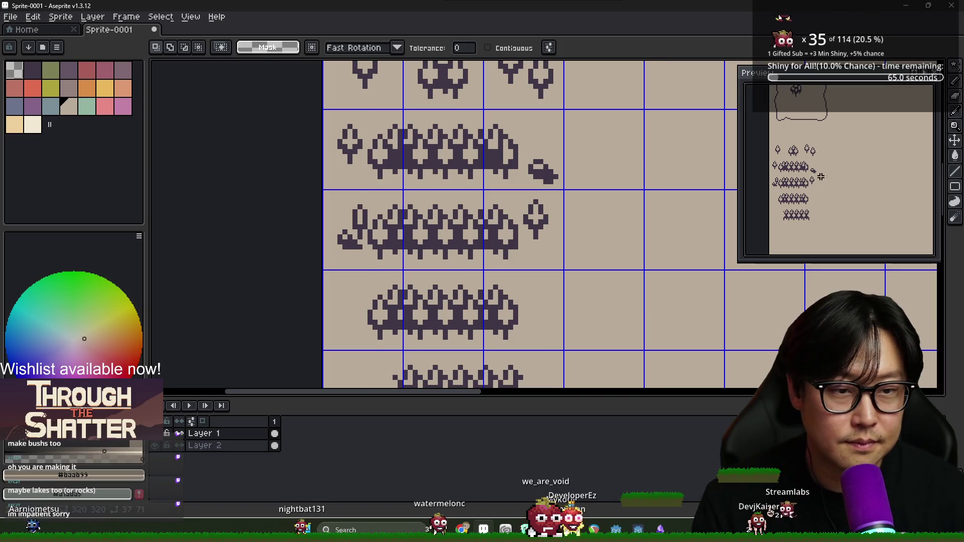
{"action": "scroll", "coordinate": [614, 154], "scroll_direction": "up", "scroll_amount": 1}
{"action": "key", "text": "alt"}
Paint a dark purple pixel on top of the bush.
{"action": "key", "text": "b"}
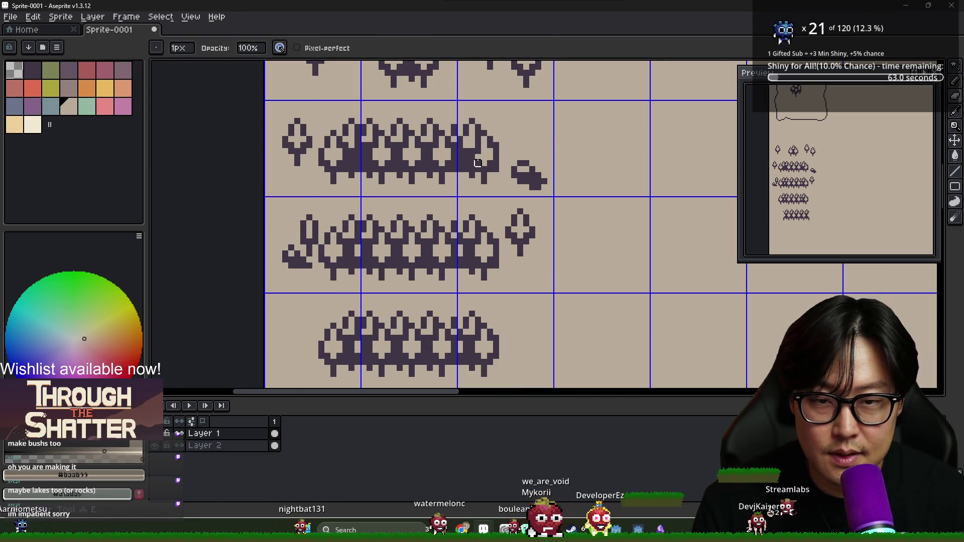
{"action": "left_click", "coordinate": [477, 163], "text": "alt"}
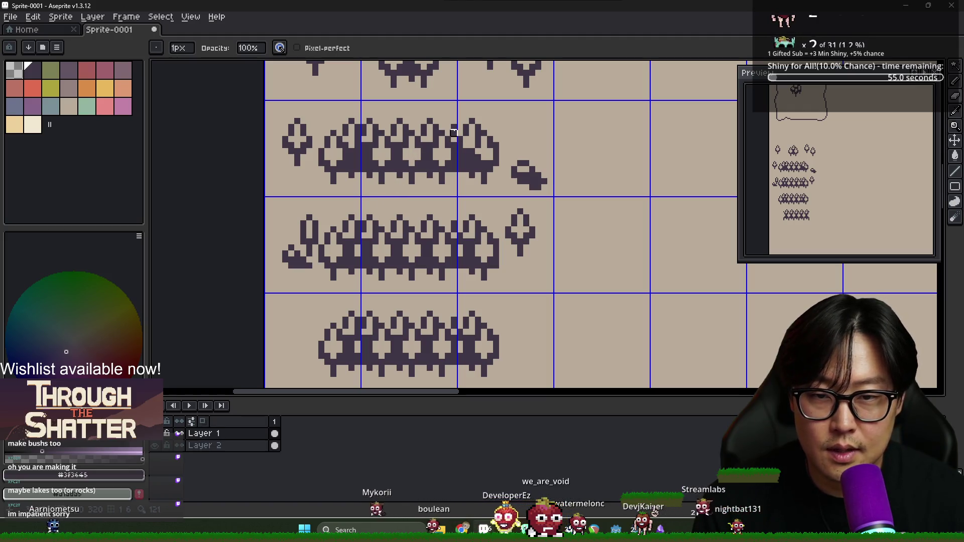
{"action": "scroll", "coordinate": [448, 133], "scroll_direction": "up", "scroll_amount": 2}
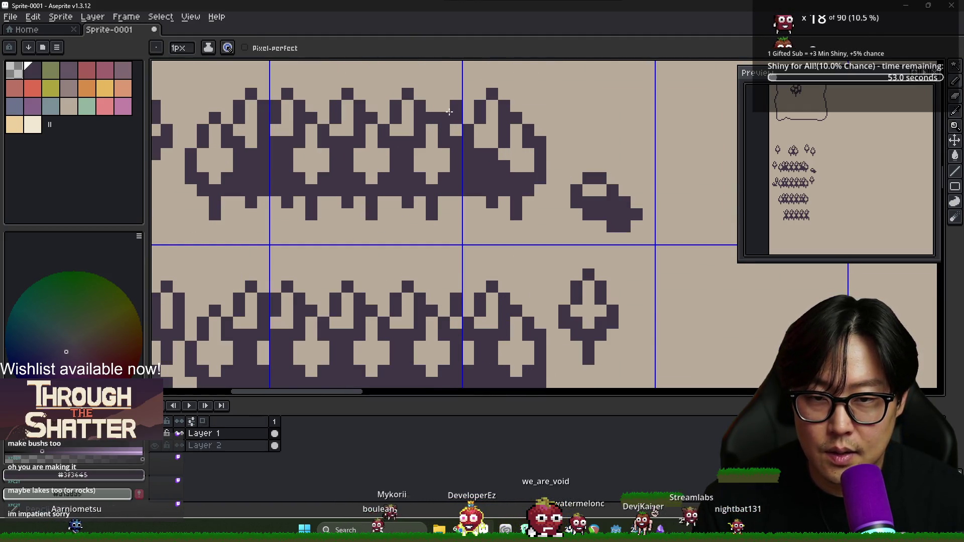
{"action": "key", "text": "b"}
{"action": "left_click", "coordinate": [454, 94]}
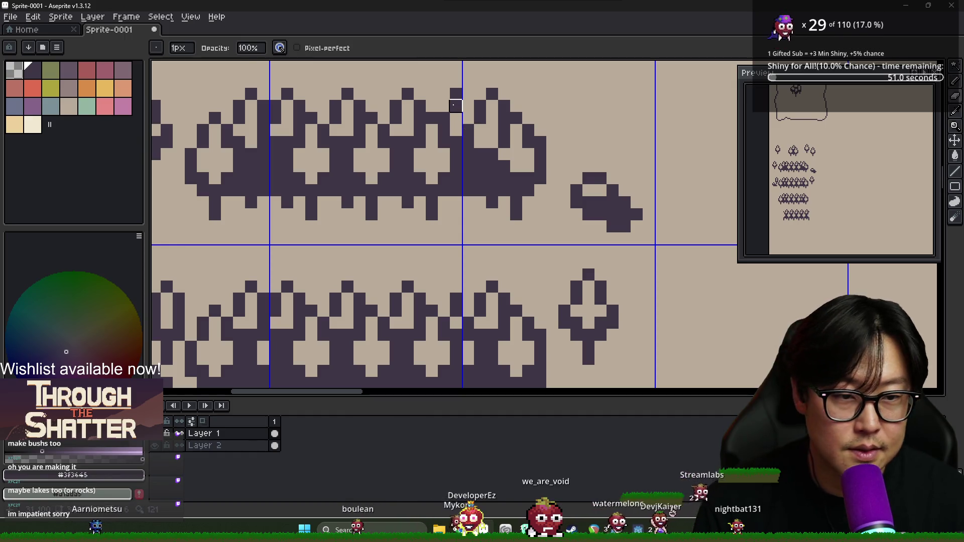
Erase stray dark pixels where the neighbouring trees in the tree row meet.
{"action": "key", "text": "e"}
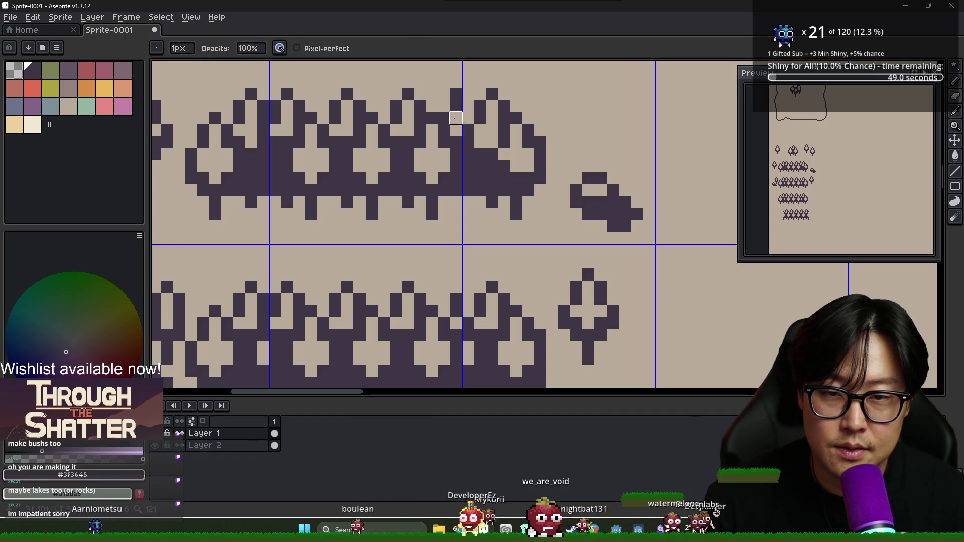
{"action": "left_click", "coordinate": [478, 145]}
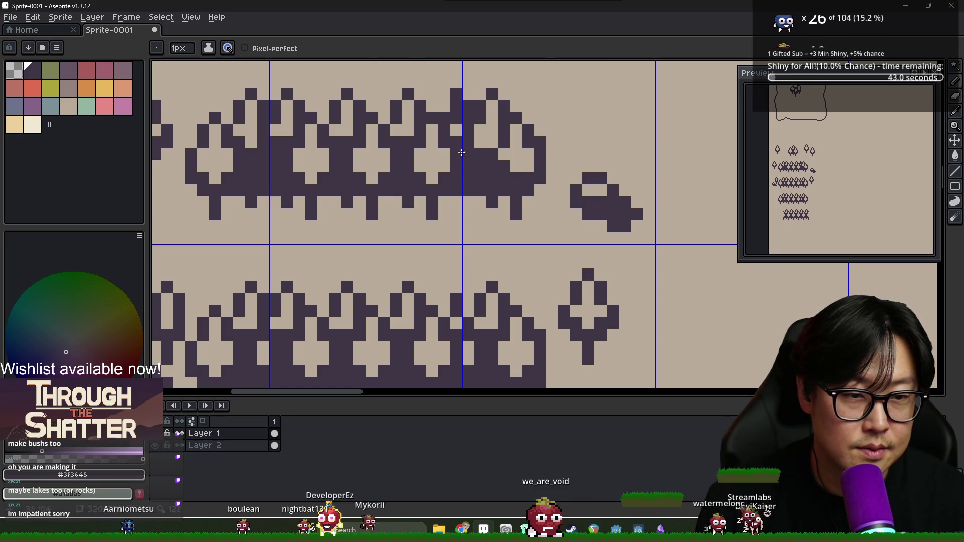
{"action": "scroll", "coordinate": [463, 153], "scroll_direction": "down", "scroll_amount": 1}
{"action": "key", "text": "e"}
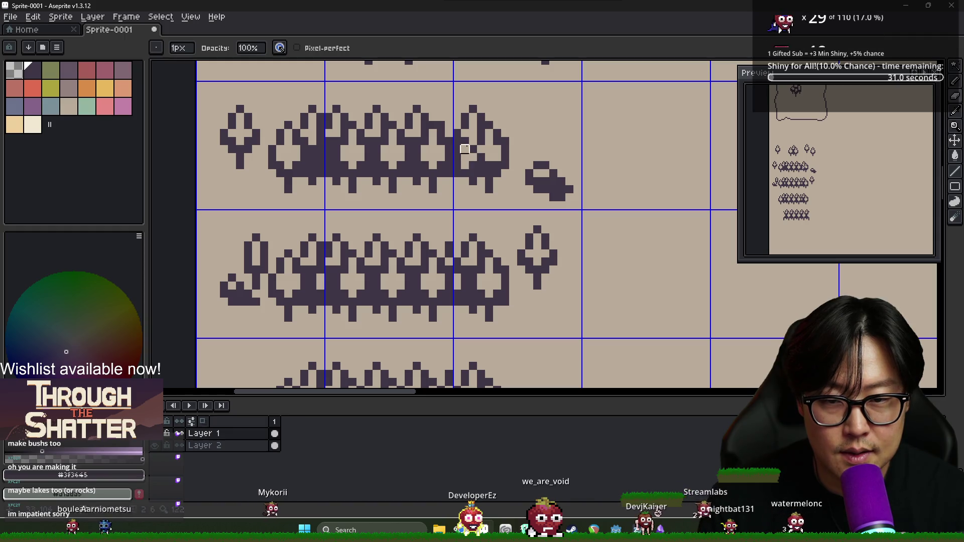
{"action": "key", "text": "b"}
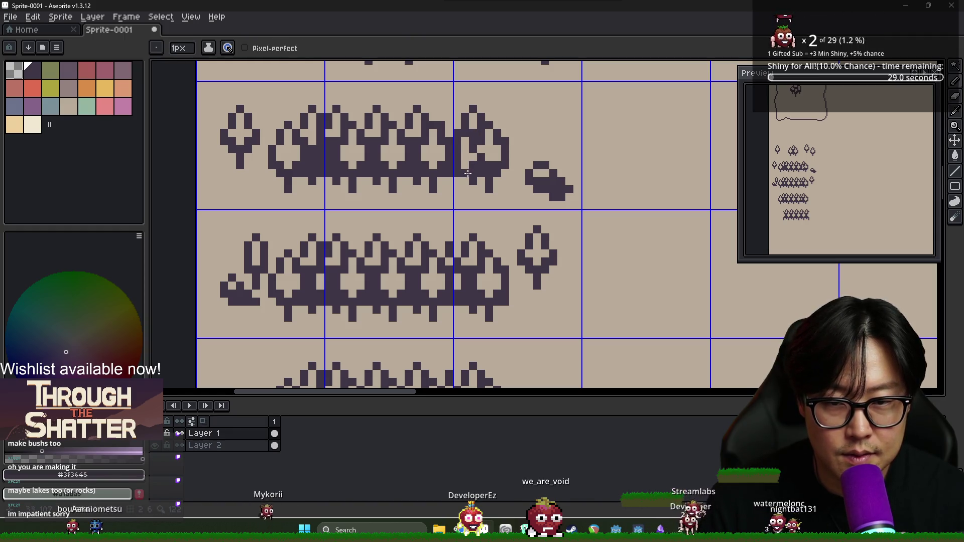
{"action": "key", "text": "e"}
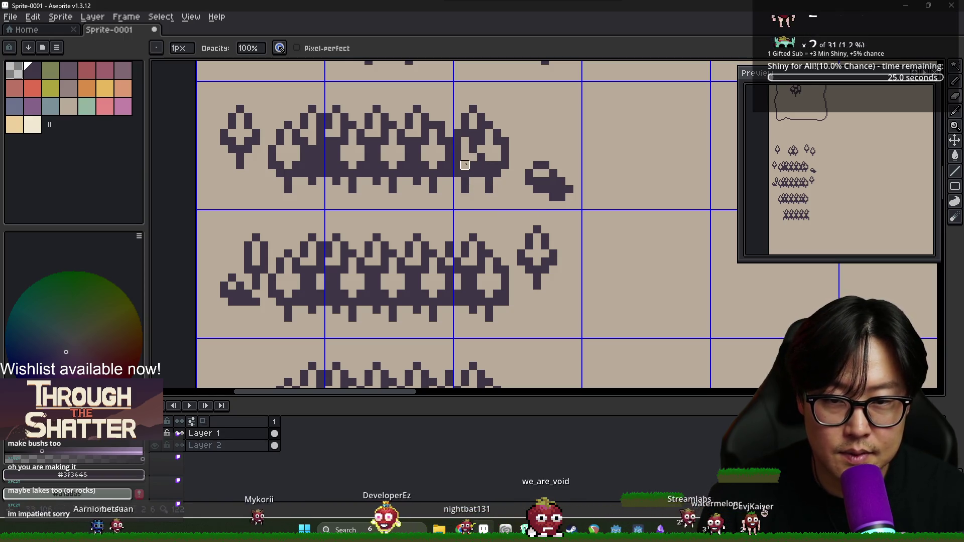
{"action": "scroll", "coordinate": [512, 205], "scroll_direction": "down", "scroll_amount": 3}
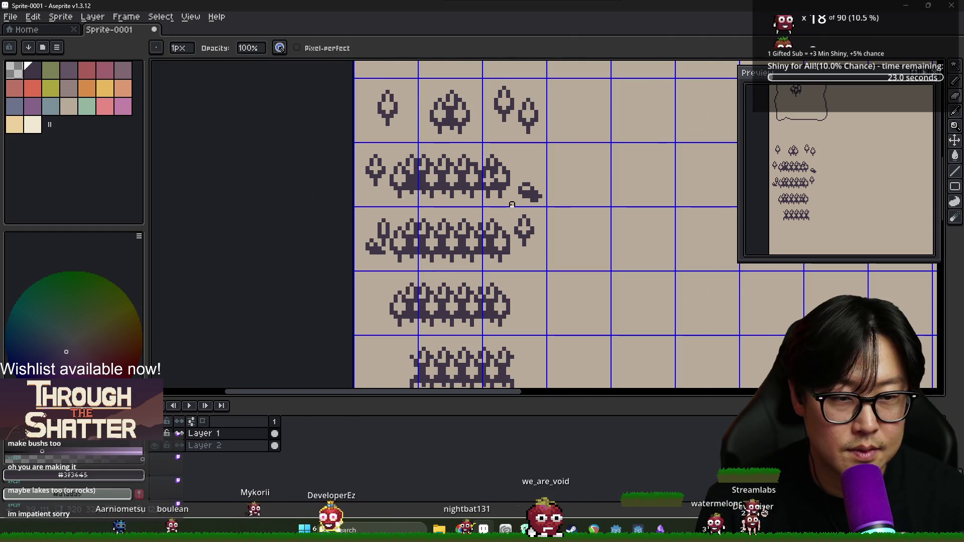
Cut a bush piece from the tree row and move it down into the gap.
{"action": "key", "text": "m"}
{"action": "left_click_drag", "start_coordinate": [526, 189], "coordinate": [534, 201]}
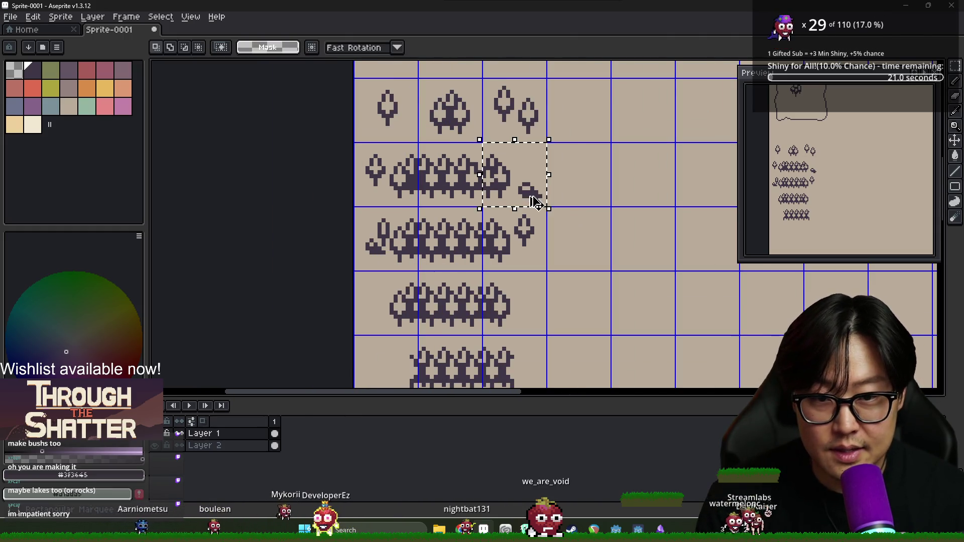
{"action": "scroll", "coordinate": [532, 217], "scroll_direction": "down", "scroll_amount": 1}
{"action": "left_click", "coordinate": [494, 163]}
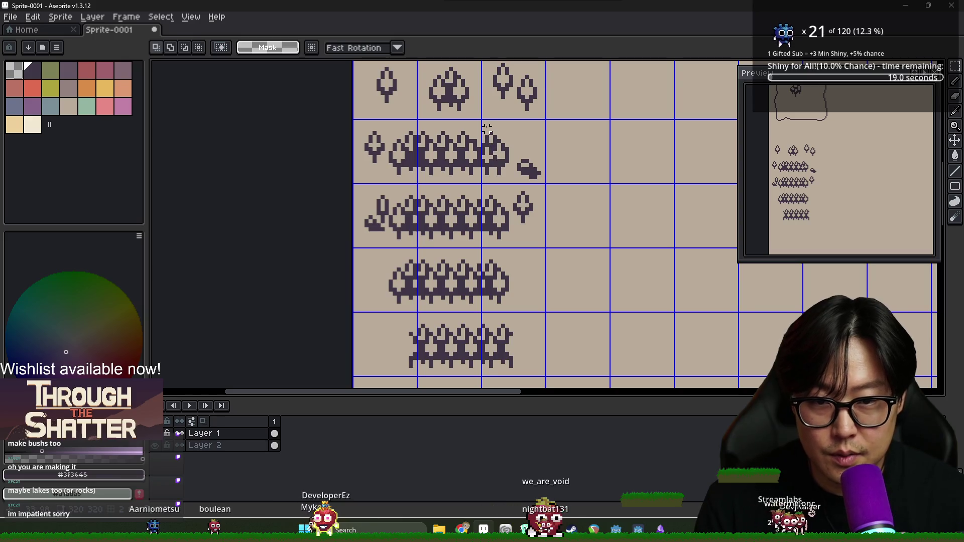
{"action": "mouse_move", "coordinate": [483, 129]}
{"action": "left_mouse_down"}
{"action": "mouse_move", "coordinate": [507, 176]}
{"action": "mouse_move", "coordinate": [491, 211]}
{"action": "mouse_move", "coordinate": [508, 241]}
{"action": "left_mouse_up"}
{"action": "key", "text": "Delete"}
{"action": "key", "text": "ctrl+v"}
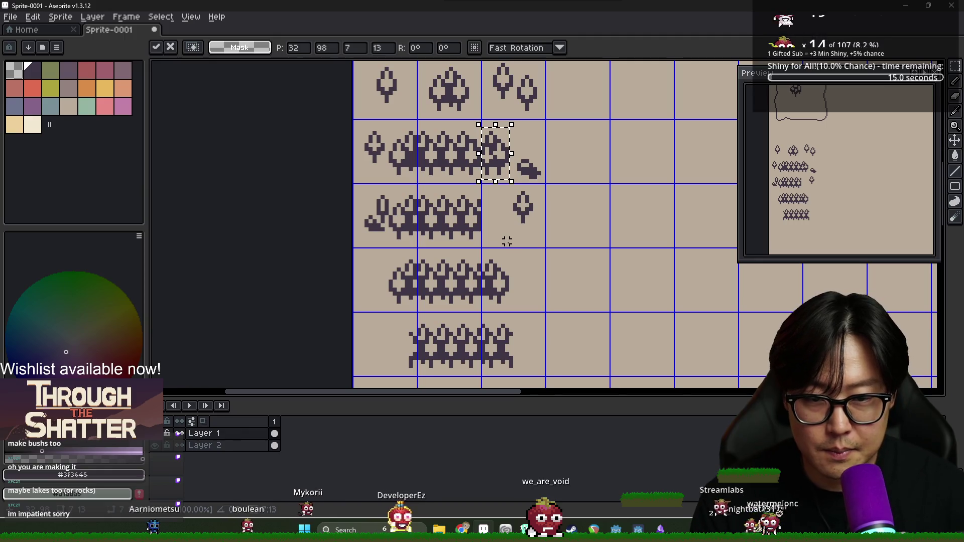
{"action": "left_click_drag", "start_coordinate": [497, 160], "coordinate": [497, 225]}
{"action": "key", "text": "Return"}
Paste more copies of the bush and tree pieces into the lower rows.
{"action": "scroll", "coordinate": [512, 243], "scroll_direction": "down", "scroll_amount": 1}
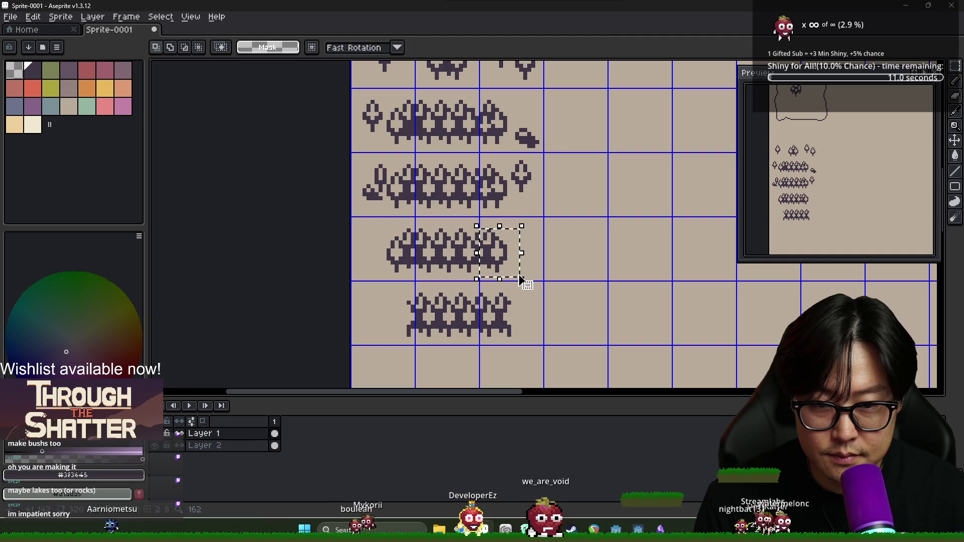
{"action": "key", "text": "ctrl+v"}
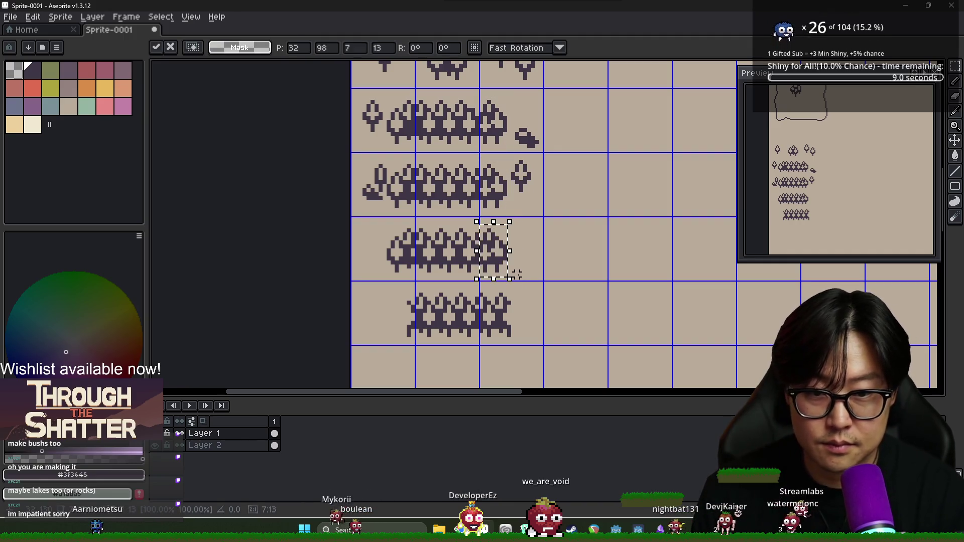
{"action": "left_click", "coordinate": [517, 275]}
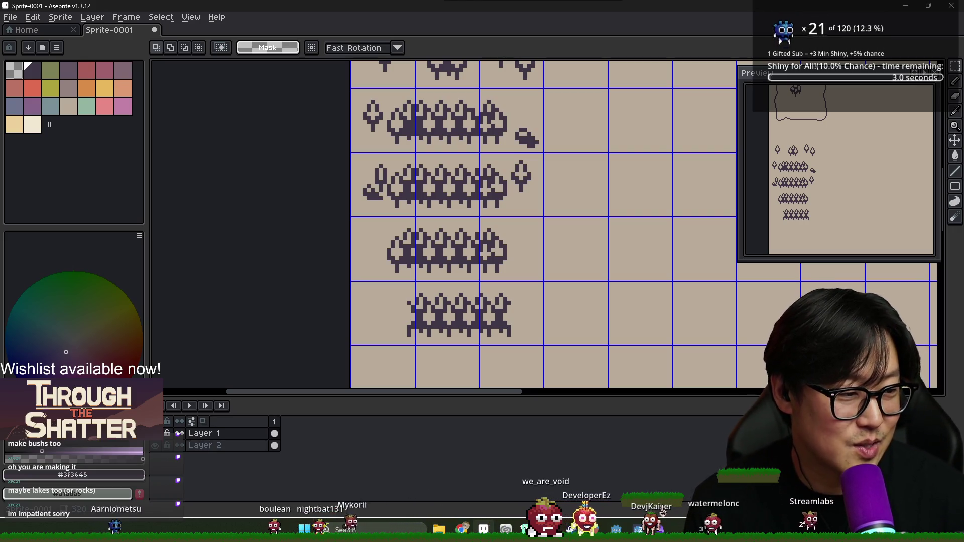
{"action": "key", "text": "ctrl+v"}
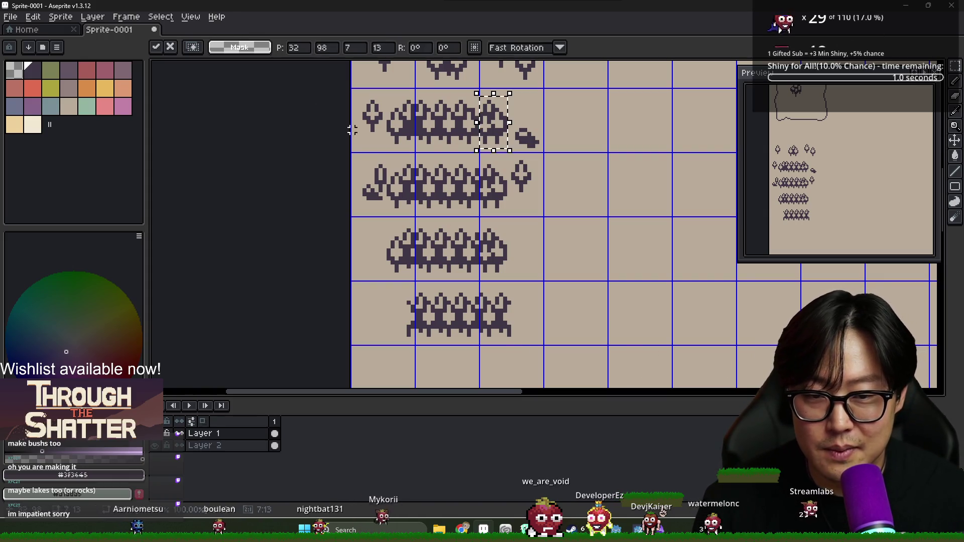
{"action": "key", "text": "Return"}
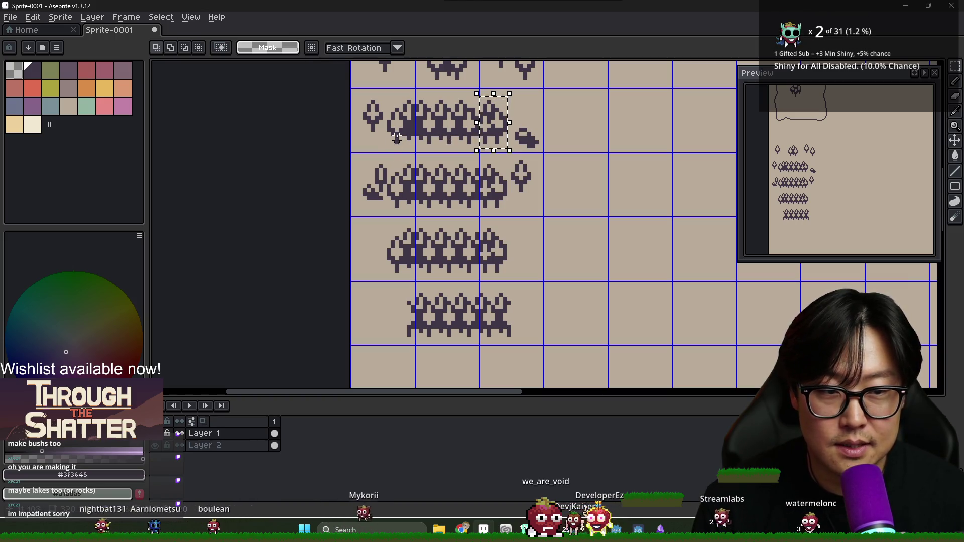
Copy a tree piece into the bottom bush row, nudged up one pixel.
{"action": "left_click_drag", "start_coordinate": [354, 91], "coordinate": [406, 133]}
{"action": "left_click_drag", "start_coordinate": [380, 89], "coordinate": [418, 146]}
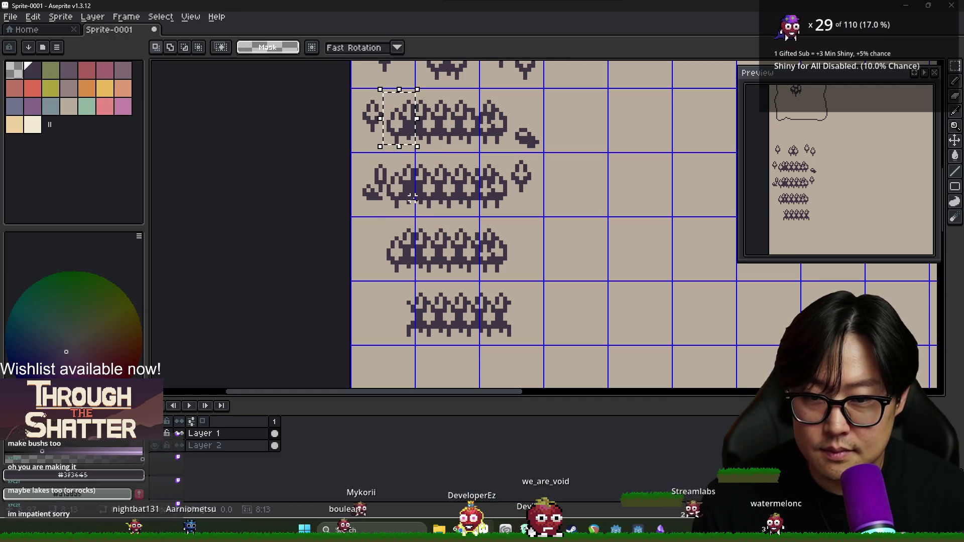
{"action": "left_click_drag", "start_coordinate": [400, 143], "coordinate": [403, 254]}
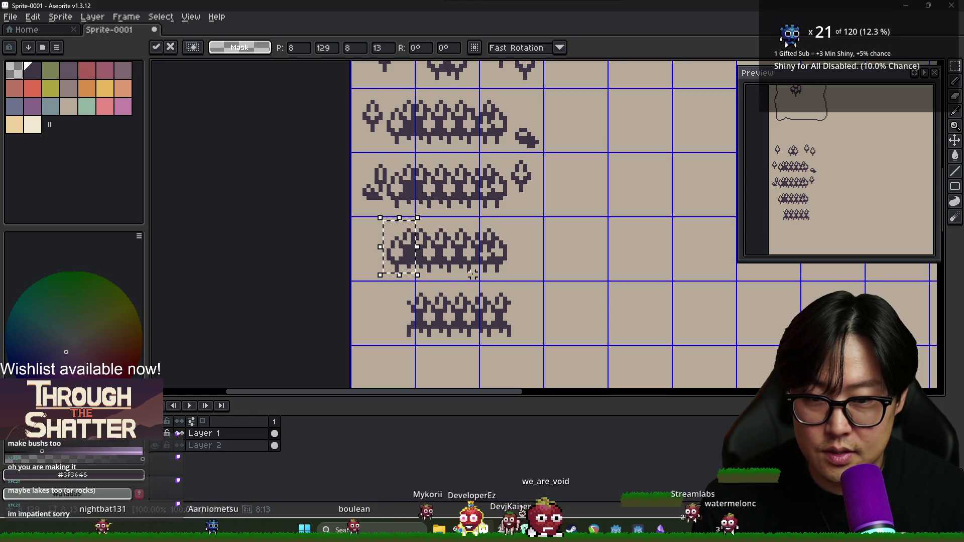
{"action": "scroll", "coordinate": [452, 209], "scroll_direction": "down", "scroll_amount": 1}
{"action": "mouse_move", "coordinate": [409, 226]}
{"action": "left_mouse_down"}
{"action": "mouse_move", "coordinate": [401, 288]}
{"action": "mouse_move", "coordinate": [410, 295]}
{"action": "left_mouse_up"}
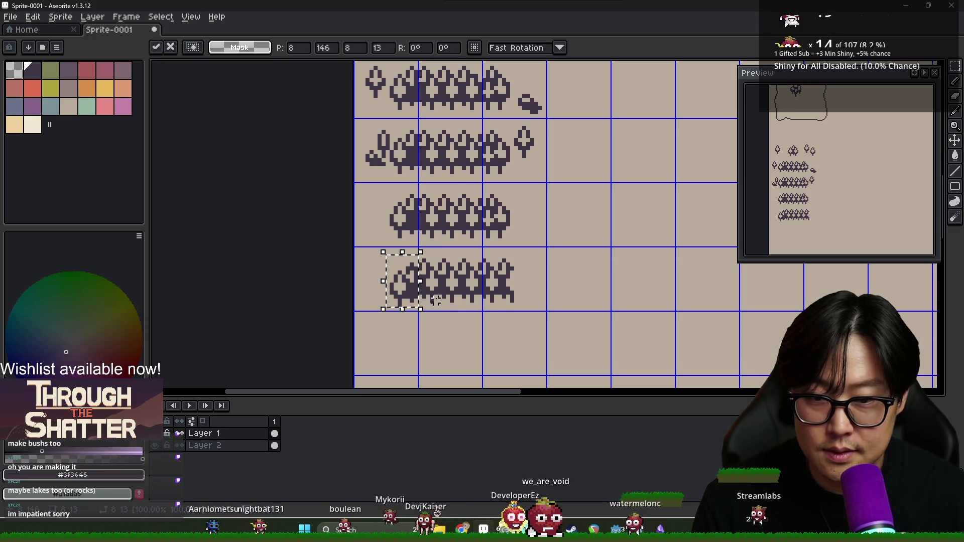
{"action": "key", "text": "Up"}
{"action": "key", "text": "Return"}
Select the third cell of the bottom bush row and undo the change there.
{"action": "key", "text": "e"}
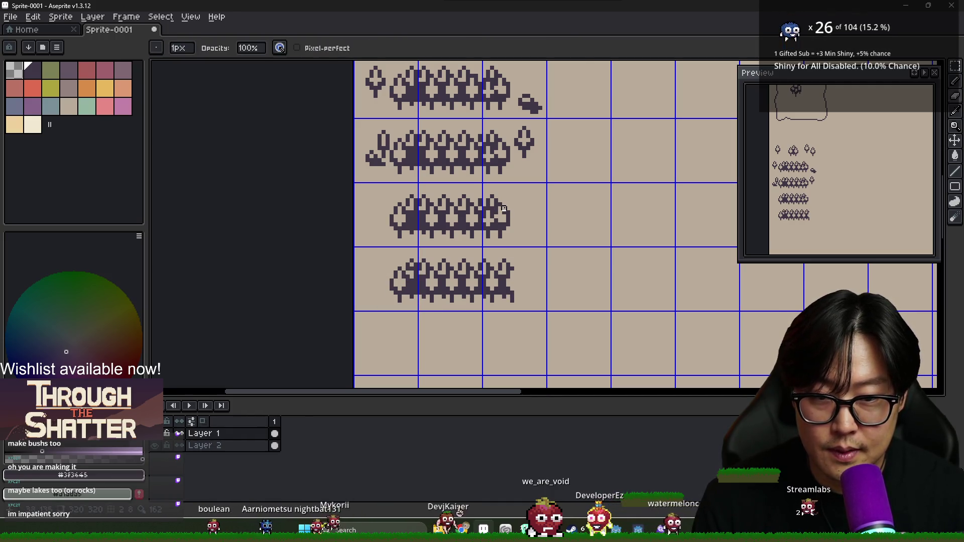
{"action": "key", "text": "ctrl+shift+d"}
{"action": "key", "text": "ctrl+d"}
{"action": "key", "text": "ctrl+shift+d"}
{"action": "key", "text": "ctrl+d"}
{"action": "key", "text": "m"}
{"action": "left_click_drag", "start_coordinate": [517, 215], "coordinate": [536, 244]}
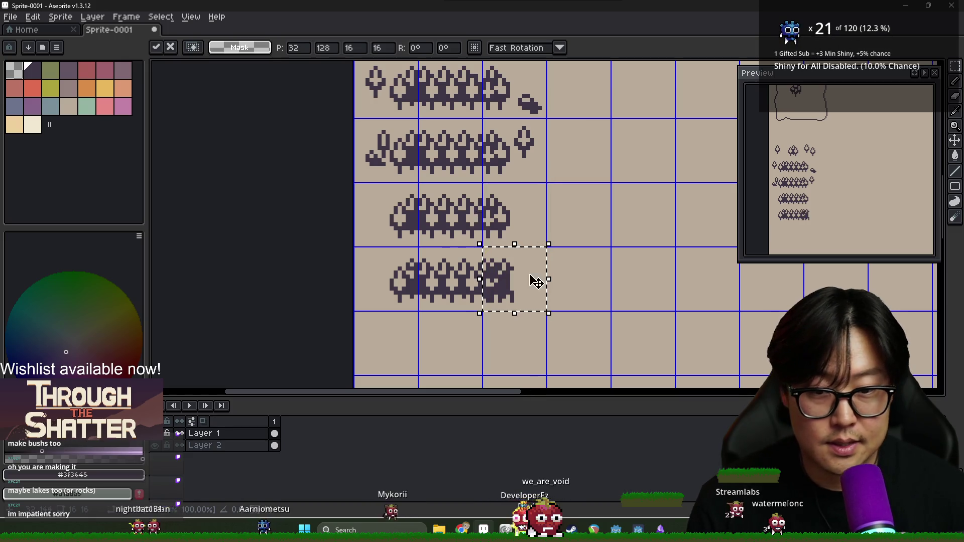
{"action": "key", "text": "ctrl+z"}
{"action": "key", "text": "ctrl+z"}
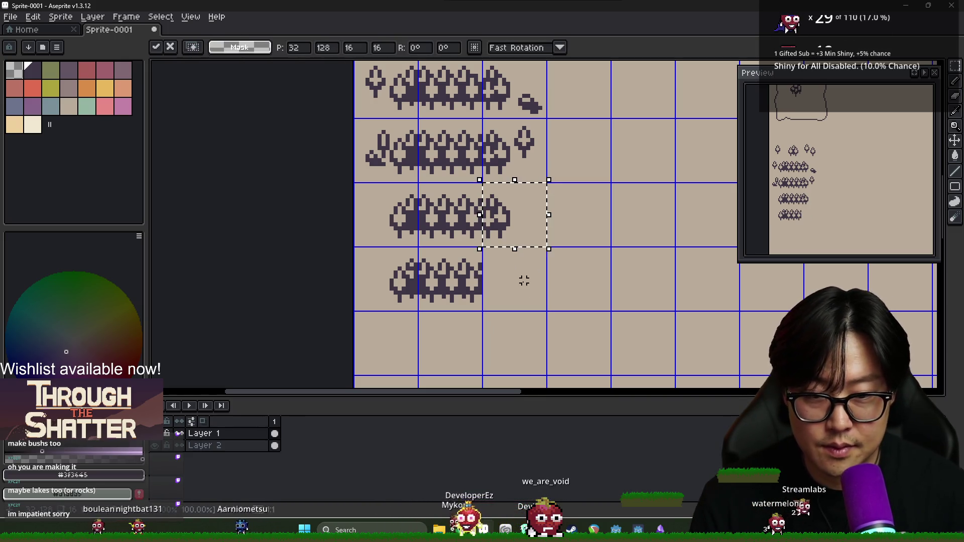
Bring up the Save File dialog for the tileset.
{"action": "key", "text": "ctrl+s"}
{"action": "key", "text": "Escape"}
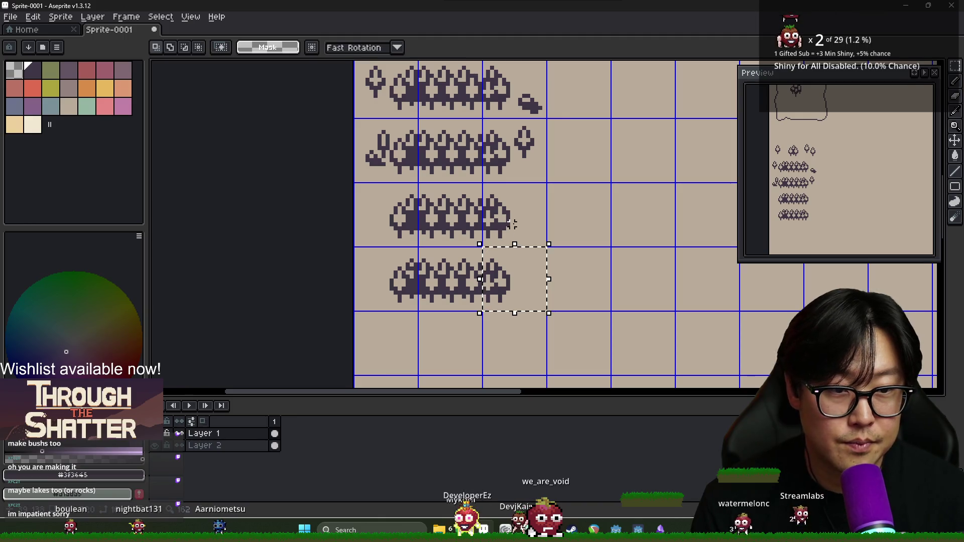
{"action": "key", "text": "ctrl+s"}
Browse to journey/graph_map/terrain and save the file as old_map_tileset.aseprite.
{"action": "left_click", "coordinate": [107, 88]}
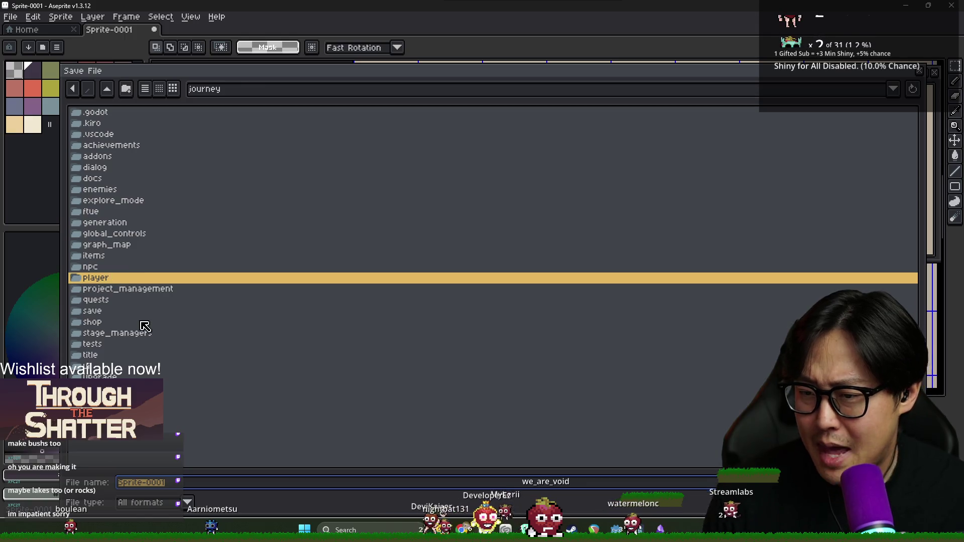
{"action": "double_click", "coordinate": [120, 245]}
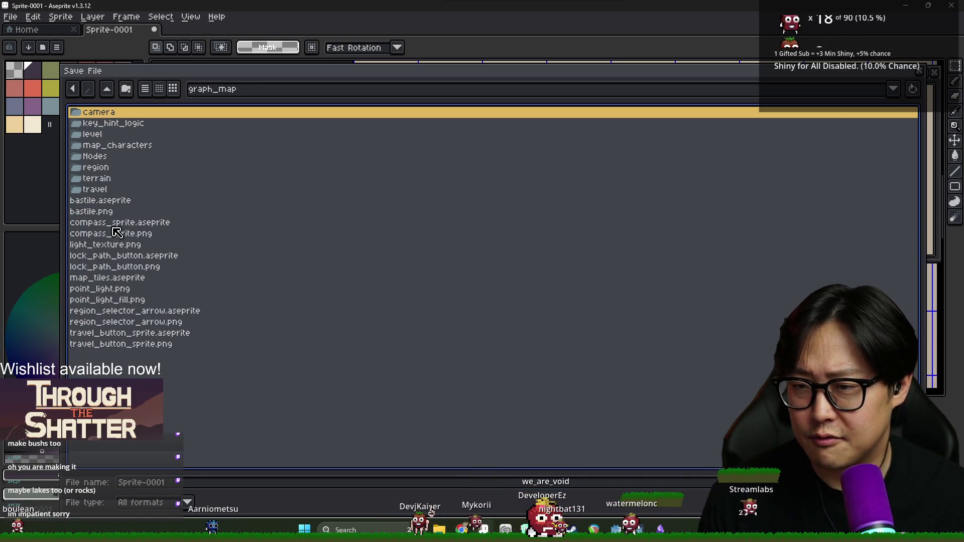
{"action": "double_click", "coordinate": [96, 189]}
{"action": "left_click", "coordinate": [107, 89]}
{"action": "left_click", "coordinate": [98, 180]}
{"action": "double_click", "coordinate": [96, 179]}
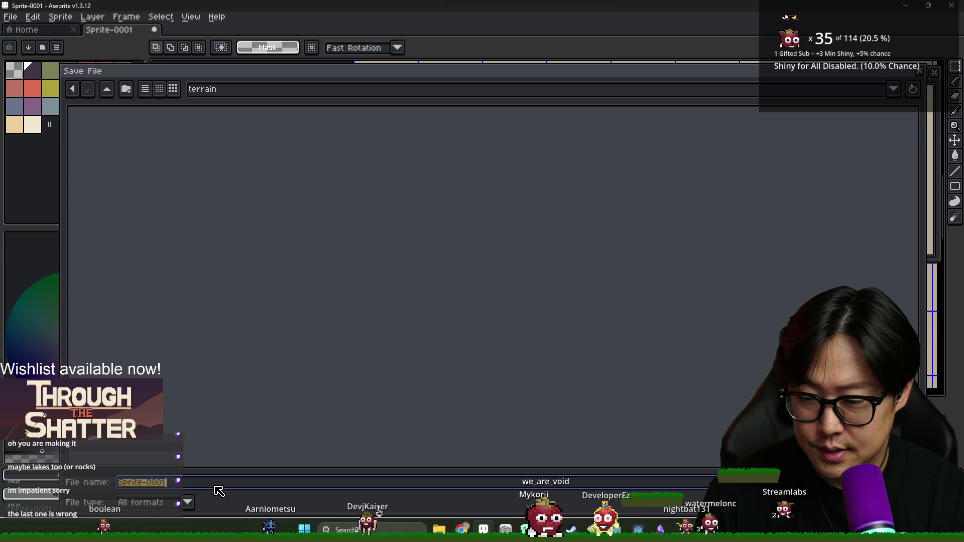
{"action": "key", "text": "BackSpace"}
{"action": "type", "text": "old_map_tiles"}
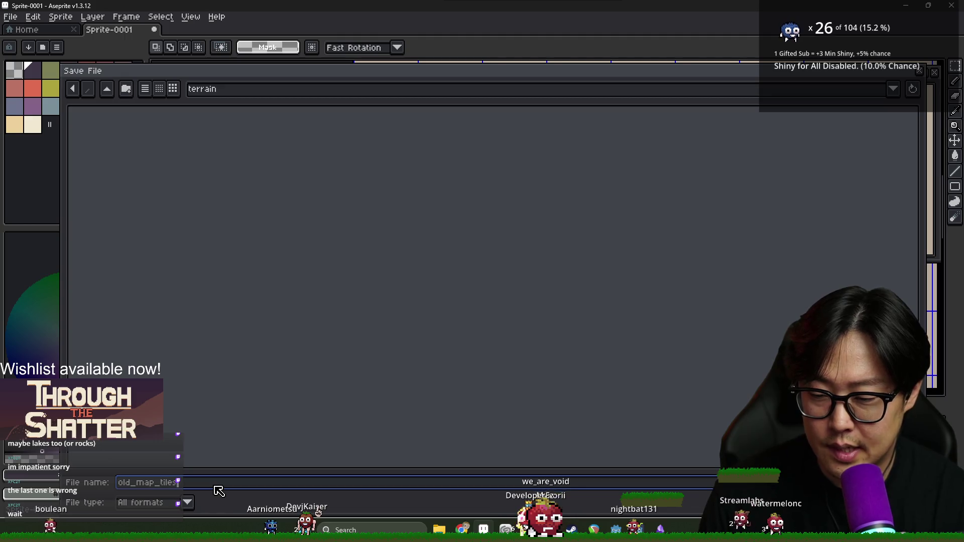
{"action": "key", "text": "Return"}
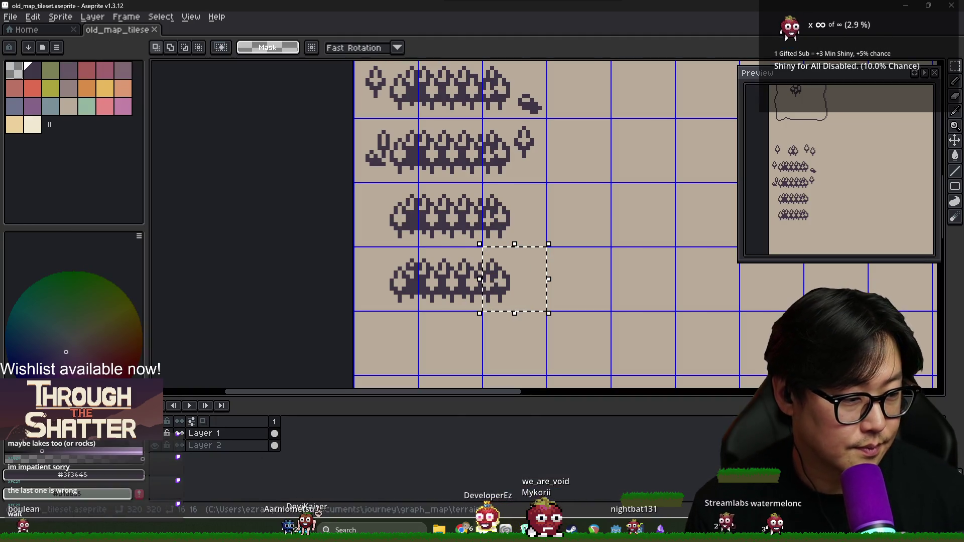
Copy a bottom-row bush cell into the row below and extend it along that row.
{"action": "scroll", "coordinate": [568, 269], "scroll_direction": "down", "scroll_amount": 1}
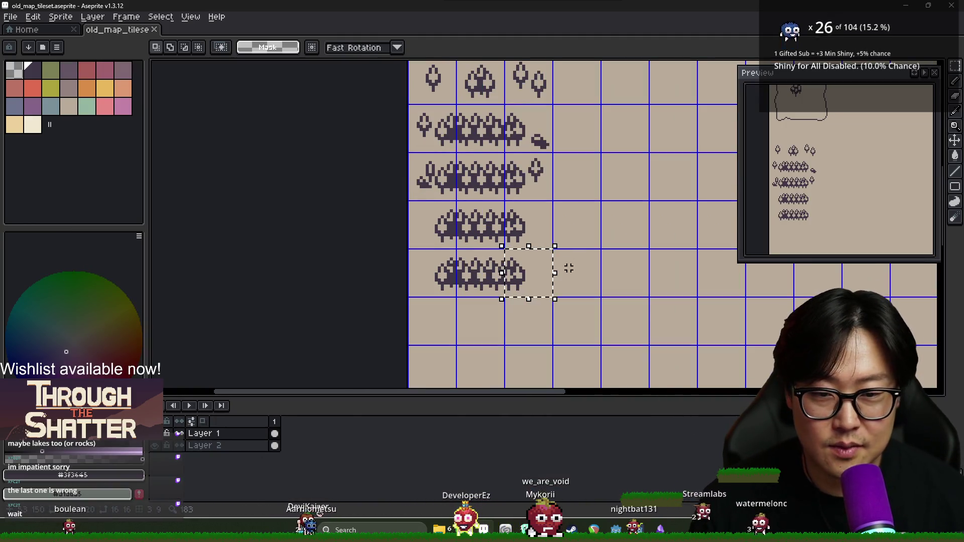
{"action": "left_click_drag", "start_coordinate": [532, 239], "coordinate": [529, 249]}
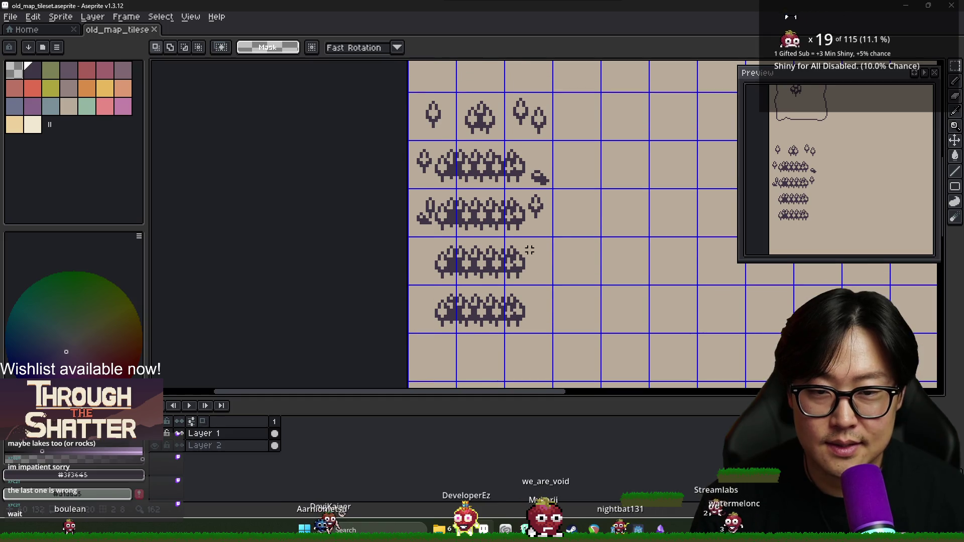
{"action": "left_click_drag", "start_coordinate": [490, 316], "coordinate": [444, 278]}
{"action": "left_click", "coordinate": [499, 305]}
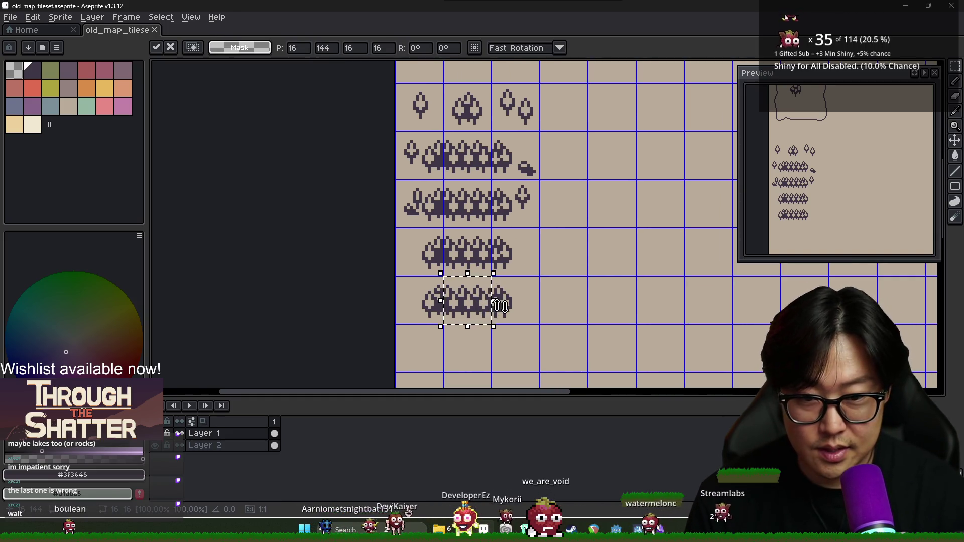
{"action": "left_click_drag", "start_coordinate": [500, 305], "coordinate": [500, 353]}
{"action": "key", "text": "Return"}
{"action": "mouse_move", "coordinate": [500, 305]}
{"action": "left_mouse_down"}
{"action": "mouse_move", "coordinate": [547, 354]}
{"action": "mouse_move", "coordinate": [642, 353]}
{"action": "left_mouse_up"}
{"action": "key", "text": "Return"}
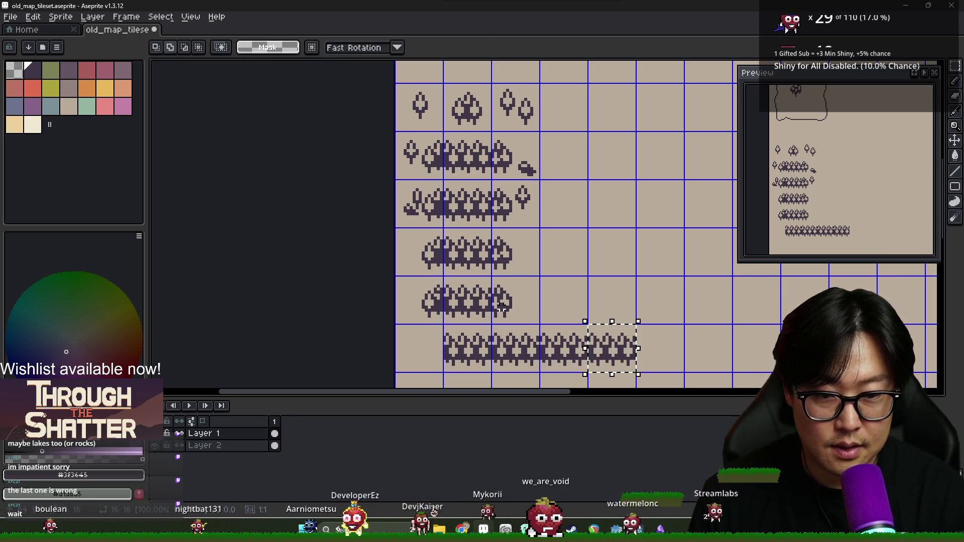
{"action": "key", "text": "ctrl+d"}
Add dark pixels to the top-left tree.
{"action": "scroll", "coordinate": [490, 346], "scroll_direction": "up", "scroll_amount": 2}
{"action": "scroll", "coordinate": [490, 347], "scroll_direction": "down", "scroll_amount": 2}
{"action": "scroll", "coordinate": [466, 321], "scroll_direction": "down", "scroll_amount": 1}
{"action": "scroll", "coordinate": [450, 298], "scroll_direction": "up", "scroll_amount": 2}
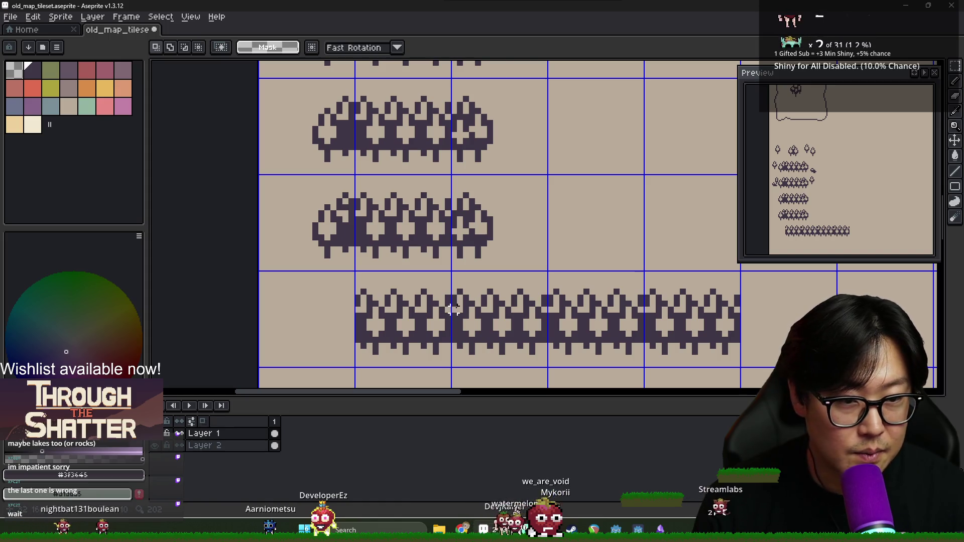
{"action": "scroll", "coordinate": [452, 309], "scroll_direction": "up", "scroll_amount": 1}
{"action": "scroll", "coordinate": [369, 308], "scroll_direction": "down", "scroll_amount": 1}
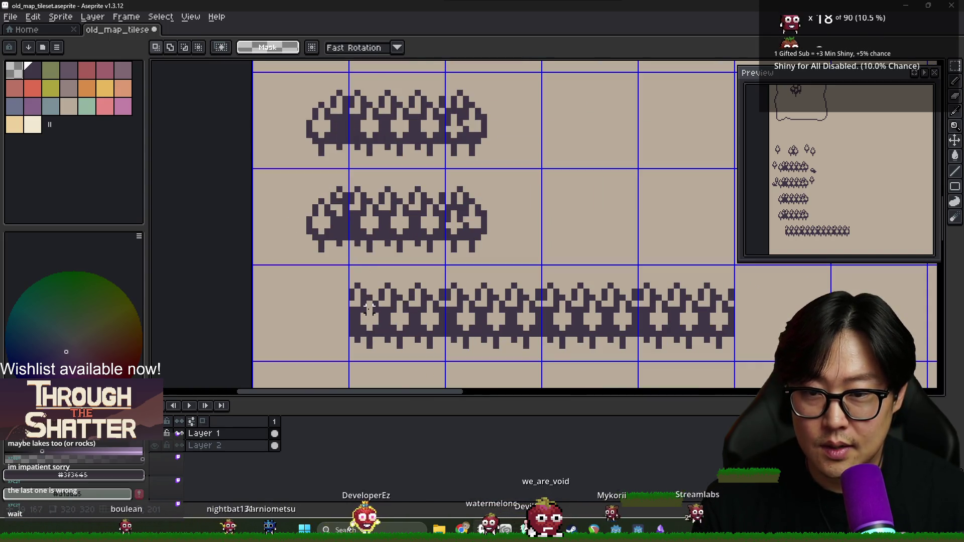
{"action": "scroll", "coordinate": [369, 307], "scroll_direction": "up", "scroll_amount": 6}
{"action": "key", "text": "e"}
{"action": "key", "text": "b"}
{"action": "mouse_move", "coordinate": [332, 253]}
{"action": "left_mouse_down"}
{"action": "mouse_move", "coordinate": [358, 290]}
{"action": "mouse_move", "coordinate": [341, 297]}
{"action": "left_mouse_up"}
{"action": "key", "text": "e"}
{"action": "scroll", "coordinate": [396, 301], "scroll_direction": "down", "scroll_amount": 3}
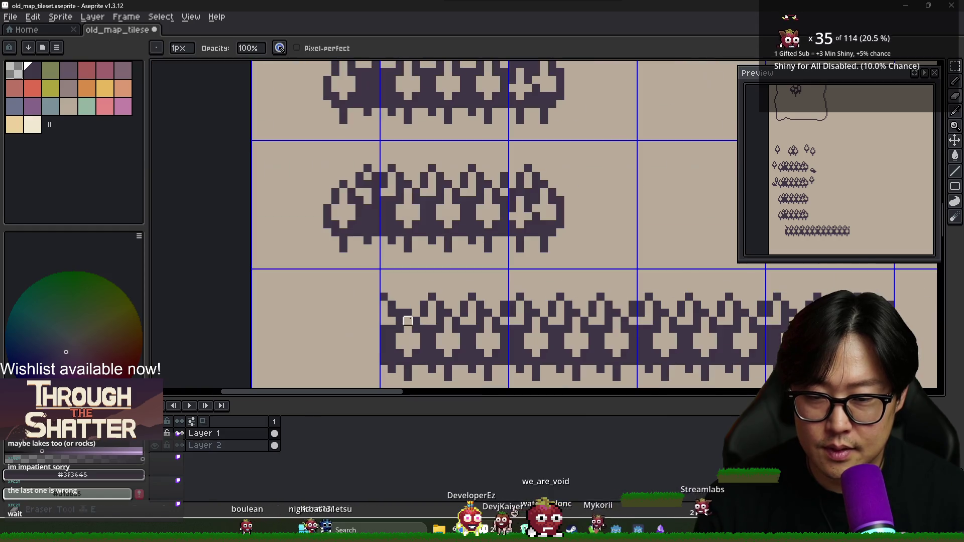
{"action": "scroll", "coordinate": [463, 337], "scroll_direction": "down", "scroll_amount": 2}
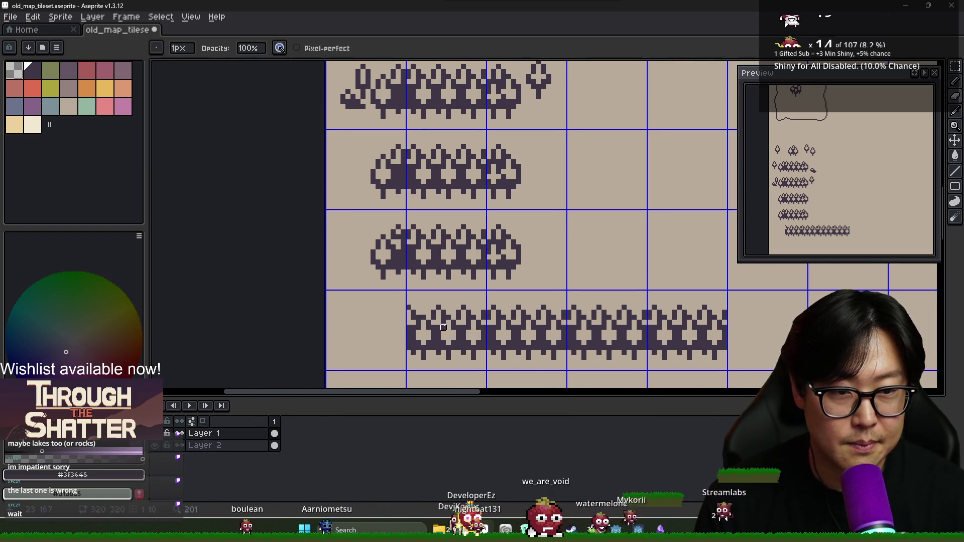
Delete four tiles of the long bush strip, leaving a single bush tile.
{"action": "key", "text": "m"}
{"action": "left_click_drag", "start_coordinate": [443, 327], "coordinate": [485, 369]}
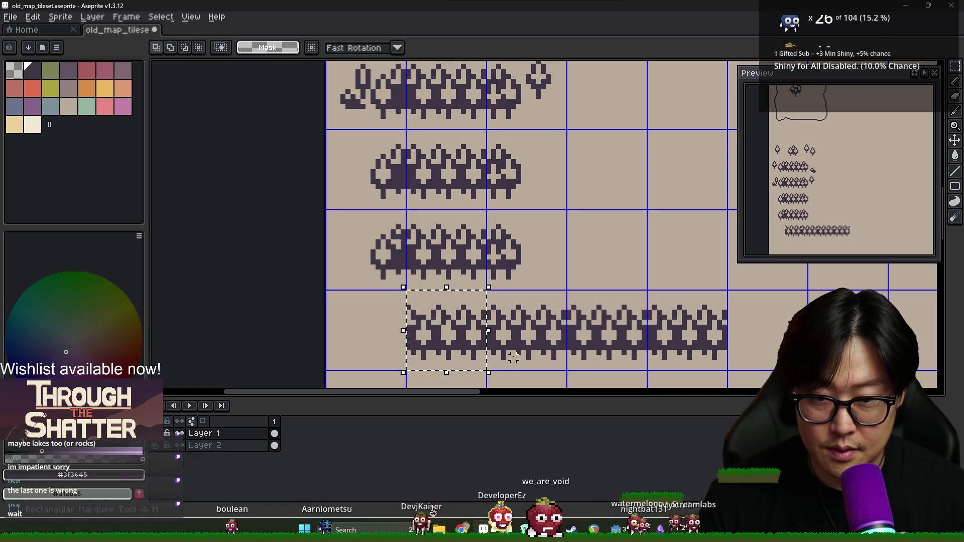
{"action": "key", "text": "Return"}
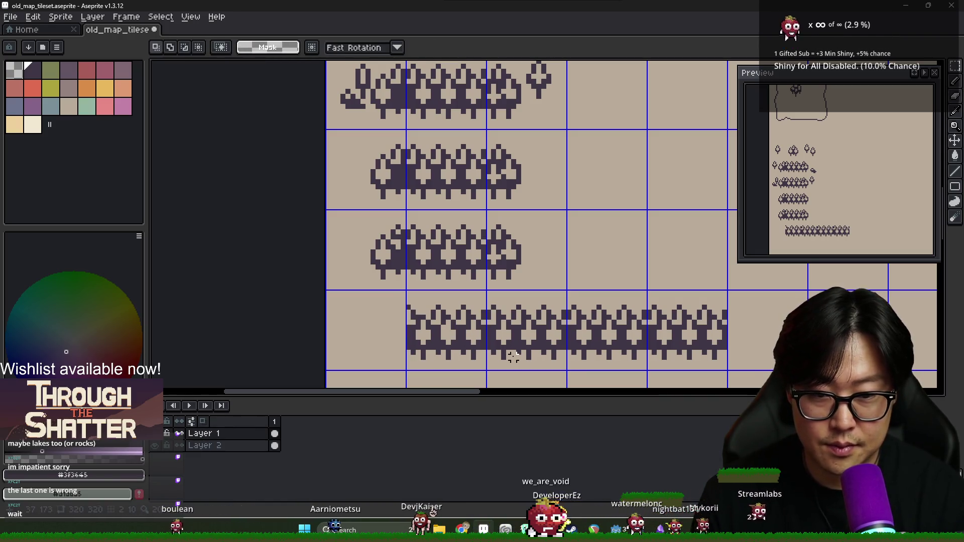
{"action": "key", "text": "Delete"}
{"action": "key", "text": "Delete"}
{"action": "left_click_drag", "start_coordinate": [648, 292], "coordinate": [727, 370]}
{"action": "key", "text": "Delete"}
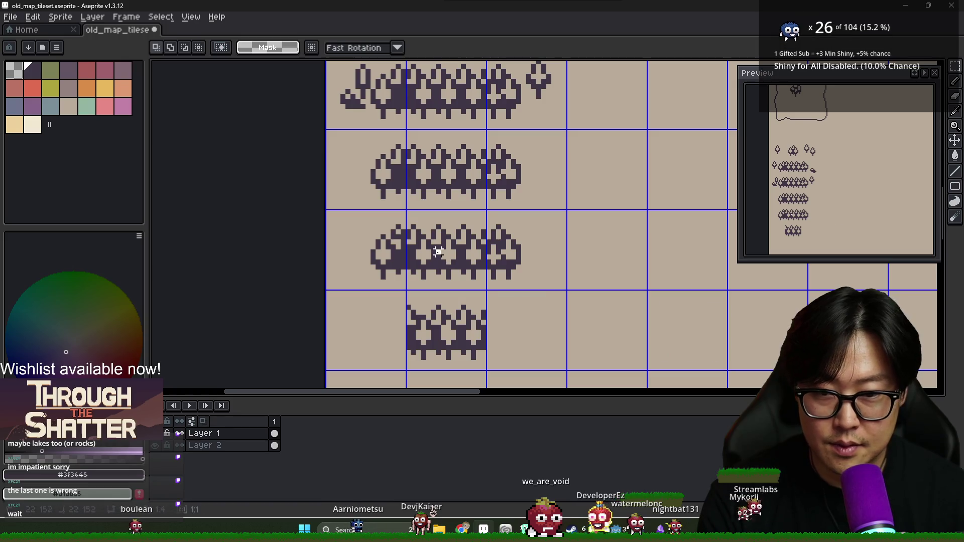
{"action": "left_click_drag", "start_coordinate": [407, 211], "coordinate": [486, 290]}
{"action": "key", "text": "Delete"}
{"action": "left_click_drag", "start_coordinate": [406, 130], "coordinate": [486, 209]}
{"action": "key", "text": "Delete"}
{"action": "scroll", "coordinate": [492, 272], "scroll_direction": "up", "scroll_amount": 2}
{"action": "scroll", "coordinate": [492, 272], "scroll_direction": "up", "scroll_amount": 2}
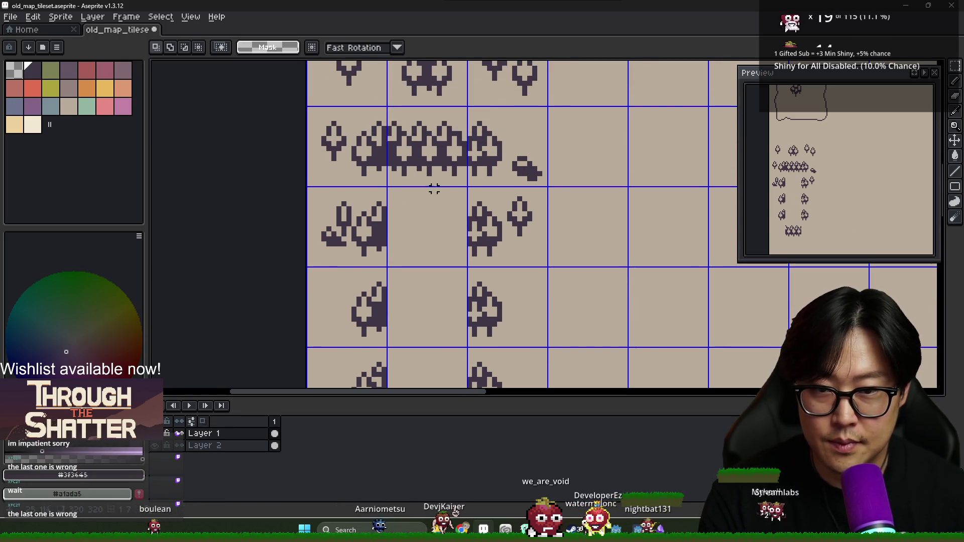
{"action": "scroll", "coordinate": [520, 253], "scroll_direction": "down", "scroll_amount": 5}
{"action": "scroll", "coordinate": [519, 253], "scroll_direction": "up", "scroll_amount": 3}
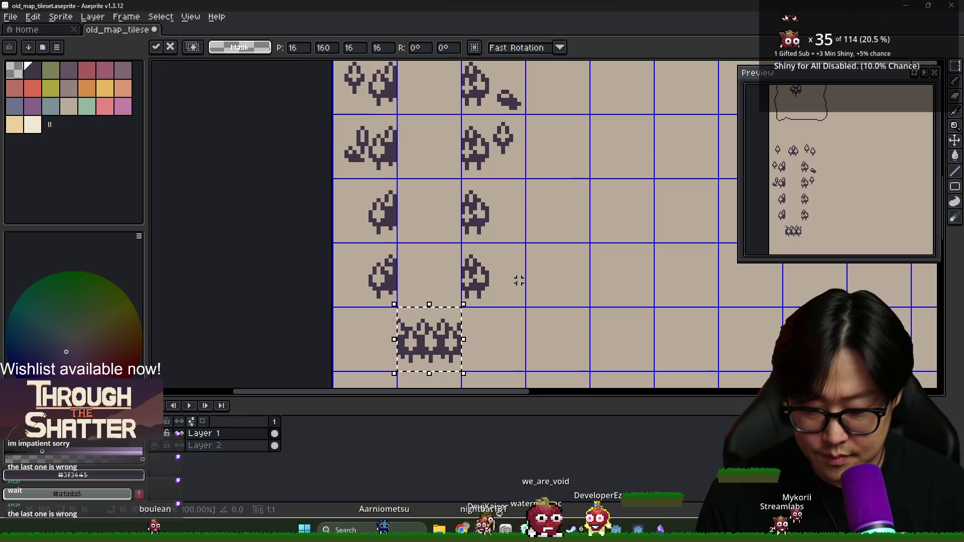
Copy the remaining bush tile into the empty middle cells of the rows above.
{"action": "key", "text": "ctrl+c"}
{"action": "key", "text": "ctrl+v"}
{"action": "key", "text": "Up"}
{"action": "key", "text": "ctrl+v"}
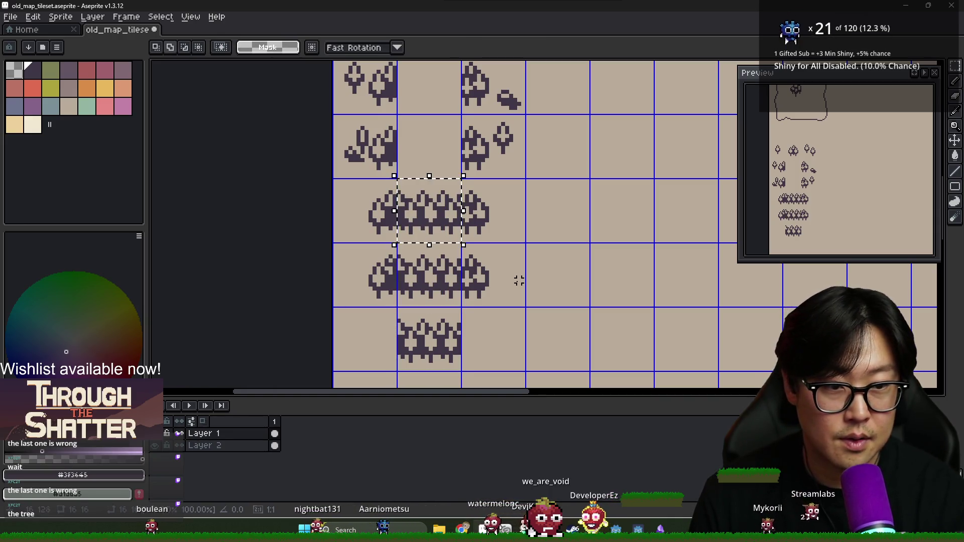
{"action": "key", "text": "Up"}
{"action": "key", "text": "Up"}
{"action": "key", "text": "ctrl+v"}
{"action": "key", "text": "Up"}
{"action": "key", "text": "Up"}
{"action": "key", "text": "ctrl+v"}
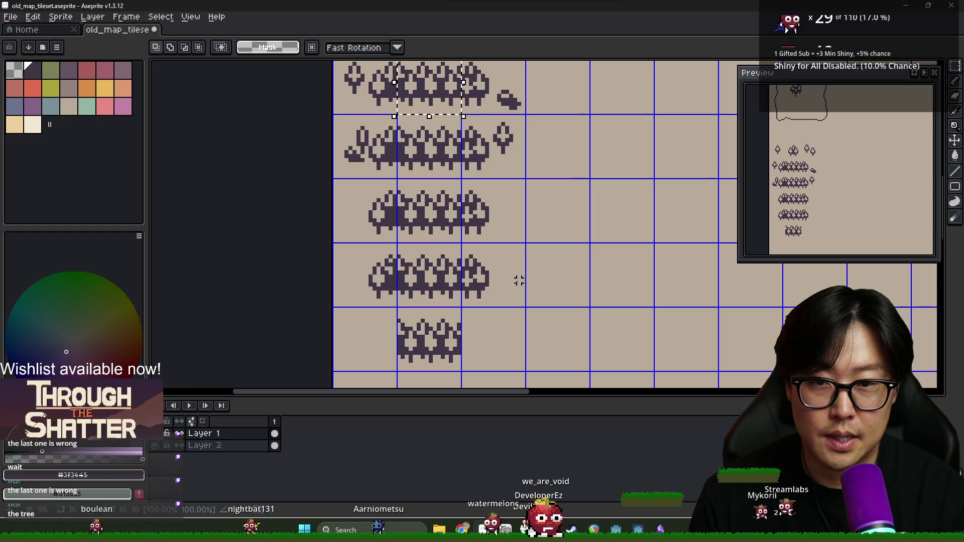
{"action": "key", "text": "ctrl+d"}
Erase a stray pixel atop the tree.
{"action": "scroll", "coordinate": [480, 260], "scroll_direction": "down", "scroll_amount": 1}
{"action": "scroll", "coordinate": [409, 123], "scroll_direction": "up", "scroll_amount": 8}
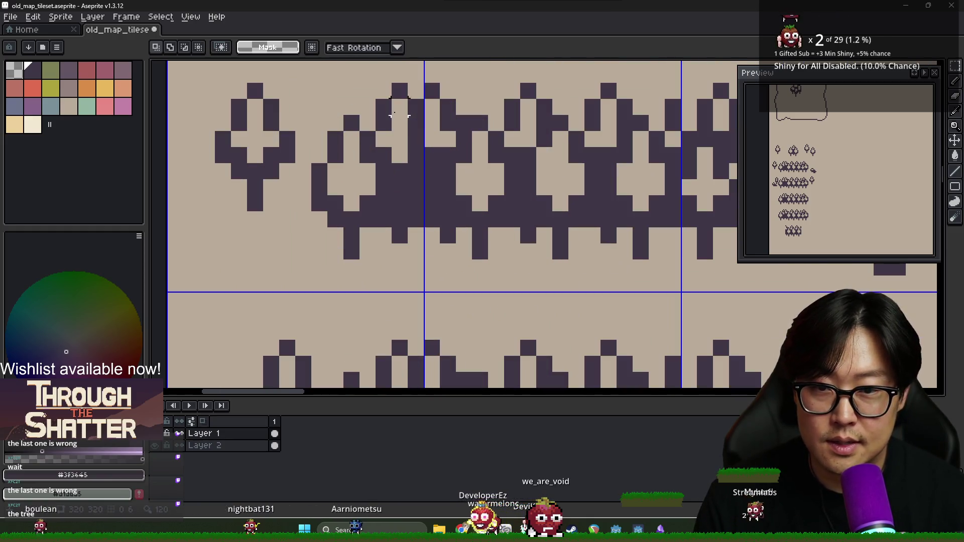
{"action": "key", "text": "e"}
{"action": "left_click", "coordinate": [400, 91]}
Erase stray pixels along the tree-bush seam and fill dark purple to join the canopies.
{"action": "left_click_drag", "start_coordinate": [384, 106], "coordinate": [384, 123]}
{"action": "left_click_drag", "start_coordinate": [400, 155], "coordinate": [399, 138]}
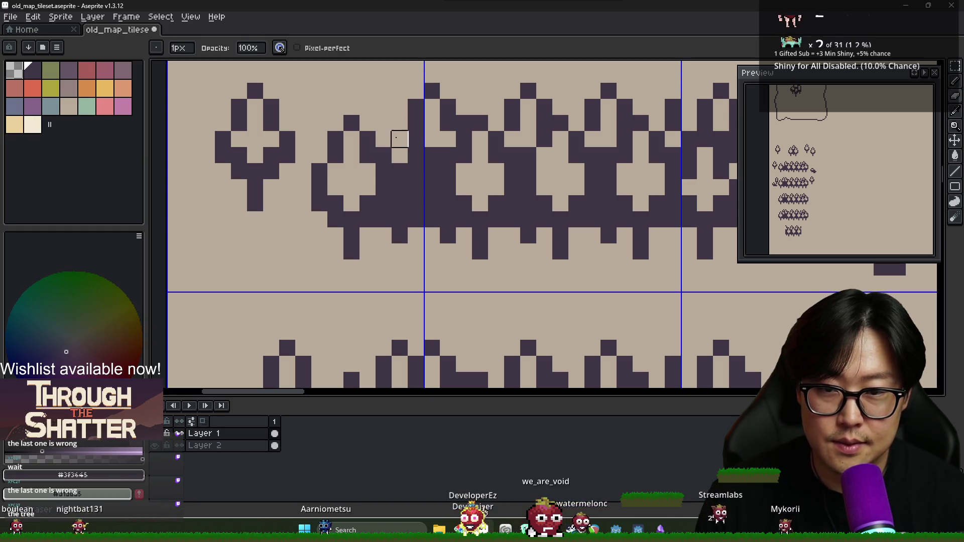
{"action": "left_click", "coordinate": [400, 172]}
{"action": "key", "text": "i"}
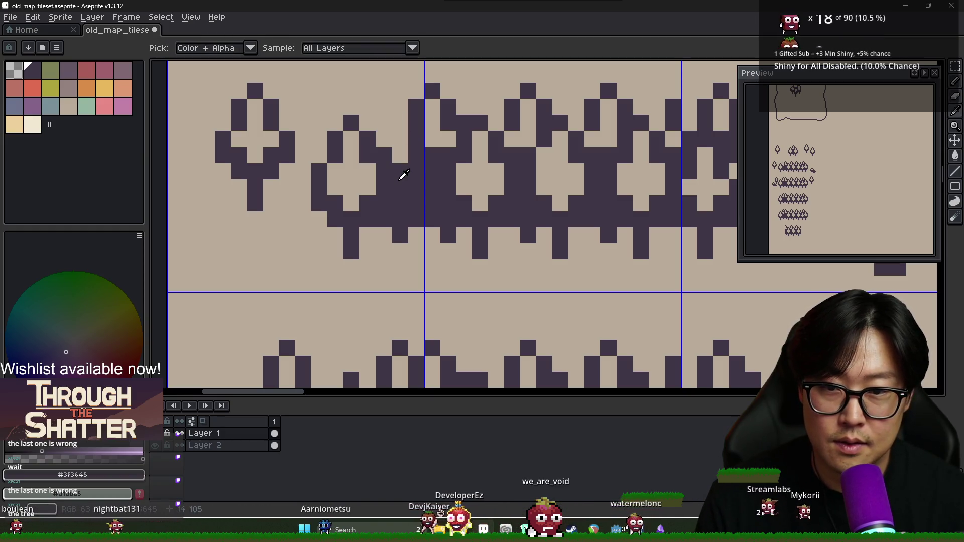
{"action": "key", "text": "b"}
{"action": "mouse_move", "coordinate": [399, 157]}
{"action": "left_mouse_down"}
{"action": "mouse_move", "coordinate": [387, 155]}
{"action": "mouse_move", "coordinate": [406, 172]}
{"action": "mouse_move", "coordinate": [416, 138]}
{"action": "mouse_move", "coordinate": [398, 130]}
{"action": "left_mouse_up"}
Clear a vertical line of dark pixels and fill the remaining gap between tree and bush.
{"action": "key", "text": "e"}
{"action": "key", "text": "i"}
{"action": "key", "text": "b"}
{"action": "key", "text": "e"}
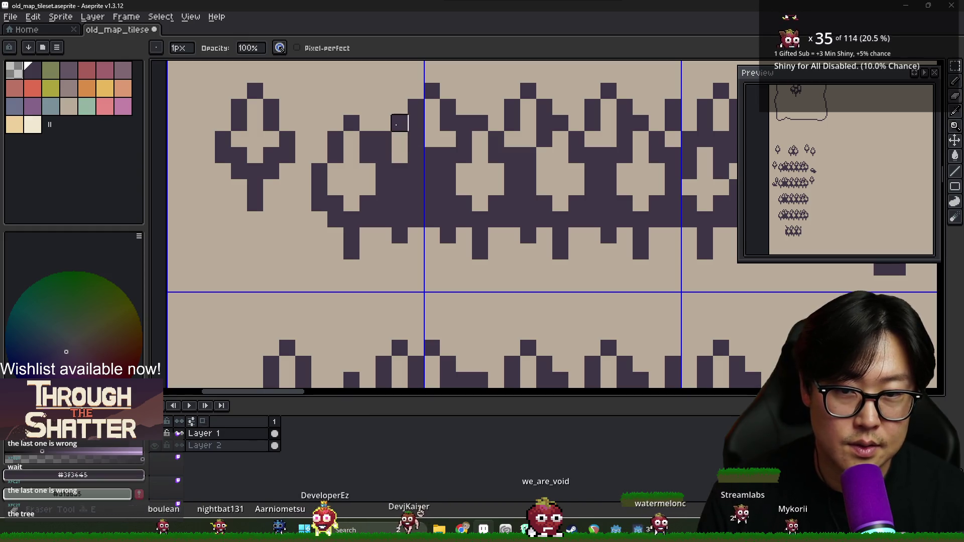
{"action": "left_click", "coordinate": [400, 171]}
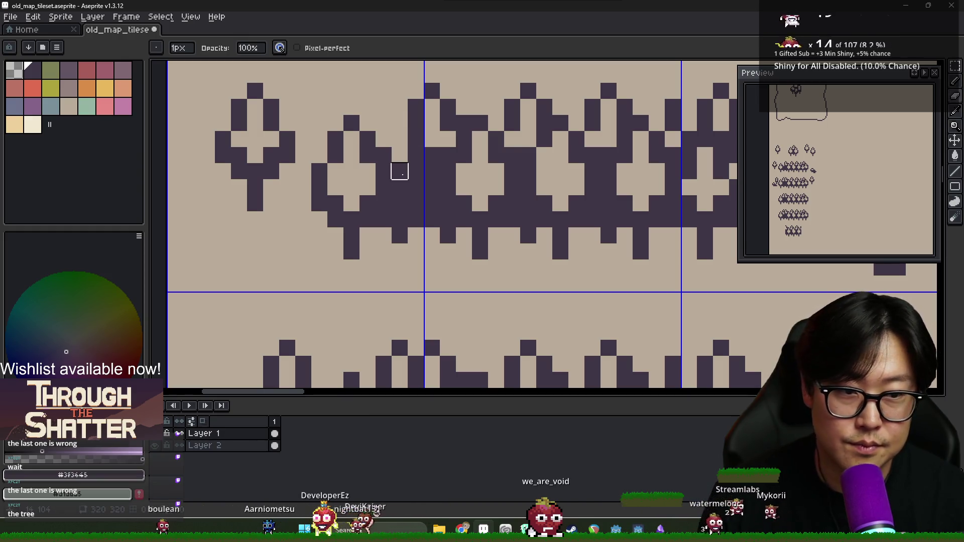
{"action": "left_click_drag", "start_coordinate": [400, 172], "coordinate": [399, 219]}
{"action": "key", "text": "b"}
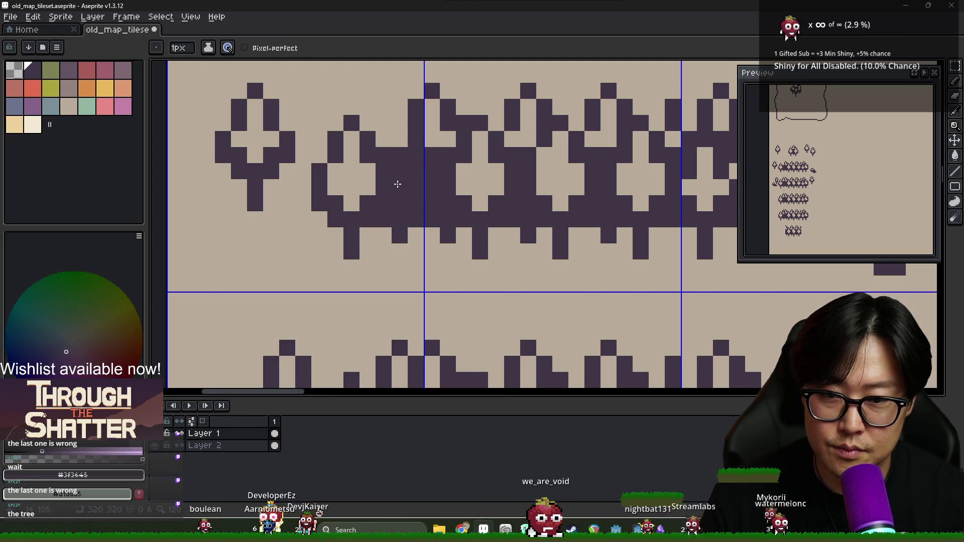
{"action": "key", "text": "b"}
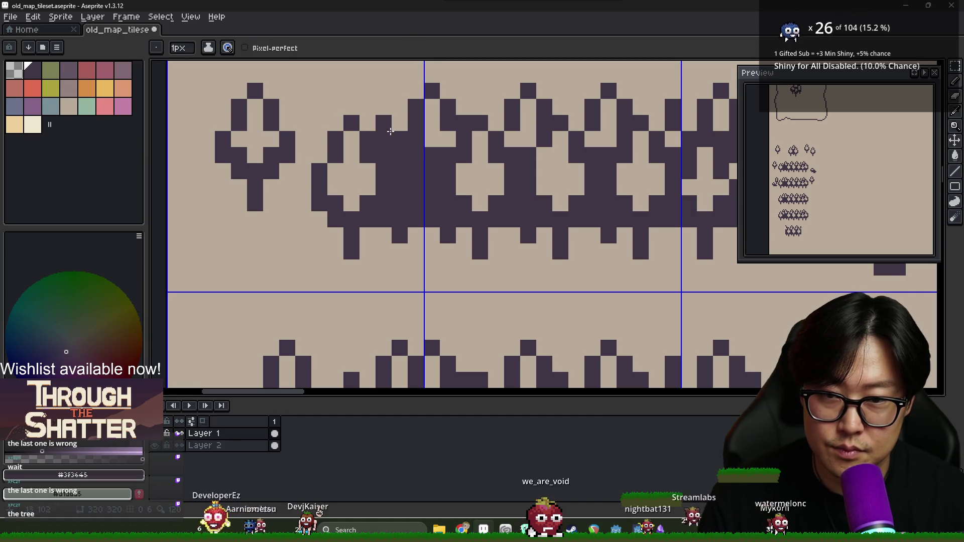
{"action": "key", "text": "e"}
{"action": "left_click_drag", "start_coordinate": [389, 137], "coordinate": [398, 137]}
{"action": "key", "text": "b"}
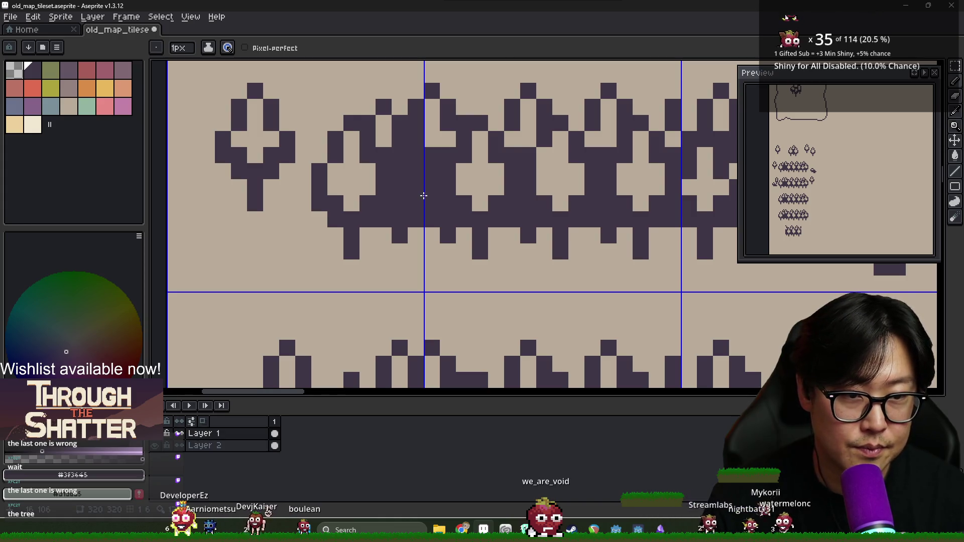
{"action": "scroll", "coordinate": [425, 191], "scroll_direction": "down", "scroll_amount": 4}
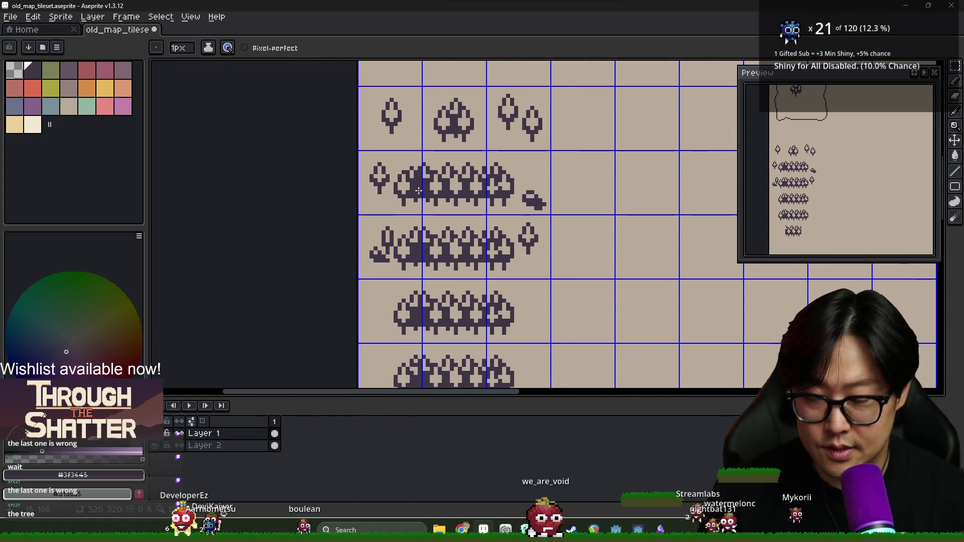
Move the selected half of the lone tree down one tile and save the tileset.
{"action": "key", "text": "m"}
{"action": "left_click_drag", "start_coordinate": [391, 156], "coordinate": [423, 215]}
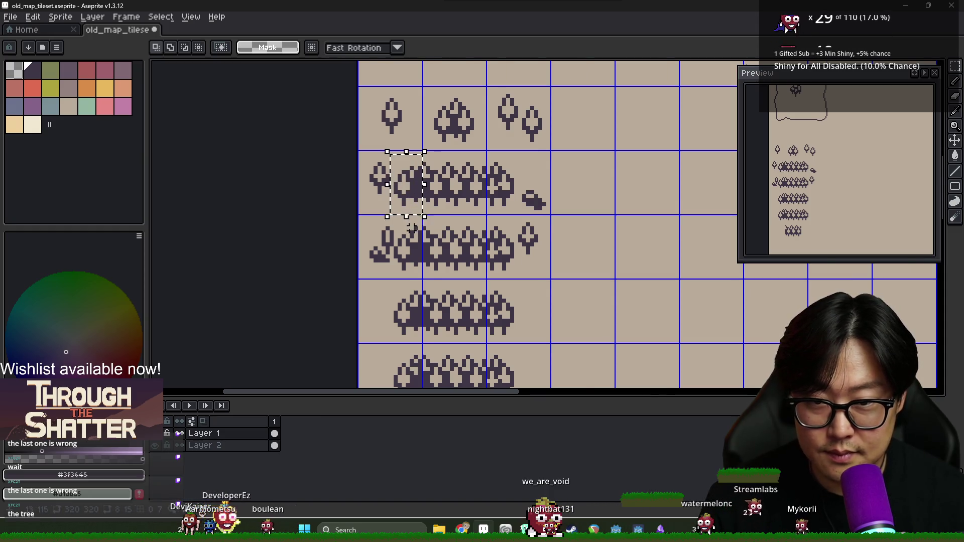
{"action": "scroll", "coordinate": [388, 219], "scroll_direction": "up", "scroll_amount": 2}
{"action": "left_click_drag", "start_coordinate": [423, 279], "coordinate": [424, 291]}
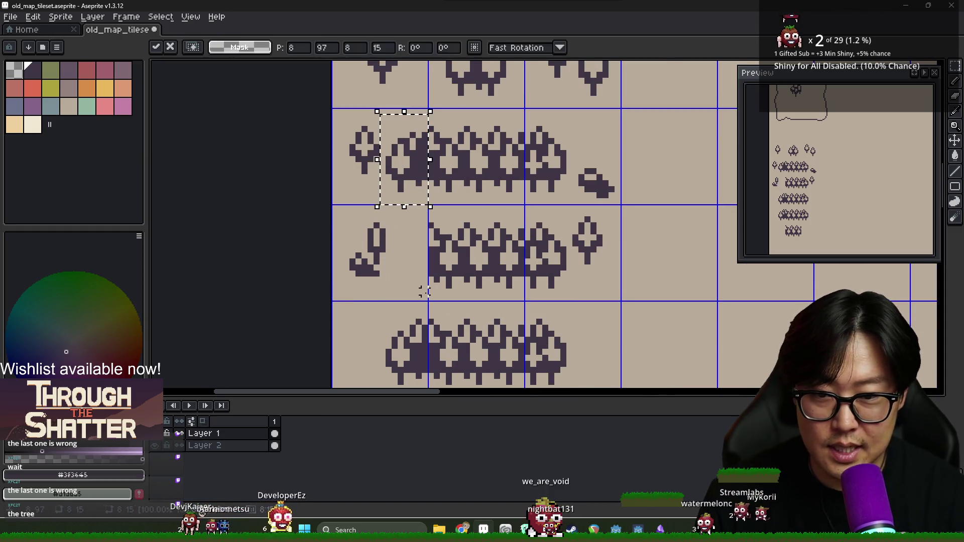
{"action": "left_click_drag", "start_coordinate": [419, 165], "coordinate": [420, 261]}
{"action": "key", "text": "ctrl+d"}
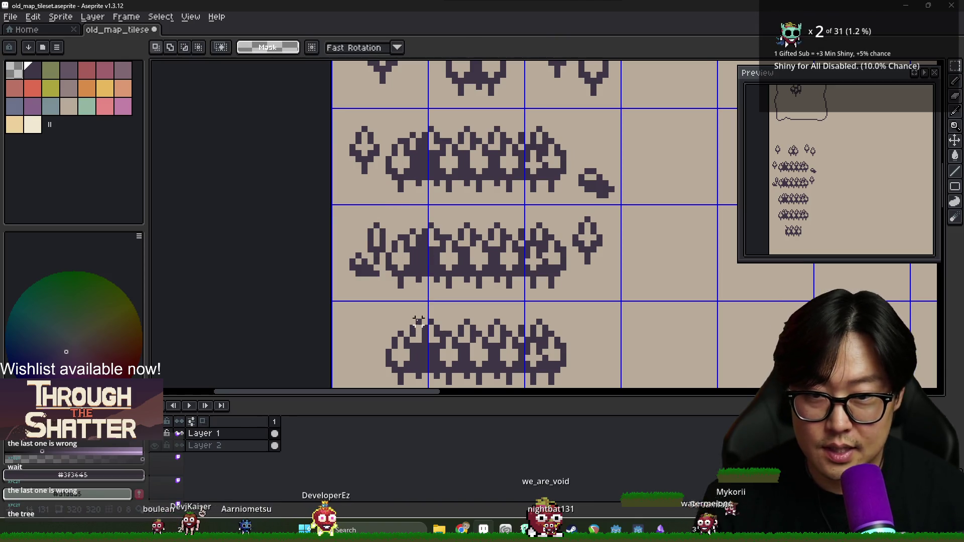
{"action": "scroll", "coordinate": [411, 298], "scroll_direction": "down", "scroll_amount": 2}
{"action": "key", "text": "ctrl+z"}
{"action": "key", "text": "ctrl+z"}
{"action": "key", "text": "ctrl+z"}
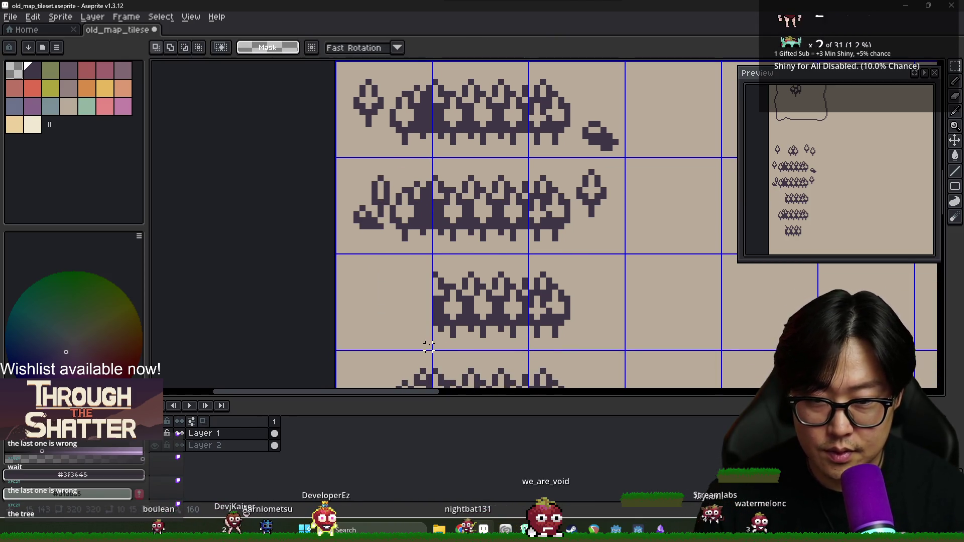
{"action": "key", "text": "ctrl+y"}
{"action": "key", "text": "ctrl+y"}
{"action": "key", "text": "ctrl+s"}
Paste bush copies to extend the bottom bush strip by several cells.
{"action": "scroll", "coordinate": [628, 329], "scroll_direction": "down", "scroll_amount": 3}
{"action": "scroll", "coordinate": [529, 306], "scroll_direction": "down", "scroll_amount": 2}
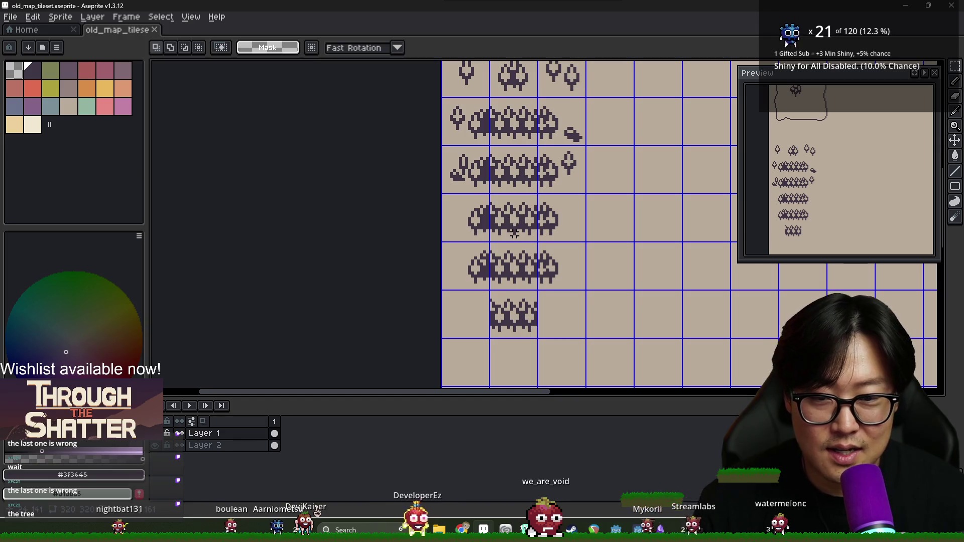
{"action": "key", "text": "ctrl+v"}
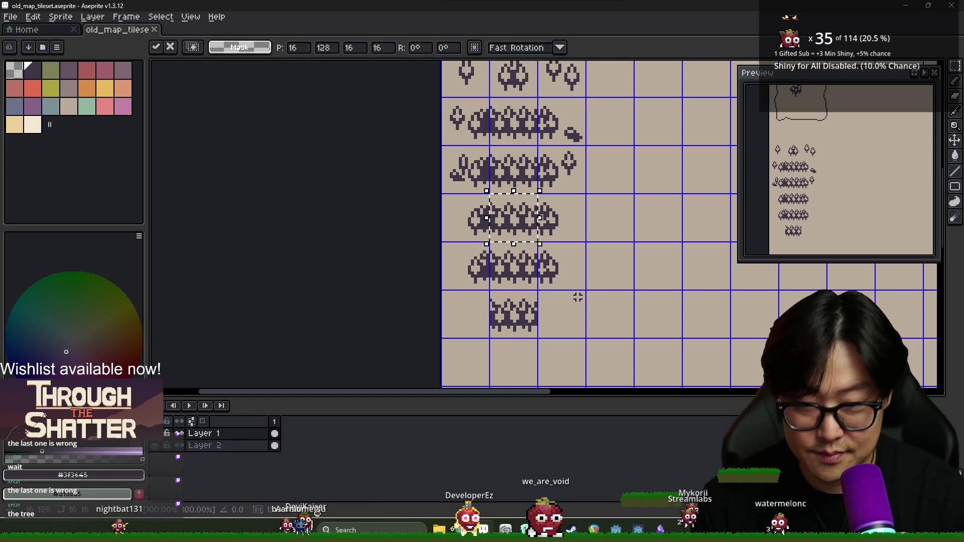
{"action": "key", "text": "Return"}
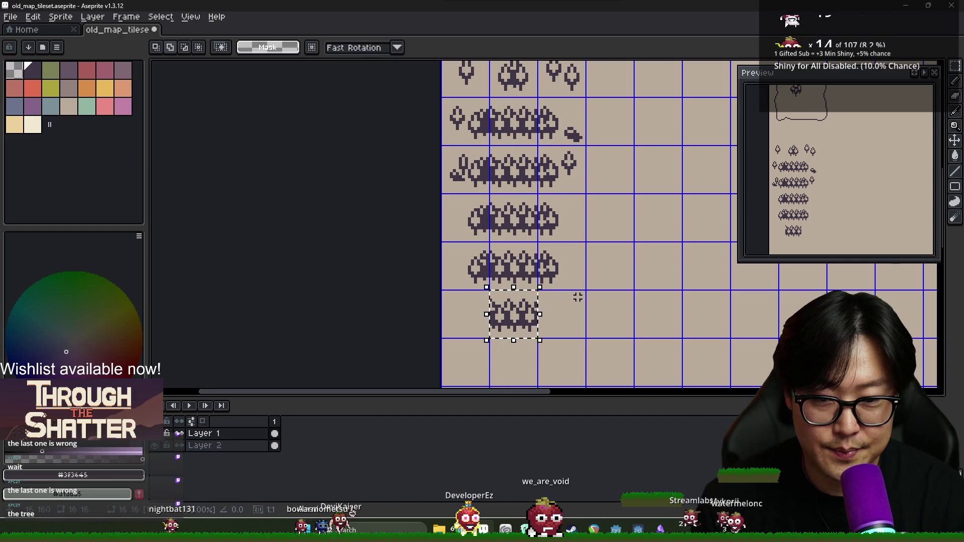
{"action": "key", "text": "shift+Right"}
{"action": "key", "text": "shift+Right"}
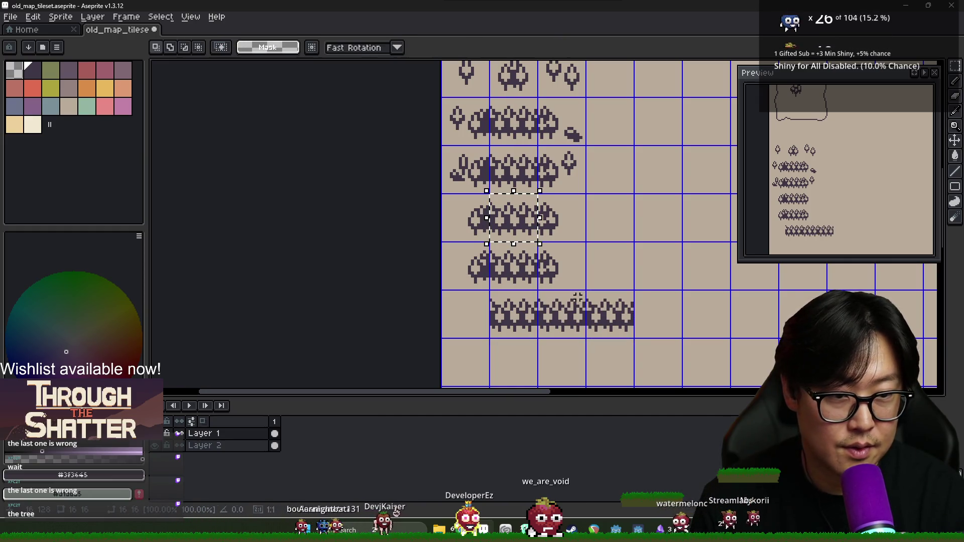
{"action": "key", "text": "shift+Right"}
{"action": "key", "text": "shift+Right"}
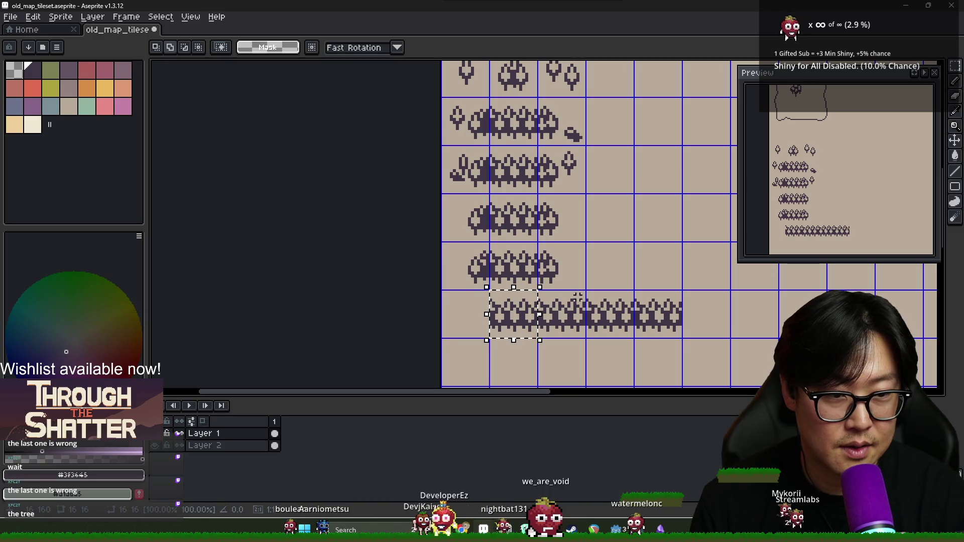
{"action": "key", "text": "shift+Right"}
{"action": "key", "text": "shift+Right"}
{"action": "key", "text": "ctrl+d"}
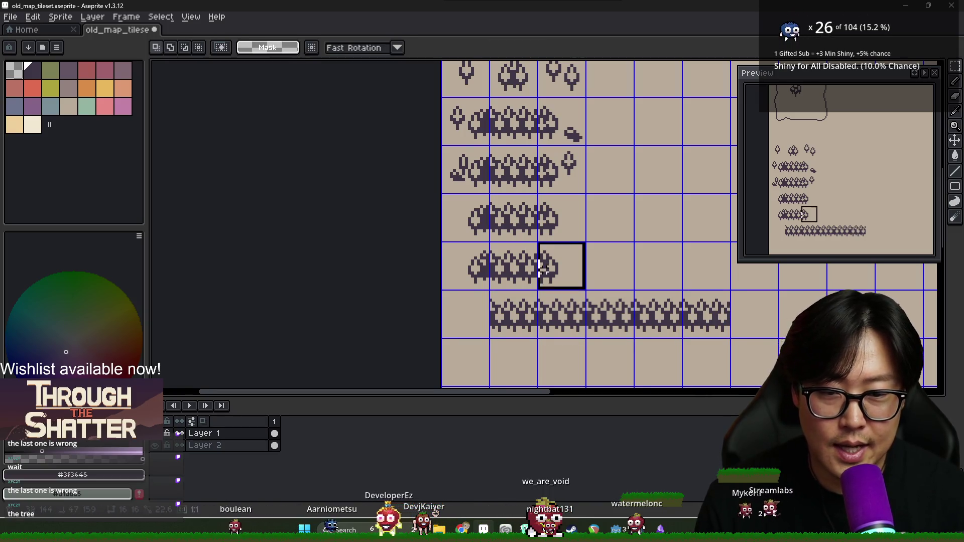
Paste copies of the tree tile and place them at the start of the bottom strip.
{"action": "key", "text": "ctrl+v"}
{"action": "key", "text": "shift+Down"}
{"action": "key", "text": "shift+Down"}
{"action": "key", "text": "shift+Right"}
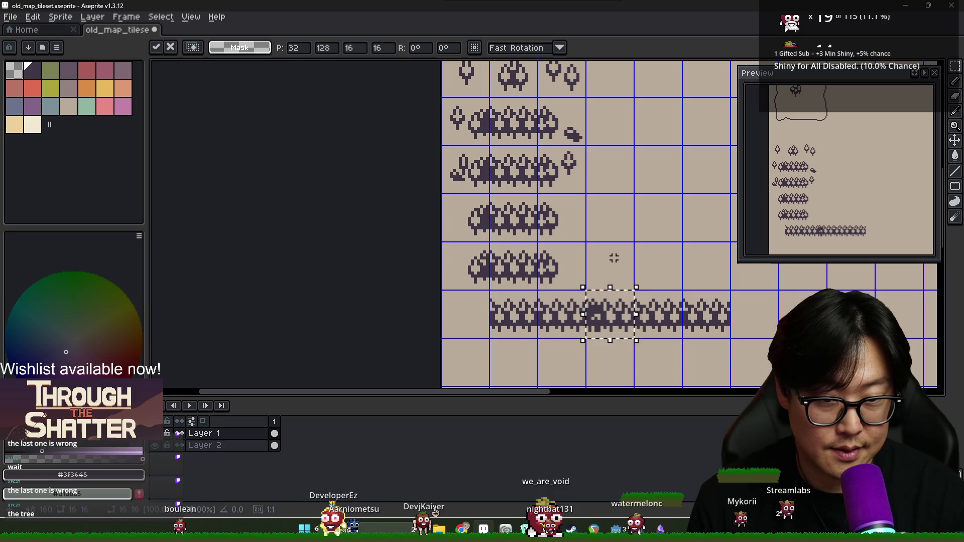
{"action": "key", "text": "shift+Right"}
{"action": "key", "text": "shift+Right"}
{"action": "key", "text": "shift+Right"}
{"action": "mouse_move", "coordinate": [757, 316]}
{"action": "left_mouse_down"}
{"action": "mouse_move", "coordinate": [470, 219]}
{"action": "mouse_move", "coordinate": [469, 314]}
{"action": "left_mouse_up"}
{"action": "left_click", "coordinate": [607, 282]}
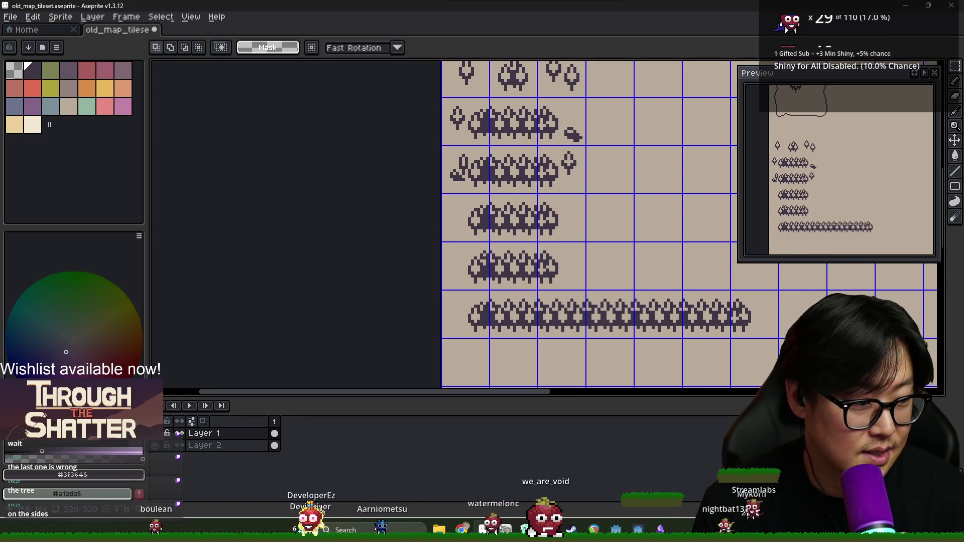
{"action": "scroll", "coordinate": [581, 225], "scroll_direction": "up", "scroll_amount": 2}
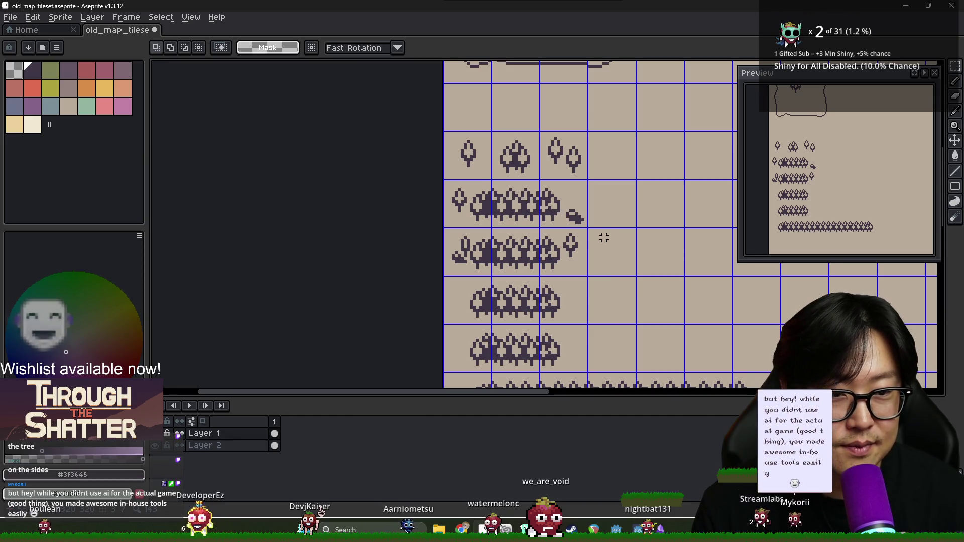
{"action": "scroll", "coordinate": [567, 254], "scroll_direction": "up", "scroll_amount": 3}
{"action": "key", "text": "b"}
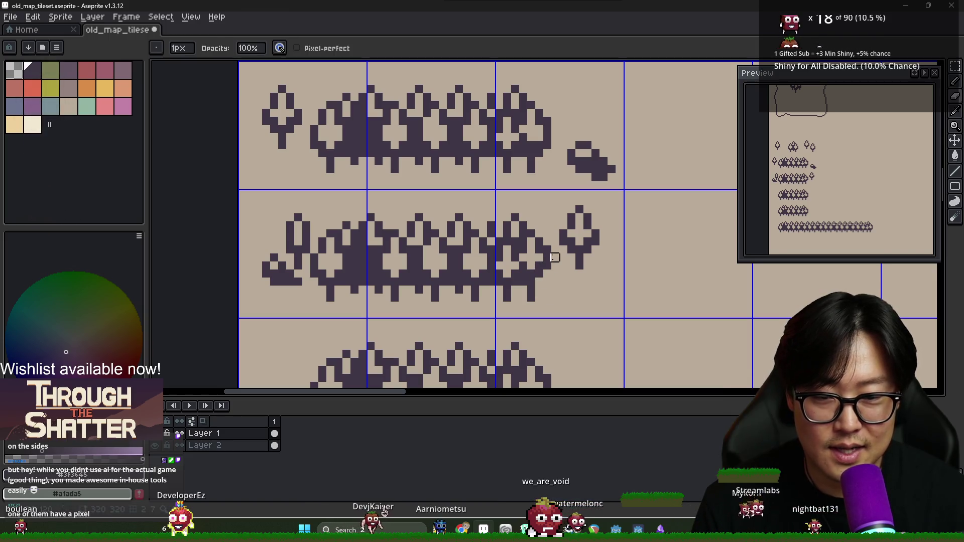
{"action": "key", "text": "e"}
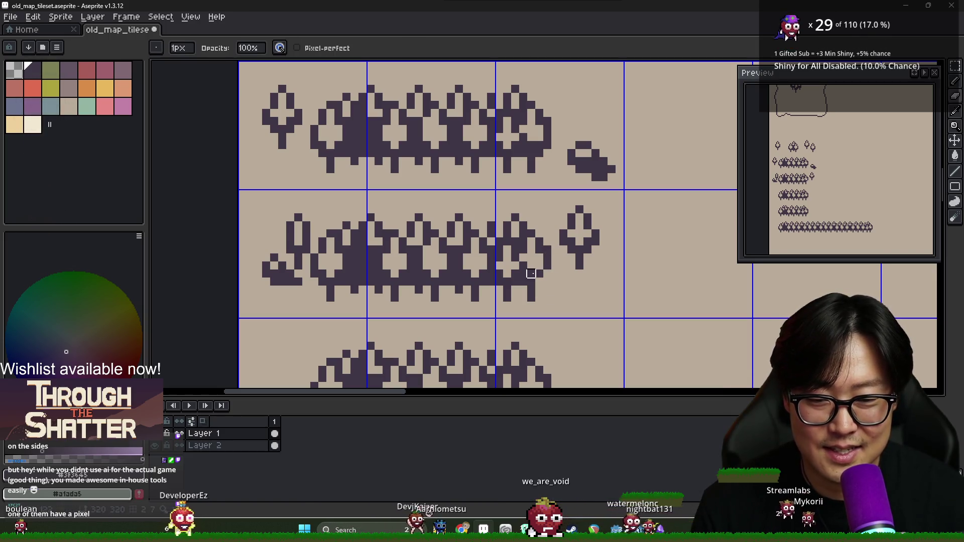
{"action": "key", "text": "b"}
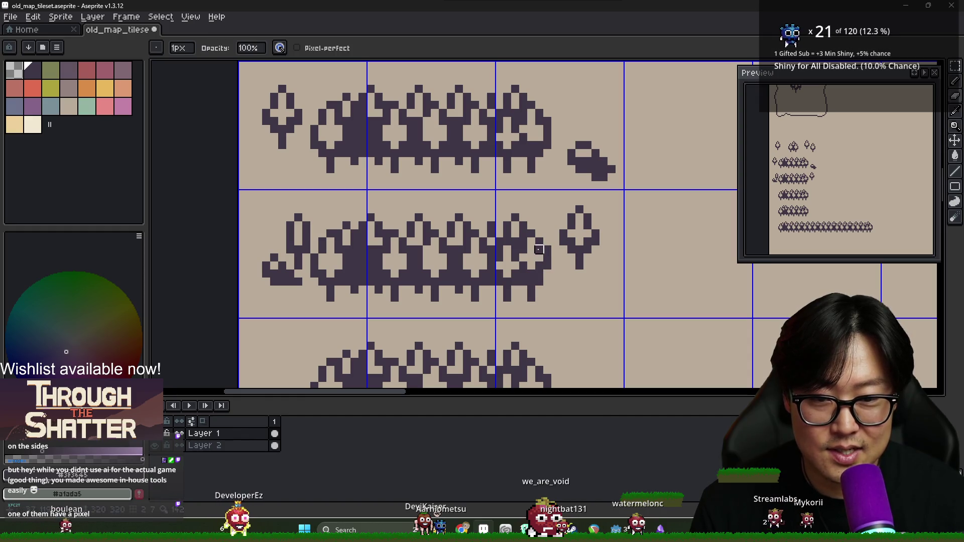
{"action": "left_click", "coordinate": [537, 249], "text": "alt"}
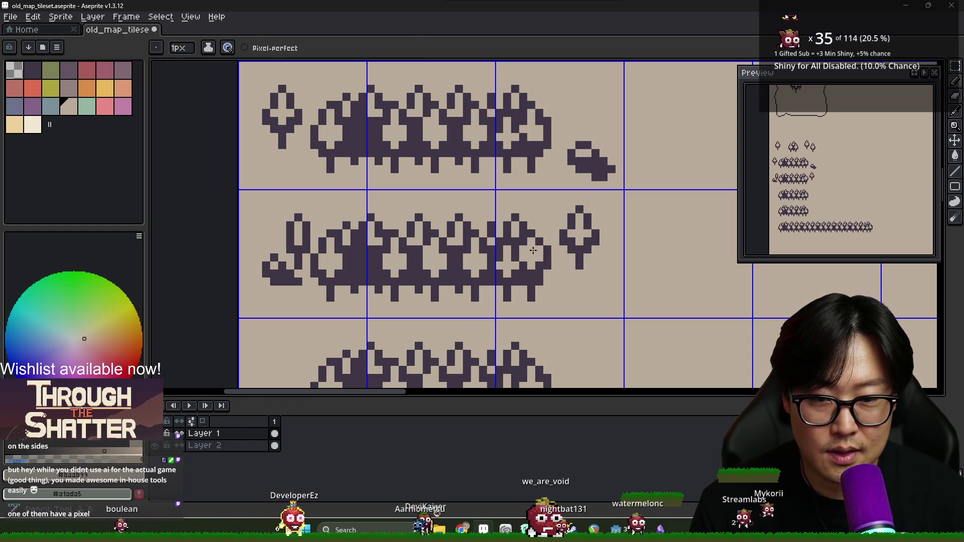
{"action": "left_click", "coordinate": [523, 247], "text": "alt"}
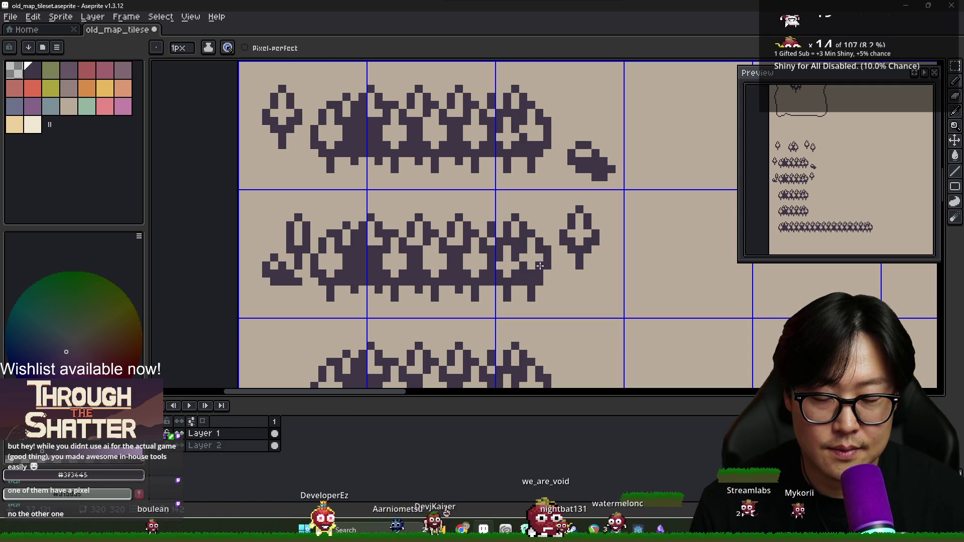
{"action": "key", "text": "e"}
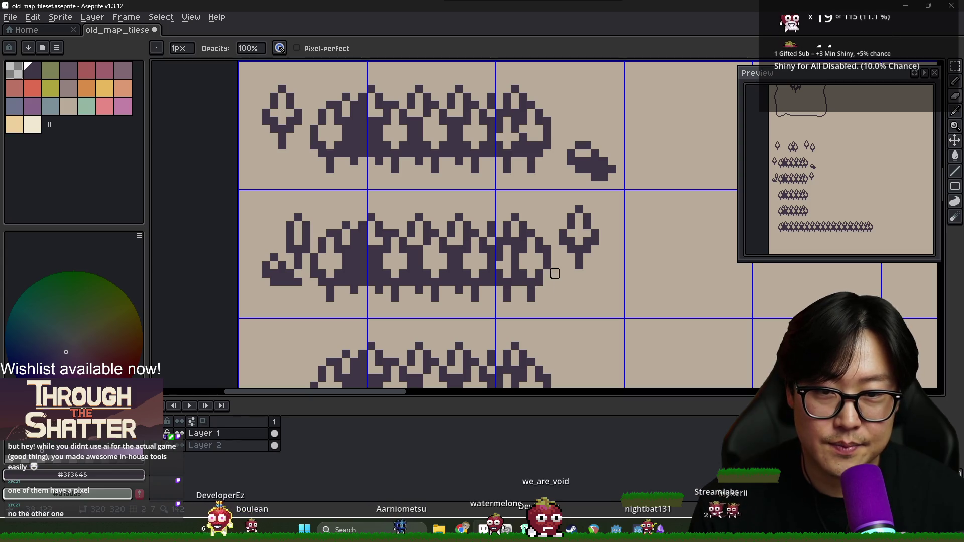
{"action": "key", "text": "b"}
{"action": "scroll", "coordinate": [545, 281], "scroll_direction": "down", "scroll_amount": 4}
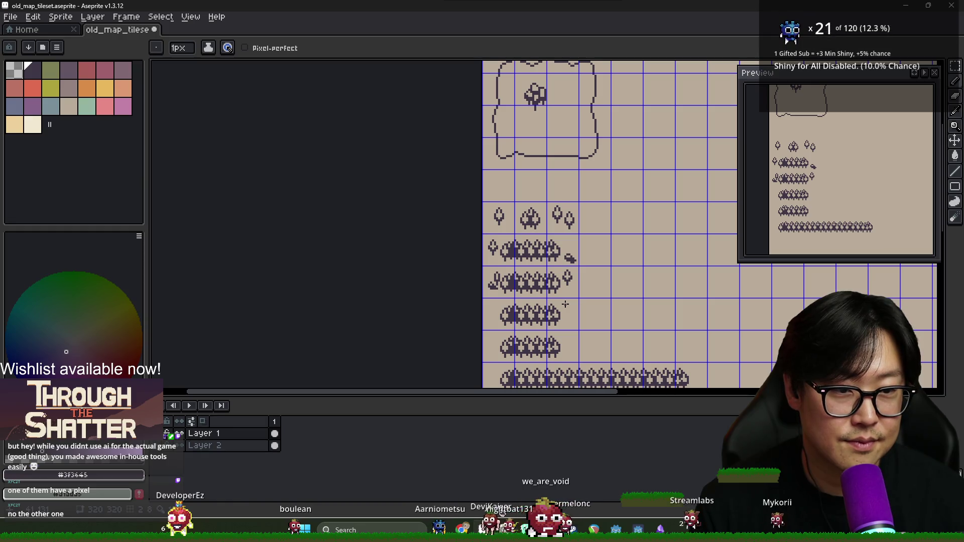
Move the row-2 tree piece into the empty tile above it.
{"action": "scroll", "coordinate": [565, 304], "scroll_direction": "up", "scroll_amount": 3}
{"action": "key", "text": "m"}
{"action": "left_click_drag", "start_coordinate": [531, 265], "coordinate": [527, 226]}
{"action": "mouse_move", "coordinate": [564, 288]}
{"action": "left_mouse_down"}
{"action": "mouse_move", "coordinate": [528, 217]}
{"action": "mouse_move", "coordinate": [604, 293]}
{"action": "mouse_move", "coordinate": [517, 231]}
{"action": "mouse_move", "coordinate": [525, 213]}
{"action": "left_mouse_up"}
{"action": "left_click", "coordinate": [555, 287]}
{"action": "mouse_move", "coordinate": [528, 135]}
{"action": "left_mouse_down"}
{"action": "mouse_move", "coordinate": [562, 211]}
{"action": "mouse_move", "coordinate": [557, 137]}
{"action": "left_mouse_up"}
{"action": "key", "text": "Delete"}
{"action": "key", "text": "ctrl+shift+d"}
{"action": "left_click", "coordinate": [555, 299]}
Cut the row-3 tree piece and paste it into its new tile.
{"action": "scroll", "coordinate": [552, 297], "scroll_direction": "down", "scroll_amount": 1}
{"action": "left_click_drag", "start_coordinate": [519, 230], "coordinate": [560, 312]}
{"action": "key", "text": "ctrl+x"}
{"action": "key", "text": "ctrl+v"}
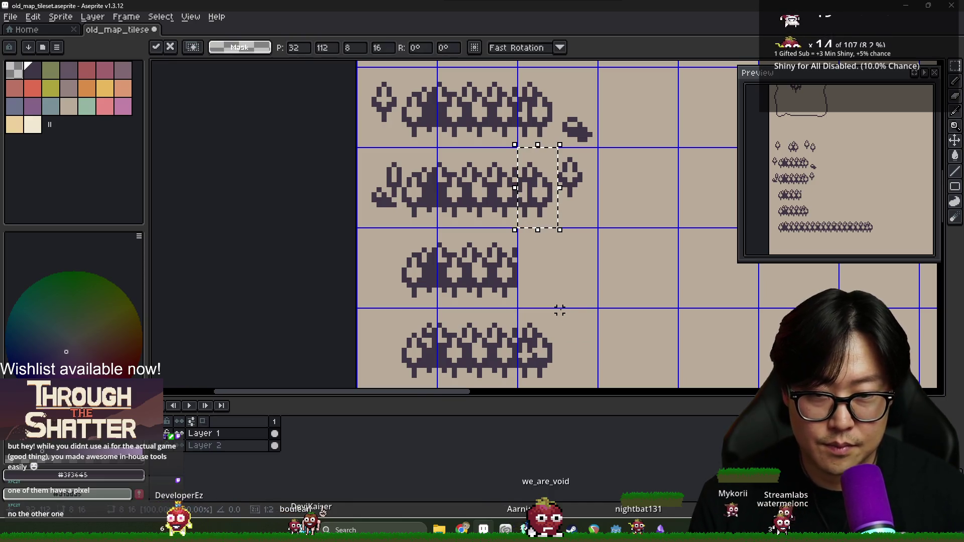
{"action": "left_click", "coordinate": [559, 310]}
Delete the redundant row-5 bush tile.
{"action": "scroll", "coordinate": [559, 310], "scroll_direction": "down", "scroll_amount": 2}
{"action": "left_click_drag", "start_coordinate": [427, 271], "coordinate": [522, 279]}
{"action": "key", "text": "ctrl+x"}
Cut and re-paste the bottom tree row, then clear the selection.
{"action": "left_click_drag", "start_coordinate": [428, 324], "coordinate": [743, 333]}
{"action": "scroll", "coordinate": [743, 334], "scroll_direction": "down", "scroll_amount": 3}
{"action": "key", "text": "ctrl+x"}
{"action": "key", "text": "ctrl+v"}
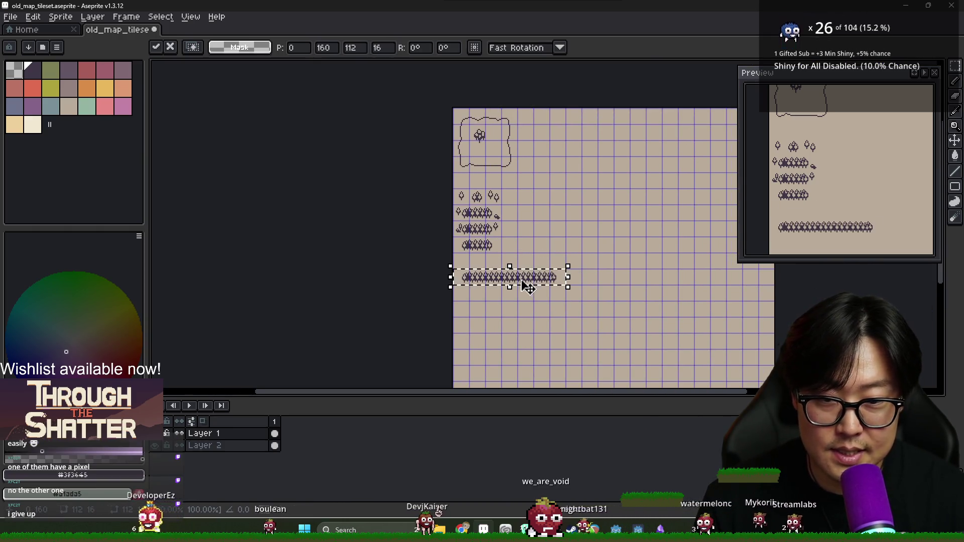
{"action": "key", "text": "Return"}
{"action": "left_click_drag", "start_coordinate": [568, 287], "coordinate": [567, 295]}
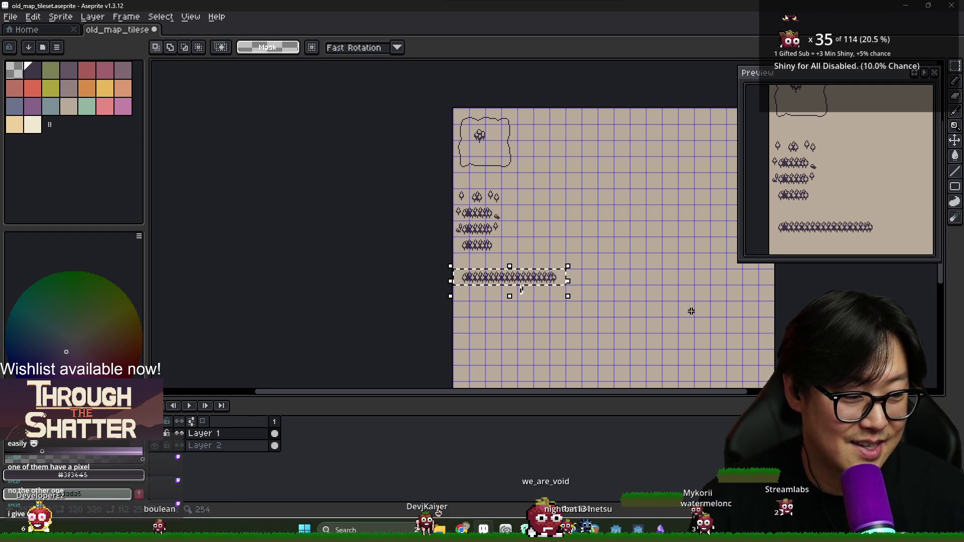
{"action": "key", "text": "ctrl+d"}
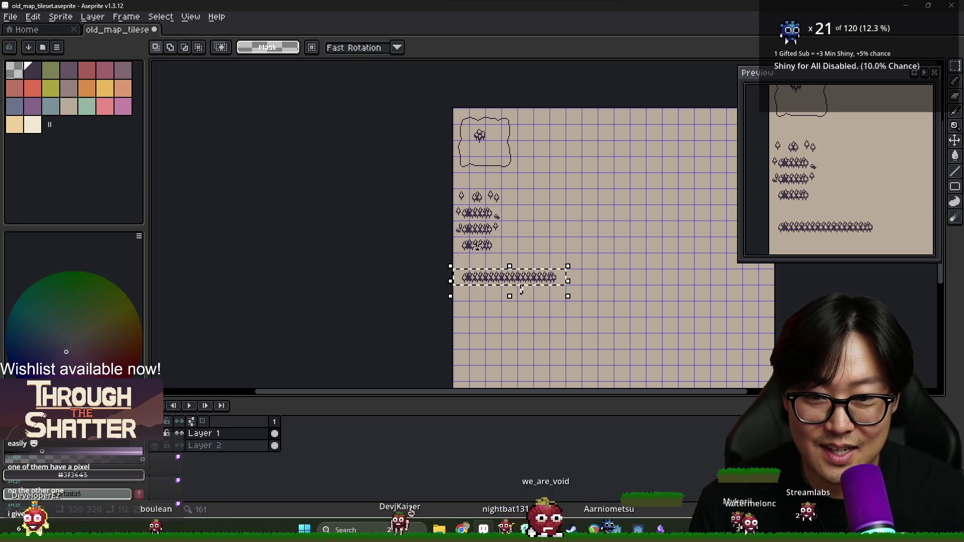
{"action": "scroll", "coordinate": [475, 221], "scroll_direction": "up", "scroll_amount": 4}
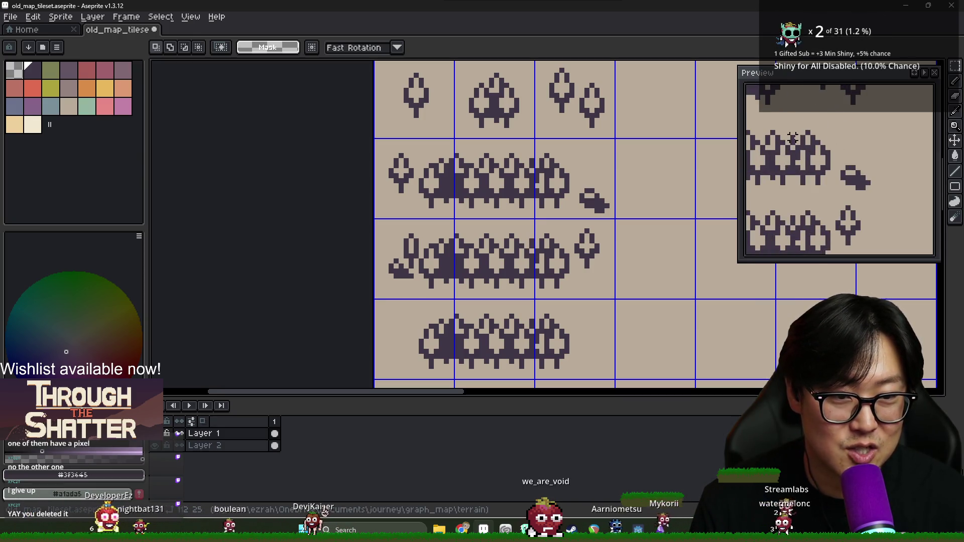
Draw a pixel at the left end of the long tree row.
{"action": "scroll", "coordinate": [812, 206], "scroll_direction": "down", "scroll_amount": 2}
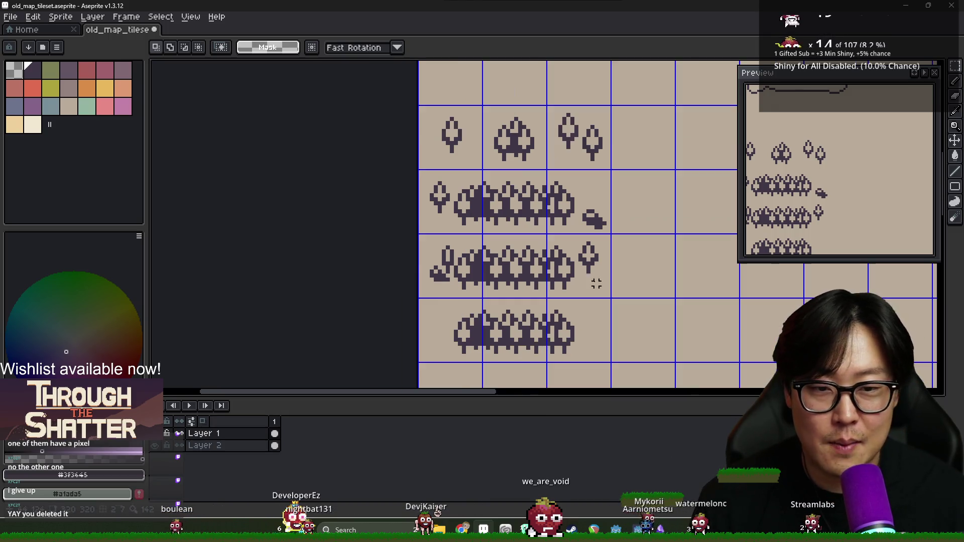
{"action": "scroll", "coordinate": [608, 178], "scroll_direction": "up", "scroll_amount": 2}
{"action": "key", "text": "b"}
{"action": "scroll", "coordinate": [542, 245], "scroll_direction": "down", "scroll_amount": 4}
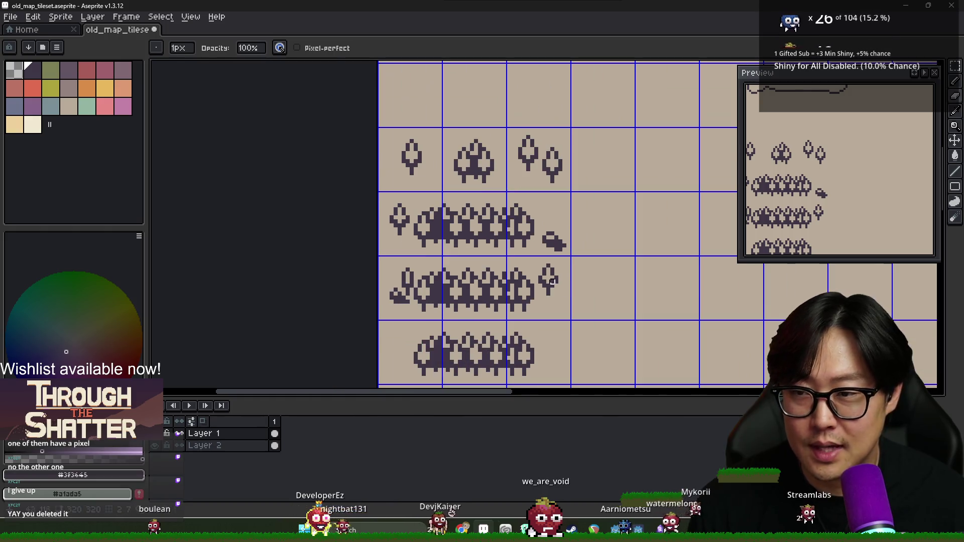
{"action": "mouse_move", "coordinate": [468, 286]}
{"action": "left_mouse_down"}
{"action": "mouse_move", "coordinate": [434, 258]}
{"action": "mouse_move", "coordinate": [466, 291]}
{"action": "left_mouse_up"}
{"action": "scroll", "coordinate": [459, 281], "scroll_direction": "down", "scroll_amount": 4}
{"action": "scroll", "coordinate": [457, 277], "scroll_direction": "up", "scroll_amount": 2}
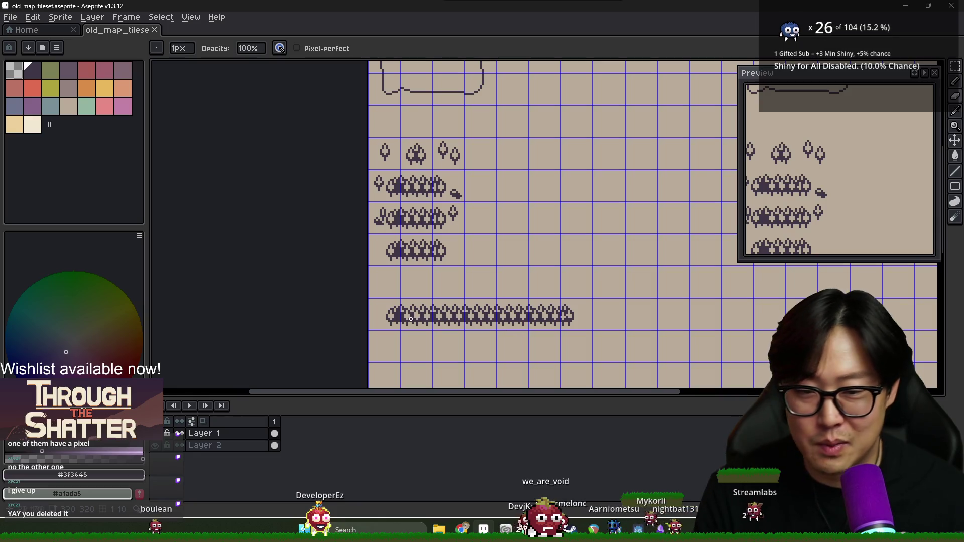
{"action": "left_click", "coordinate": [386, 317]}
{"action": "scroll", "coordinate": [396, 318], "scroll_direction": "up", "scroll_amount": 3}
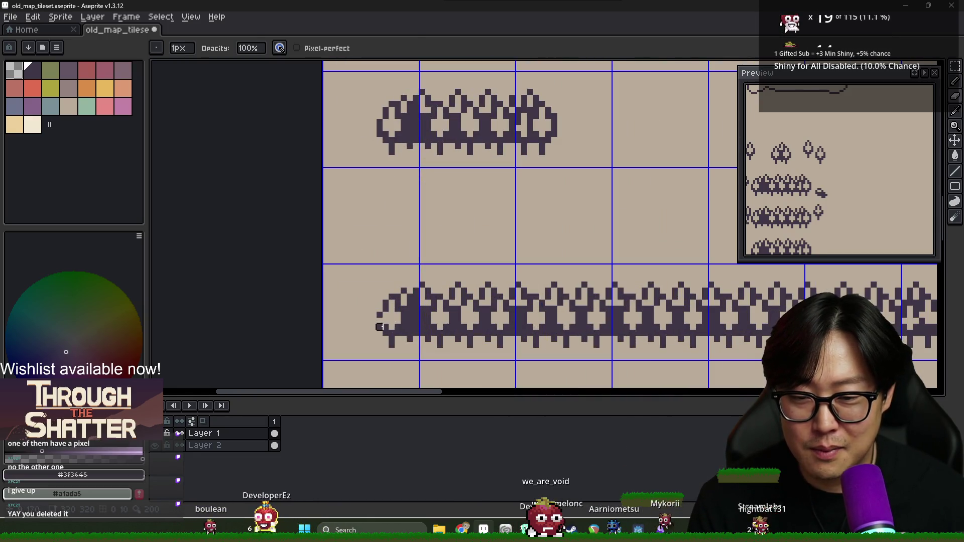
{"action": "key", "text": "b"}
Copy the long row one tile up, then delete that upper copy.
{"action": "key", "text": "m"}
{"action": "left_click_drag", "start_coordinate": [419, 359], "coordinate": [324, 264]}
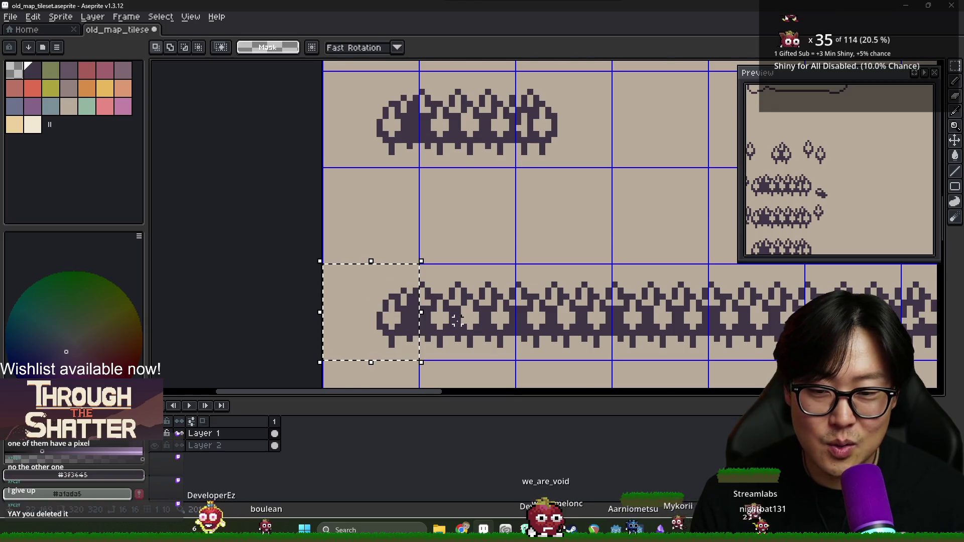
{"action": "scroll", "coordinate": [459, 321], "scroll_direction": "down", "scroll_amount": 1}
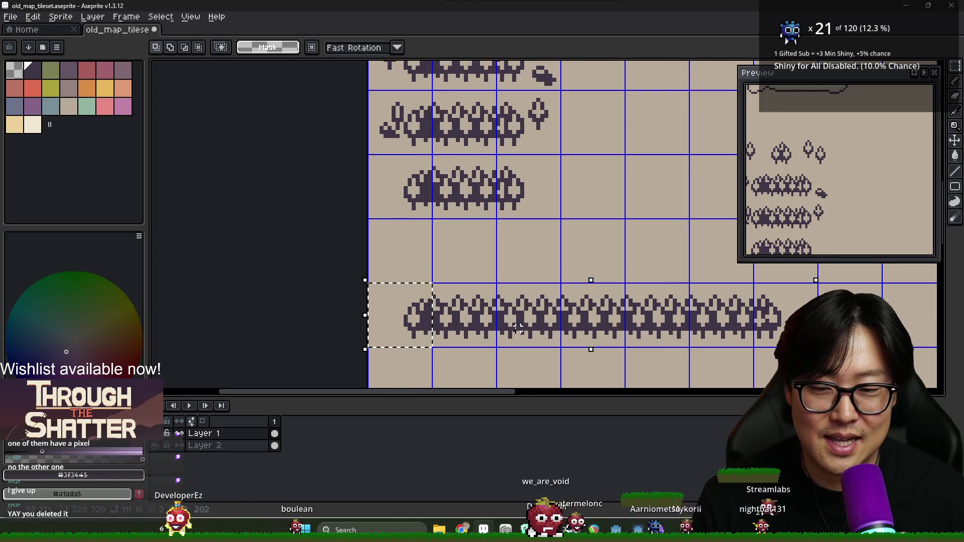
{"action": "left_click_drag", "start_coordinate": [393, 317], "coordinate": [742, 317]}
{"action": "key", "text": "ctrl+c"}
{"action": "key", "text": "ctrl+v"}
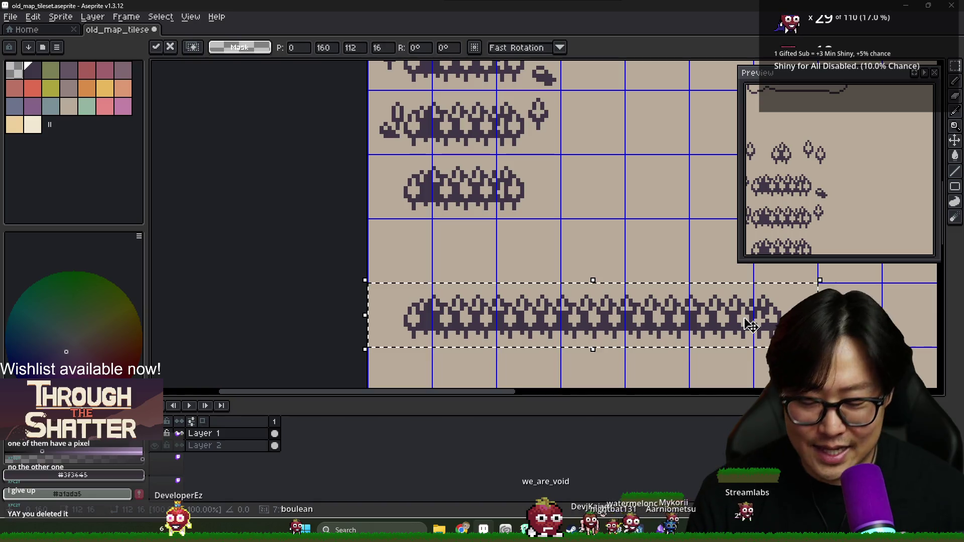
{"action": "key", "text": "Up"}
{"action": "left_click", "coordinate": [742, 317]}
{"action": "scroll", "coordinate": [369, 268], "scroll_direction": "down", "scroll_amount": 1}
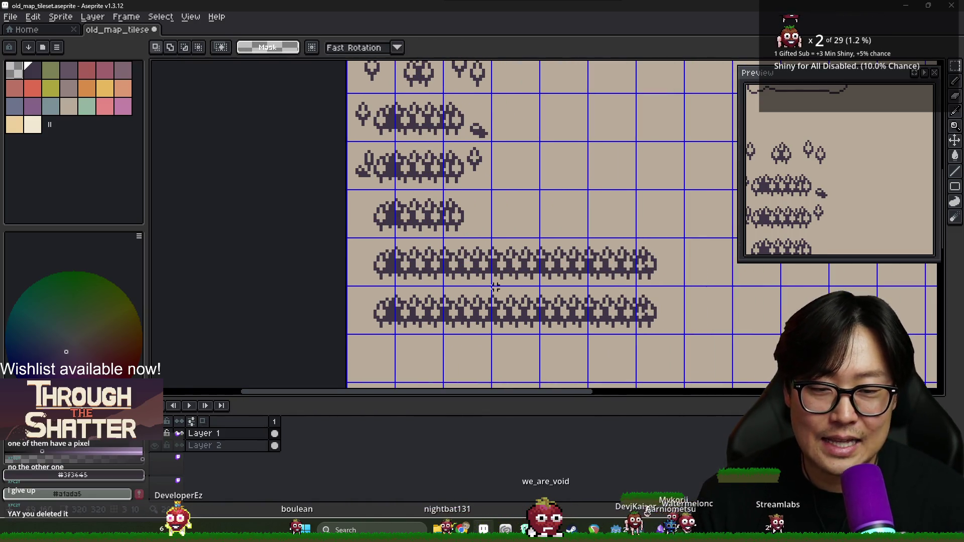
{"action": "left_click_drag", "start_coordinate": [371, 248], "coordinate": [667, 248]}
{"action": "key", "text": "Delete"}
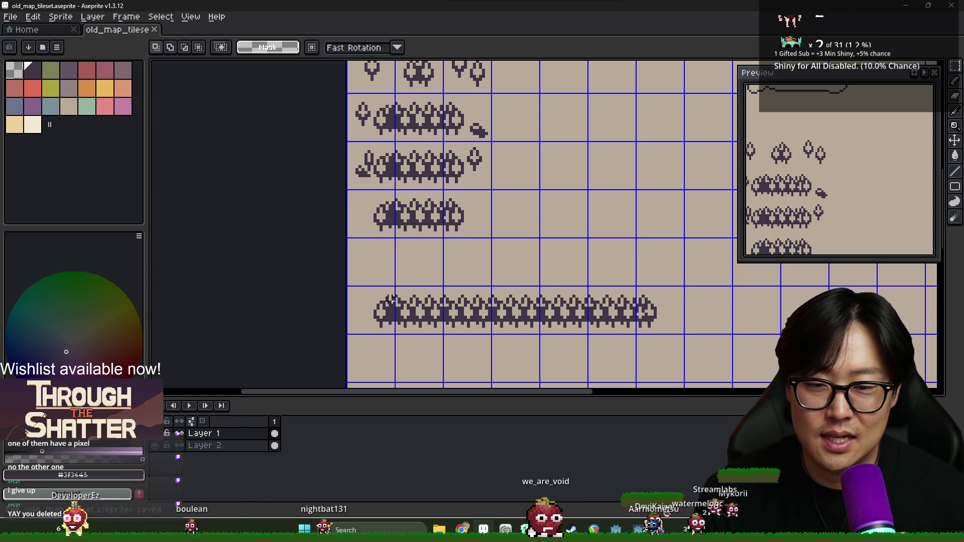
Move the long bush strip up one tile so no gap remains.
{"action": "left_click_drag", "start_coordinate": [380, 302], "coordinate": [724, 308]}
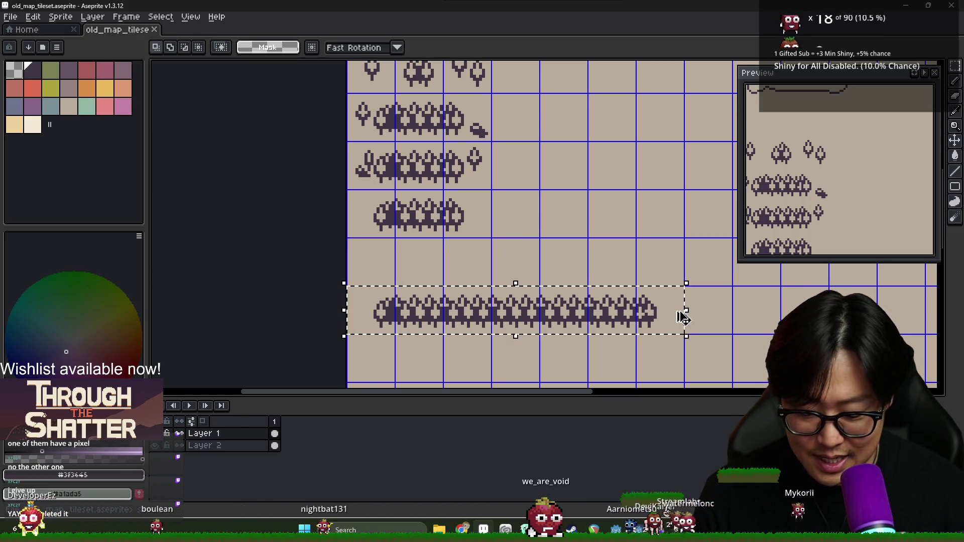
{"action": "key", "text": "ctrl+x"}
{"action": "key", "text": "ctrl+v"}
{"action": "key", "text": "shift+Up"}
{"action": "key", "text": "Return"}
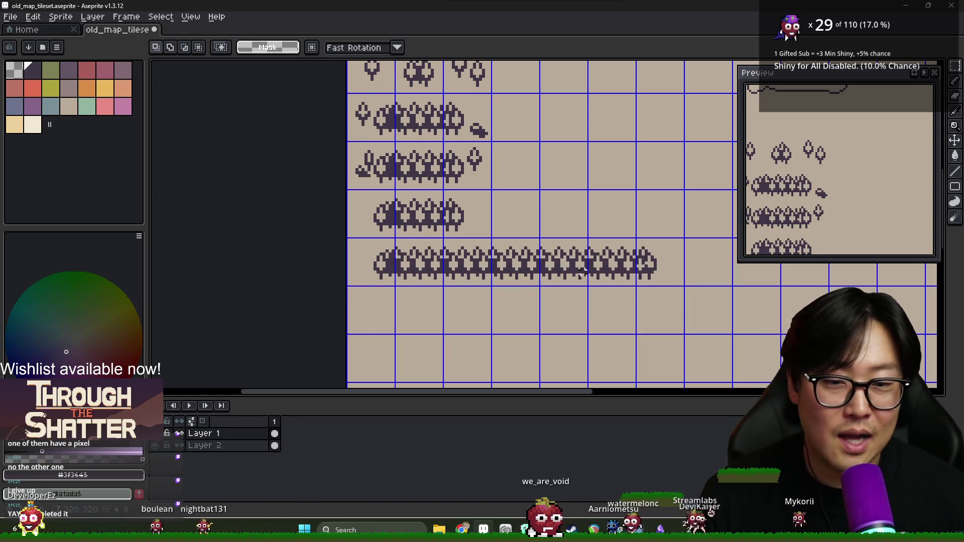
{"action": "scroll", "coordinate": [501, 289], "scroll_direction": "up", "scroll_amount": 2}
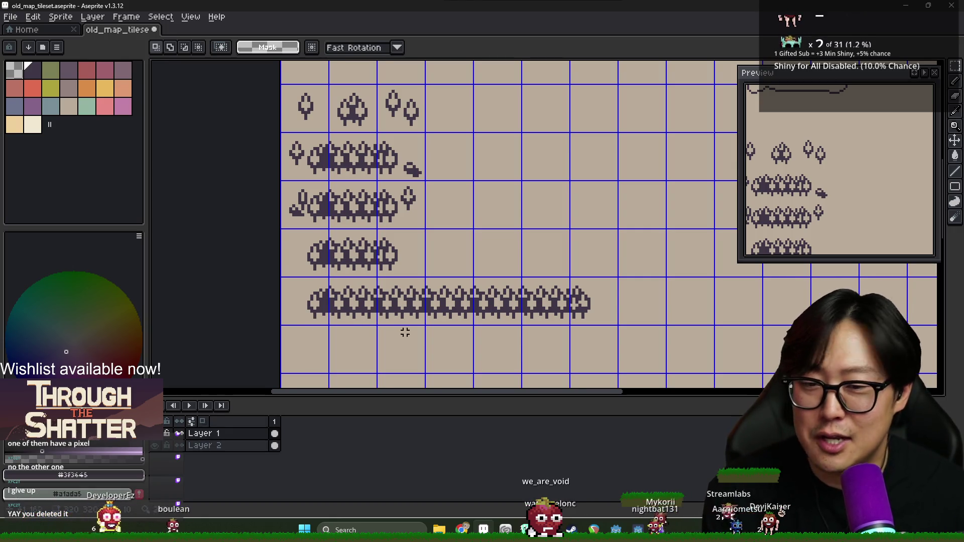
Pull one bush tile out of the long row into the empty cell beside the third bush row.
{"action": "scroll", "coordinate": [405, 303], "scroll_direction": "down", "scroll_amount": 2}
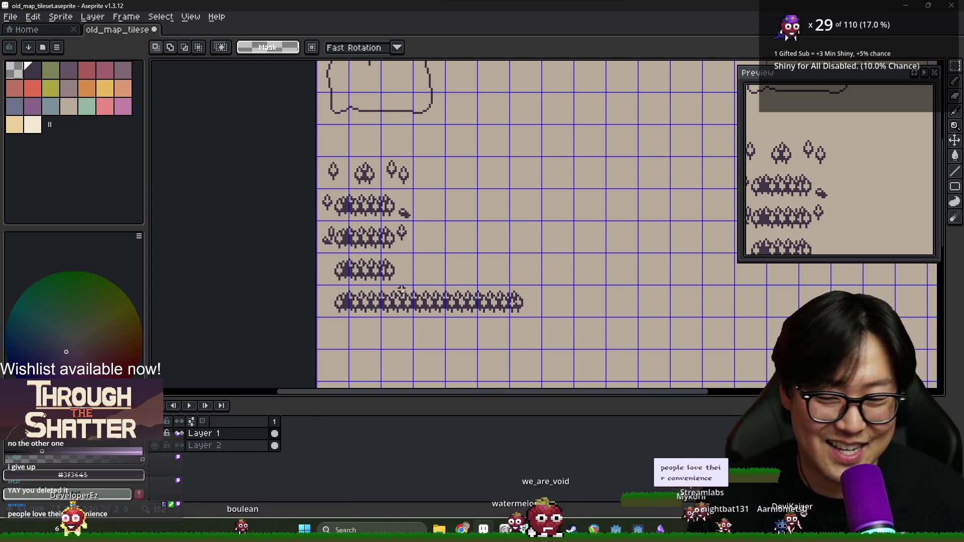
{"action": "scroll", "coordinate": [408, 298], "scroll_direction": "up", "scroll_amount": 2}
{"action": "scroll", "coordinate": [380, 293], "scroll_direction": "up", "scroll_amount": 1}
{"action": "scroll", "coordinate": [387, 284], "scroll_direction": "down", "scroll_amount": 1}
{"action": "scroll", "coordinate": [412, 259], "scroll_direction": "down", "scroll_amount": 2}
{"action": "scroll", "coordinate": [419, 281], "scroll_direction": "up", "scroll_amount": 2}
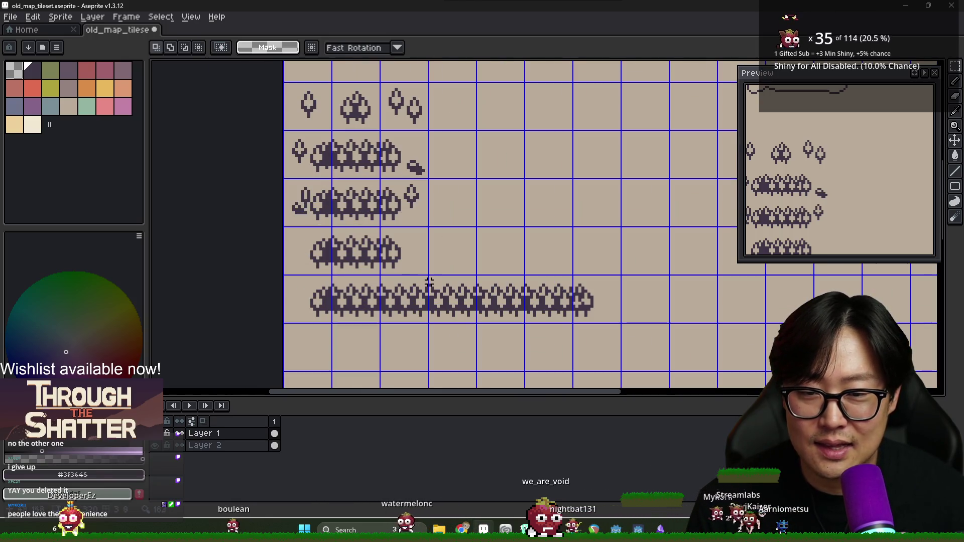
{"action": "mouse_move", "coordinate": [373, 297]}
{"action": "left_mouse_down"}
{"action": "mouse_move", "coordinate": [376, 318]}
{"action": "mouse_move", "coordinate": [366, 296]}
{"action": "mouse_move", "coordinate": [467, 238]}
{"action": "mouse_move", "coordinate": [471, 224]}
{"action": "mouse_move", "coordinate": [561, 263]}
{"action": "mouse_move", "coordinate": [560, 211]}
{"action": "mouse_move", "coordinate": [485, 239]}
{"action": "mouse_move", "coordinate": [432, 229]}
{"action": "left_mouse_up"}
{"action": "scroll", "coordinate": [472, 224], "scroll_direction": "up", "scroll_amount": 1}
Erase the bush's right-edge pixels and stray lower-right tip pixels, rounding its right end.
{"action": "scroll", "coordinate": [432, 230], "scroll_direction": "up", "scroll_amount": 2}
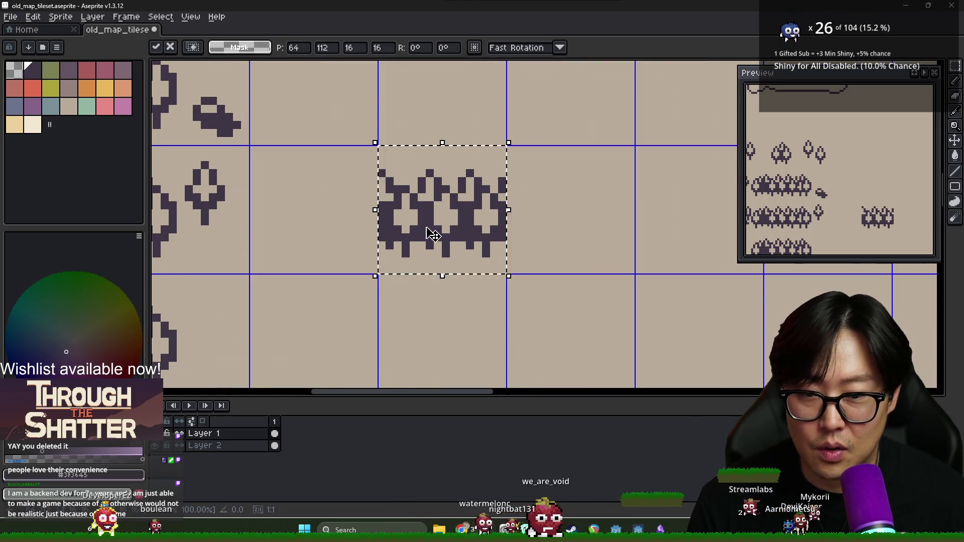
{"action": "key", "text": "b"}
{"action": "key", "text": "ctrl+z"}
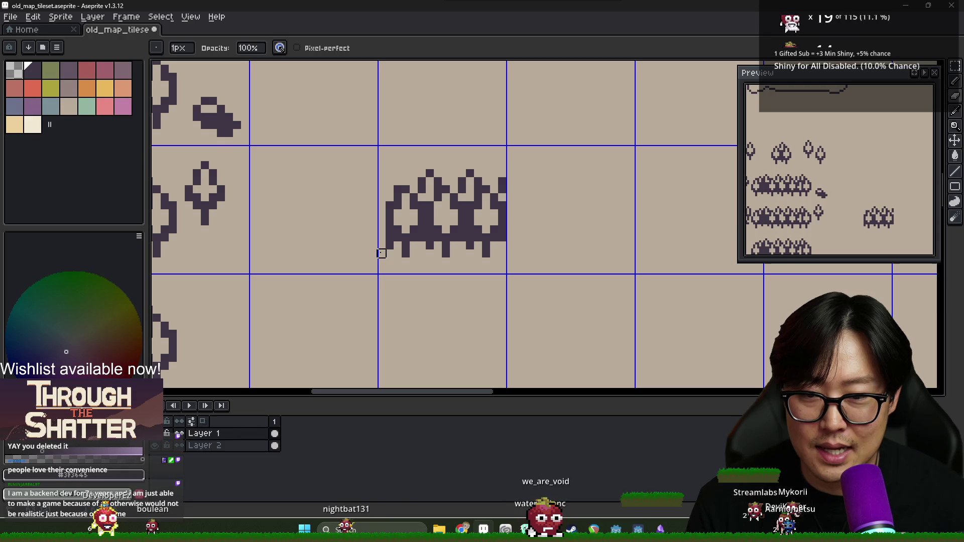
{"action": "left_click_drag", "start_coordinate": [510, 237], "coordinate": [485, 188]}
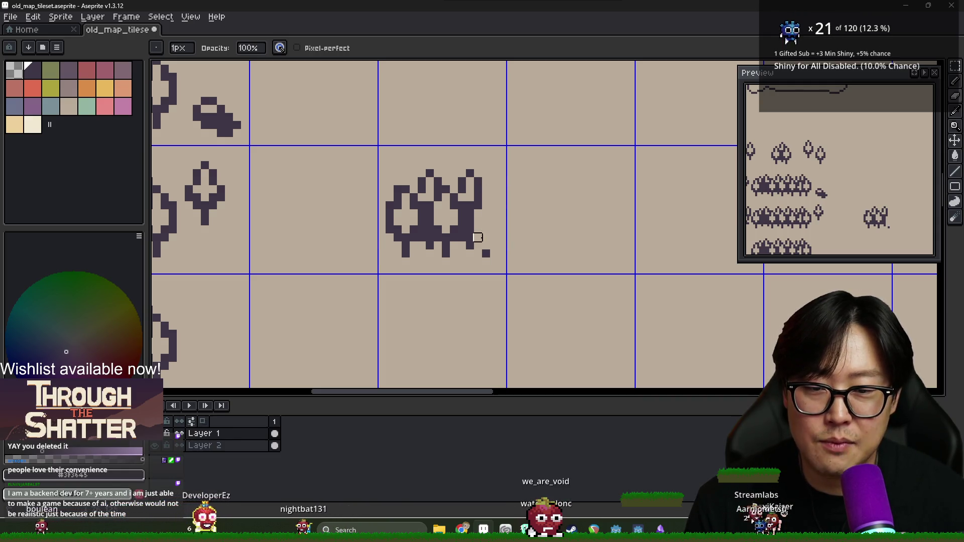
{"action": "key", "text": "e"}
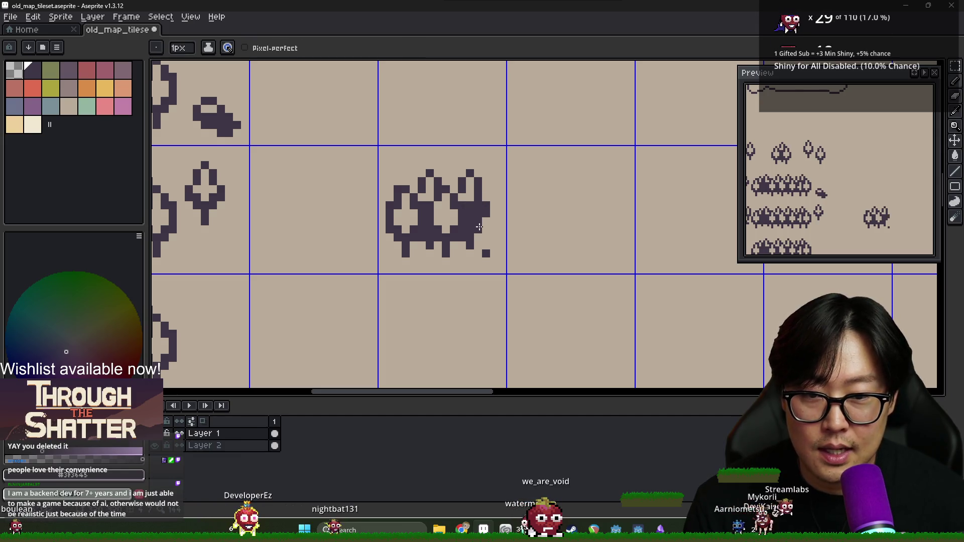
{"action": "left_click_drag", "start_coordinate": [482, 244], "coordinate": [486, 246]}
{"action": "key", "text": "b"}
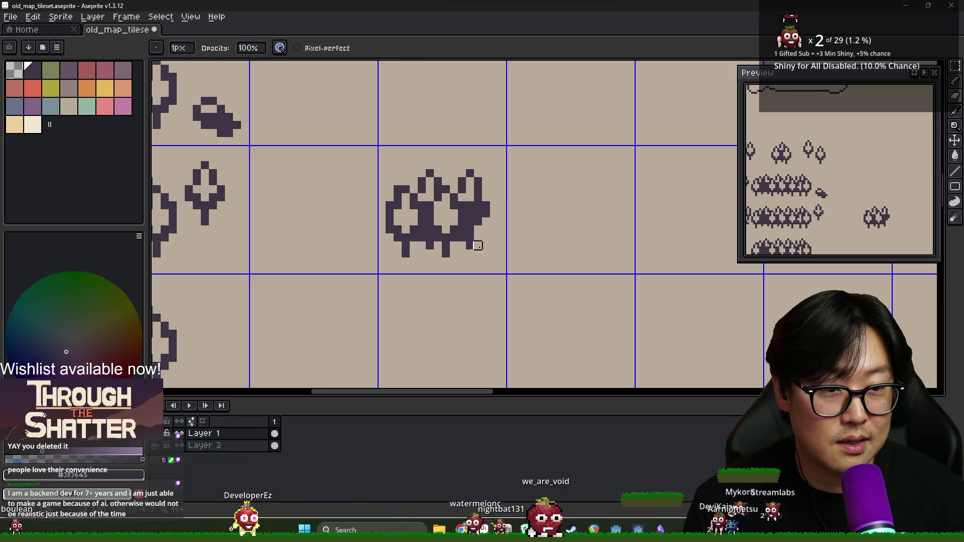
{"action": "key", "text": "e"}
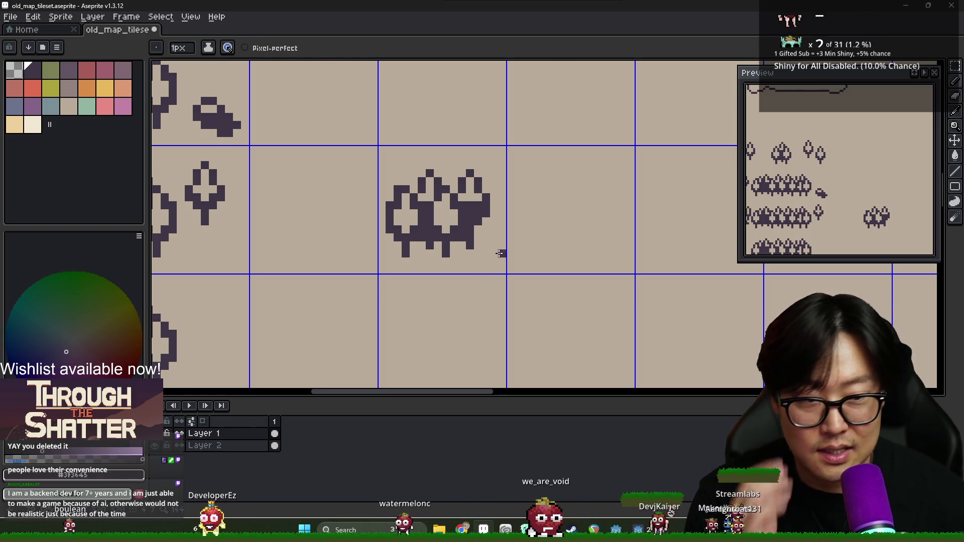
{"action": "key", "text": "alt+Tab"}
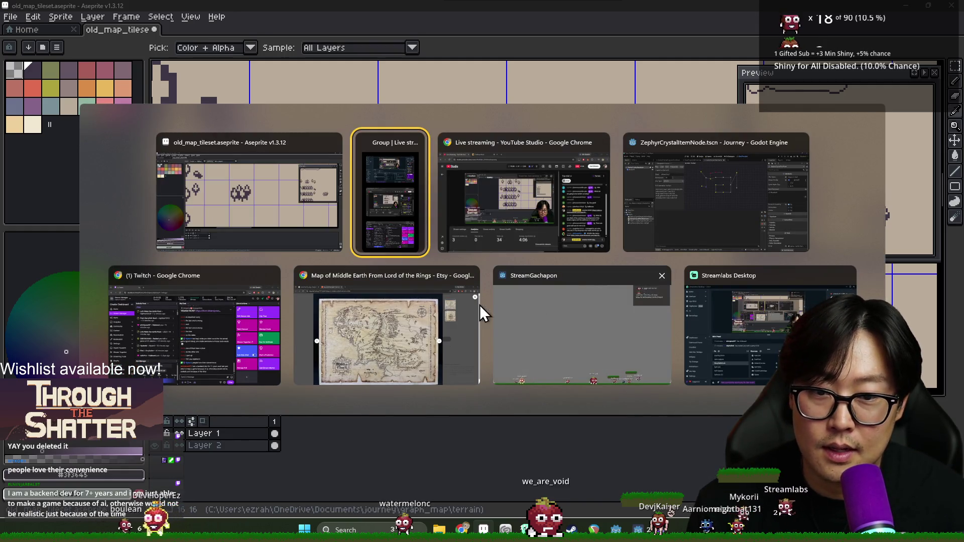
Switch to Chrome and open the GodotEzDialoguePlugin repository.
{"action": "key", "text": "Escape"}
{"action": "key", "text": "alt+Tab"}
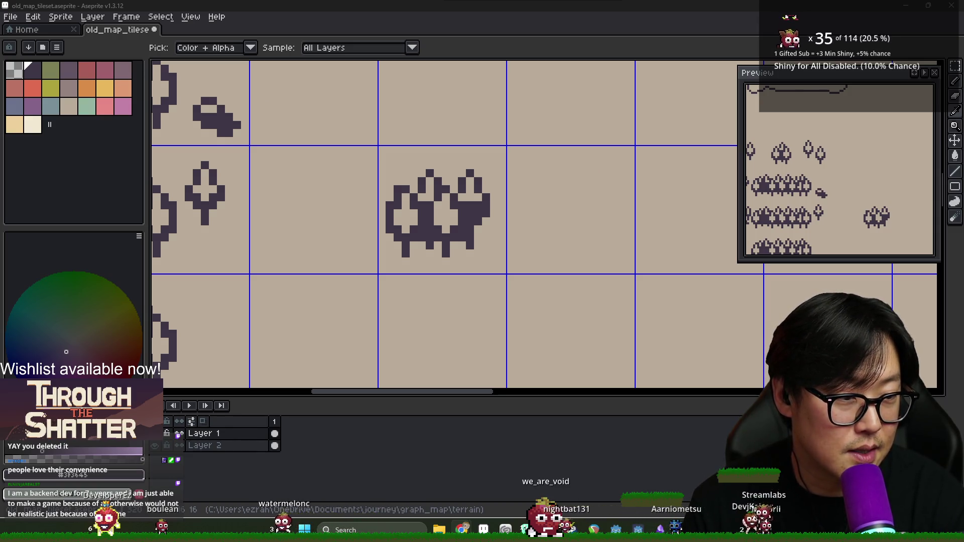
{"action": "key", "text": "alt+Tab"}
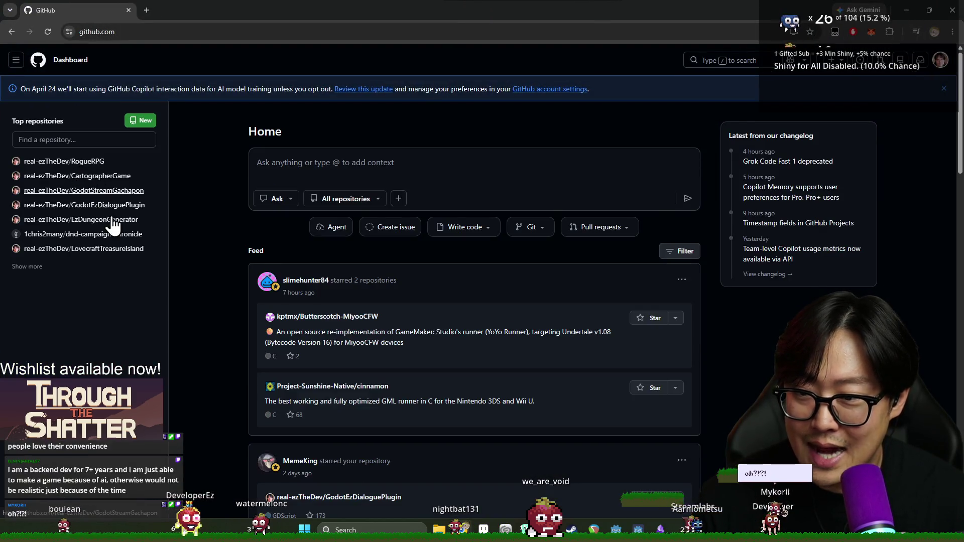
{"action": "left_click", "coordinate": [95, 205]}
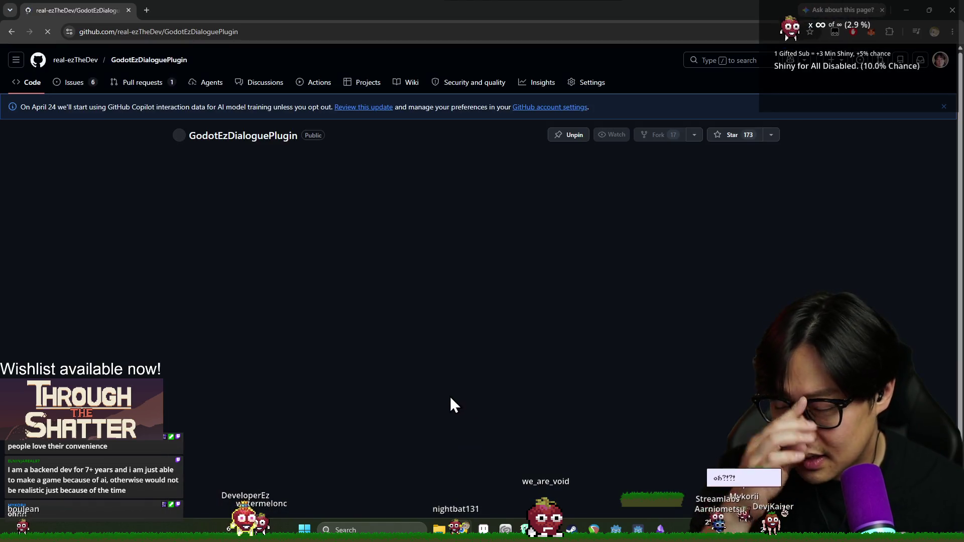
Switch to the dev branch and open the EZD File Format document.
{"action": "scroll", "coordinate": [415, 408], "scroll_direction": "down", "scroll_amount": 8}
{"action": "scroll", "coordinate": [251, 277], "scroll_direction": "up", "scroll_amount": 10}
{"action": "left_click", "coordinate": [208, 172]}
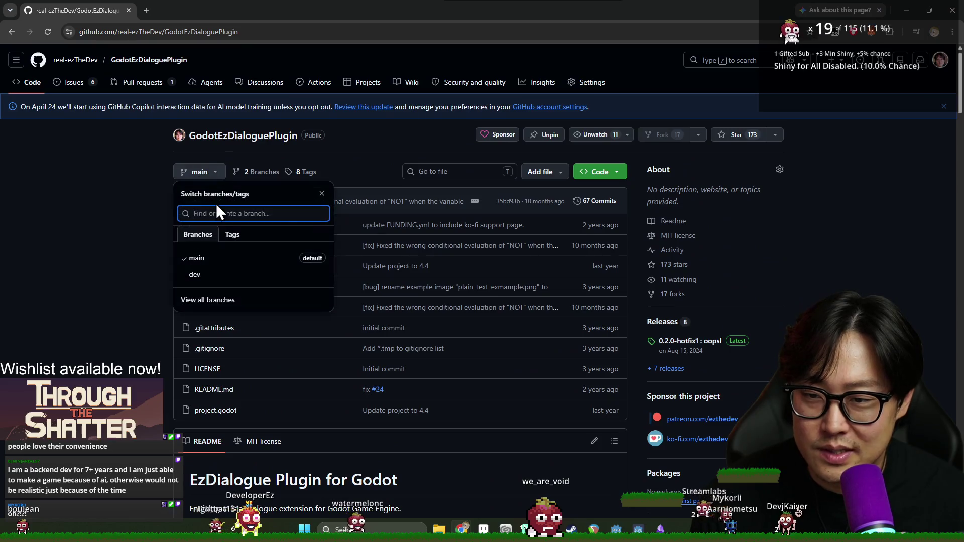
{"action": "left_click", "coordinate": [202, 273]}
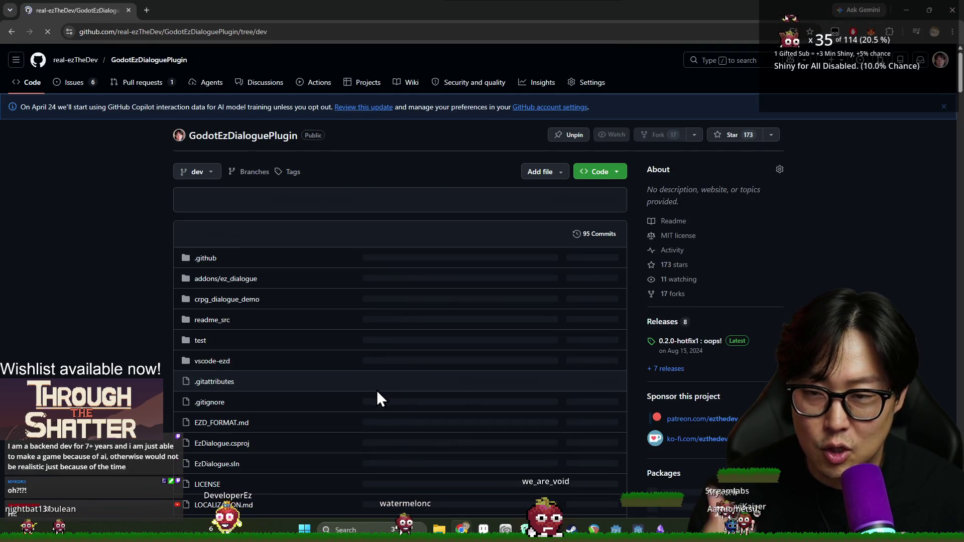
{"action": "scroll", "coordinate": [377, 392], "scroll_direction": "down", "scroll_amount": 10}
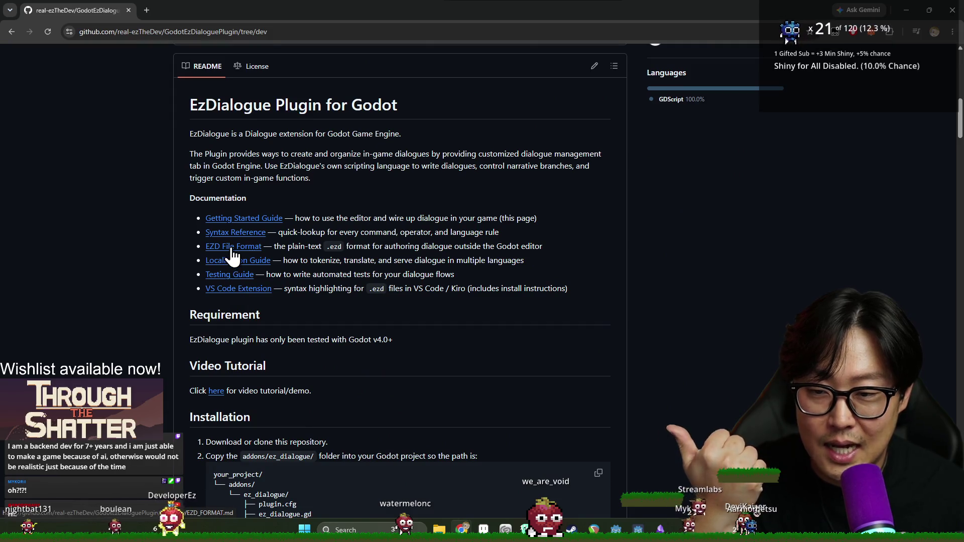
{"action": "left_click", "coordinate": [233, 257]}
{"action": "scroll", "coordinate": [366, 278], "scroll_direction": "down", "scroll_amount": 4}
Review the EZD example script, highlighting its choice and end-node sections.
{"action": "scroll", "coordinate": [367, 280], "scroll_direction": "up", "scroll_amount": 5}
{"action": "scroll", "coordinate": [392, 294], "scroll_direction": "down", "scroll_amount": 10}
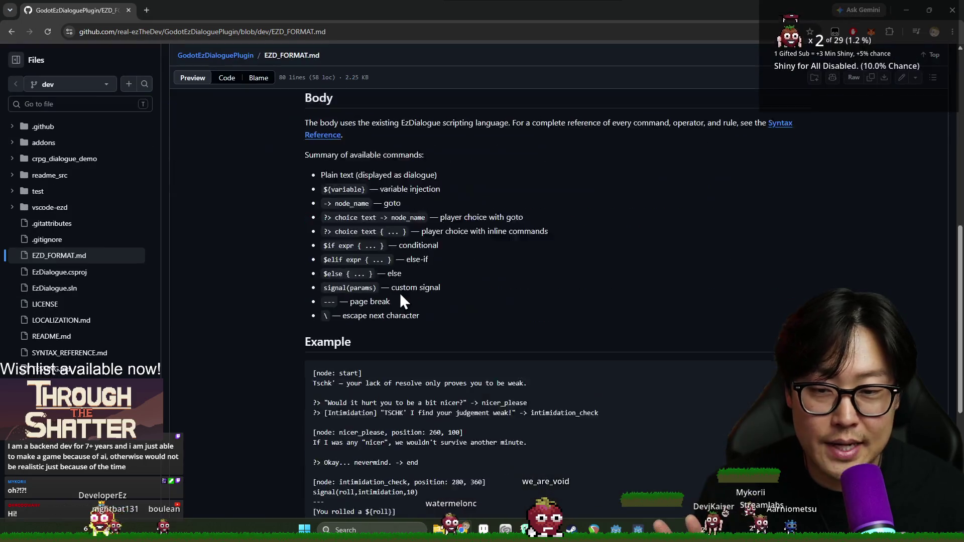
{"action": "scroll", "coordinate": [402, 294], "scroll_direction": "up", "scroll_amount": 3}
{"action": "scroll", "coordinate": [415, 299], "scroll_direction": "down", "scroll_amount": 3}
{"action": "left_click_drag", "start_coordinate": [320, 168], "coordinate": [502, 375]}
{"action": "left_click", "coordinate": [434, 381]}
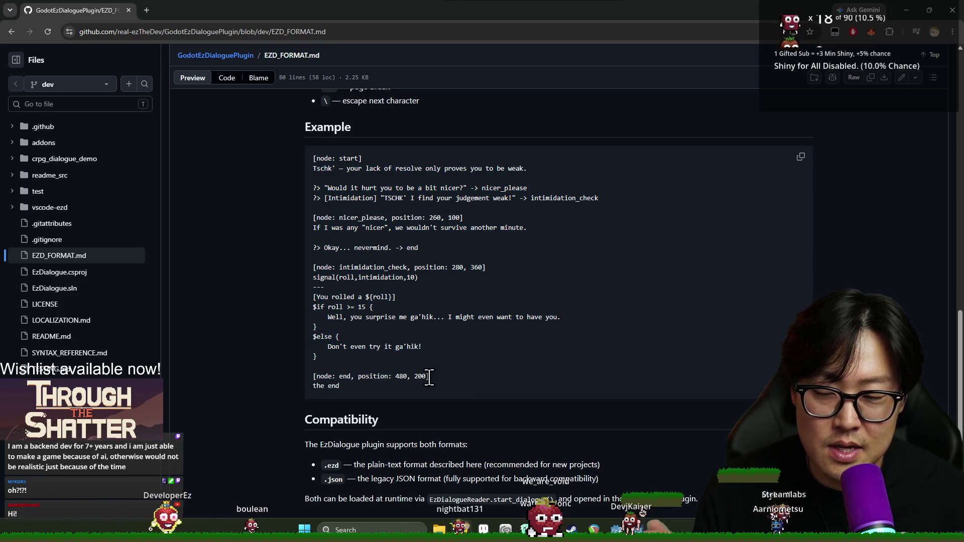
{"action": "left_click_drag", "start_coordinate": [351, 388], "coordinate": [306, 155]}
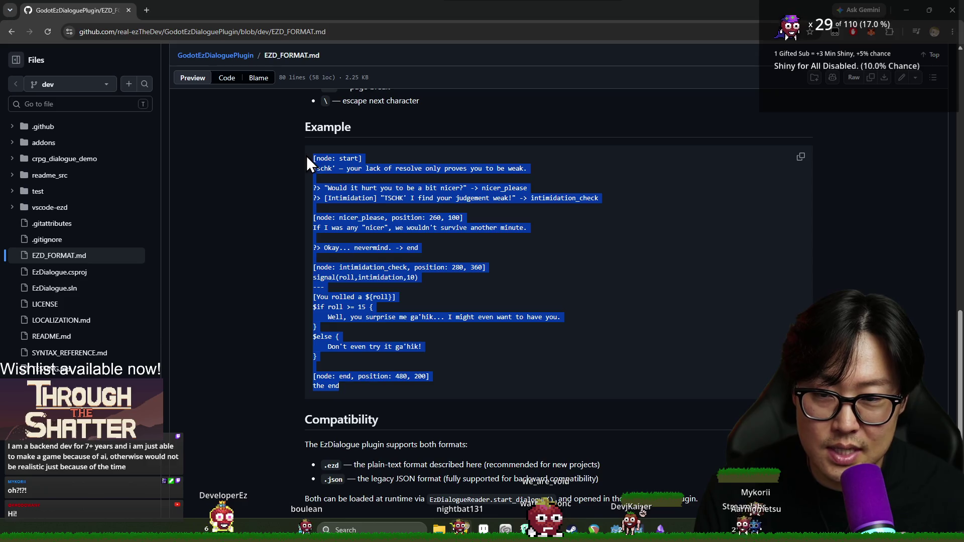
{"action": "left_click", "coordinate": [355, 273]}
{"action": "mouse_move", "coordinate": [418, 278]}
{"action": "left_mouse_down"}
{"action": "mouse_move", "coordinate": [384, 267]}
{"action": "mouse_move", "coordinate": [303, 152]}
{"action": "mouse_move", "coordinate": [430, 279]}
{"action": "left_mouse_up"}
{"action": "left_click", "coordinate": [390, 290]}
{"action": "left_click", "coordinate": [429, 280]}
{"action": "left_click_drag", "start_coordinate": [429, 377], "coordinate": [369, 189]}
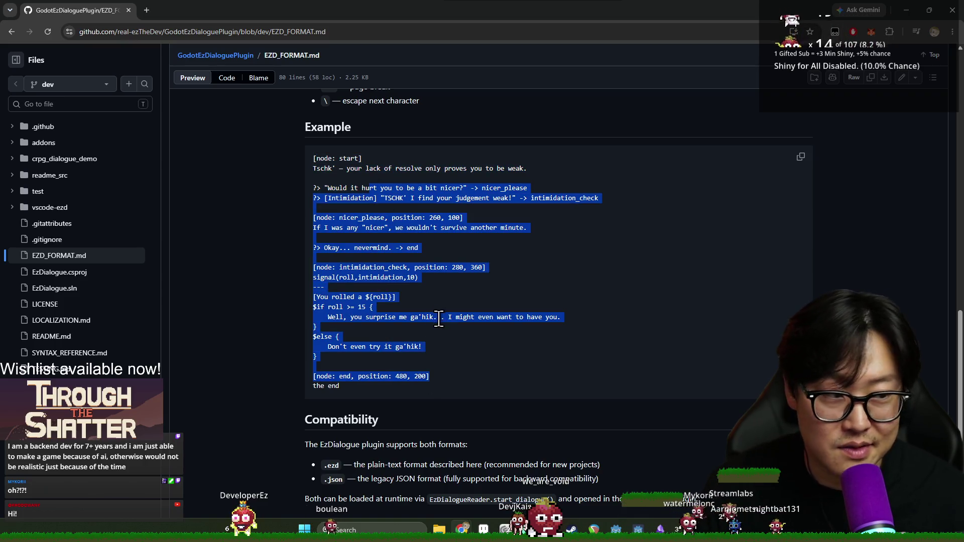
Open the VS Code Extension documentation and scroll to its Installation section.
{"action": "scroll", "coordinate": [441, 289], "scroll_direction": "down", "scroll_amount": 1}
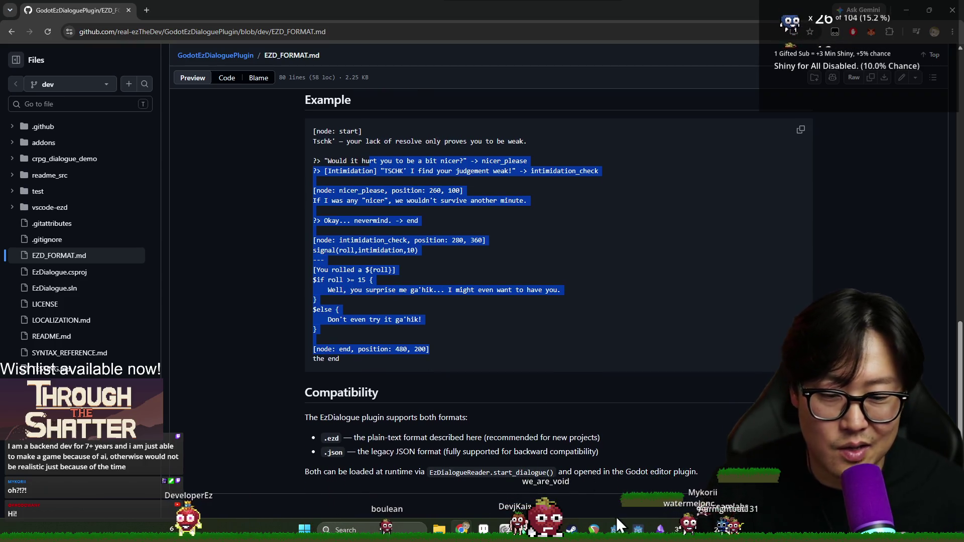
{"action": "scroll", "coordinate": [431, 266], "scroll_direction": "up", "scroll_amount": 10}
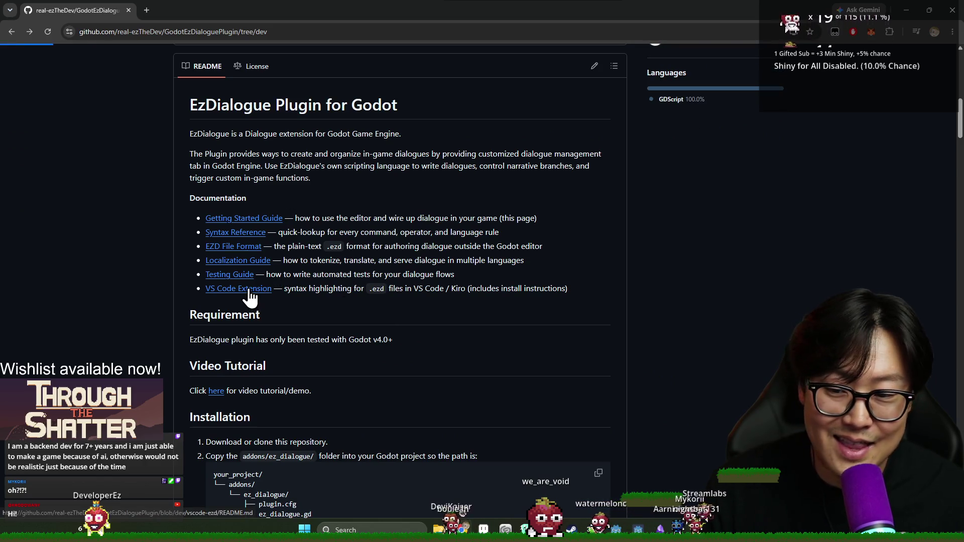
{"action": "left_click", "coordinate": [249, 291]}
{"action": "scroll", "coordinate": [363, 360], "scroll_direction": "down", "scroll_amount": 5}
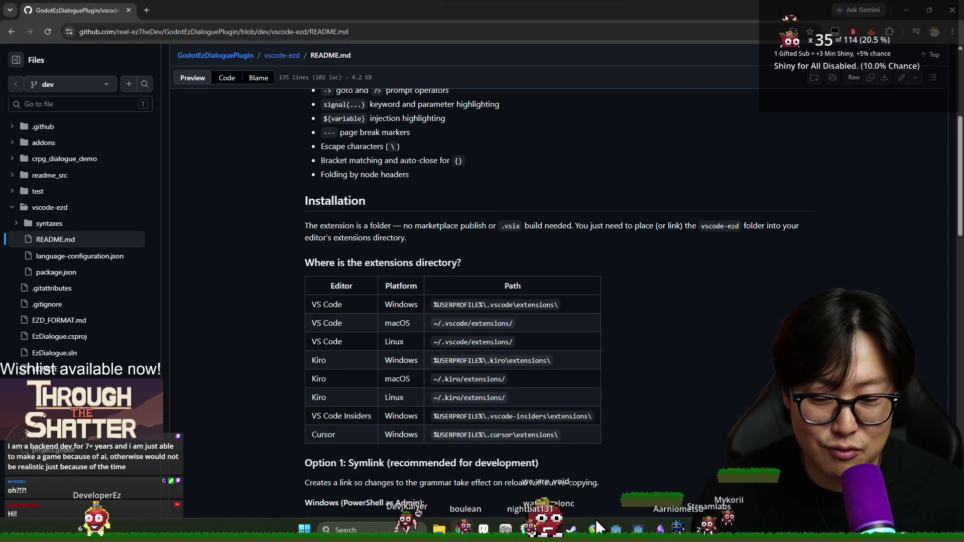
Launch Kiro through Windows search by typing 'kiro'.
{"action": "key", "text": "super"}
{"action": "type", "text": "kiro"}
{"action": "key", "text": "Return"}
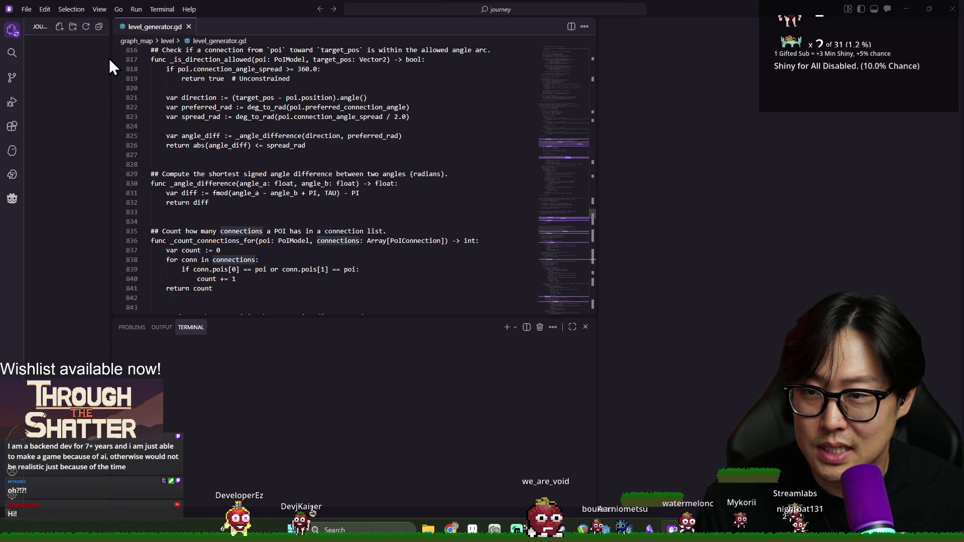
Widen the Explorer sidebar, hide the empty secondary side bar, and start Add Folder to Workspace.
{"action": "left_click_drag", "start_coordinate": [111, 64], "coordinate": [192, 68]}
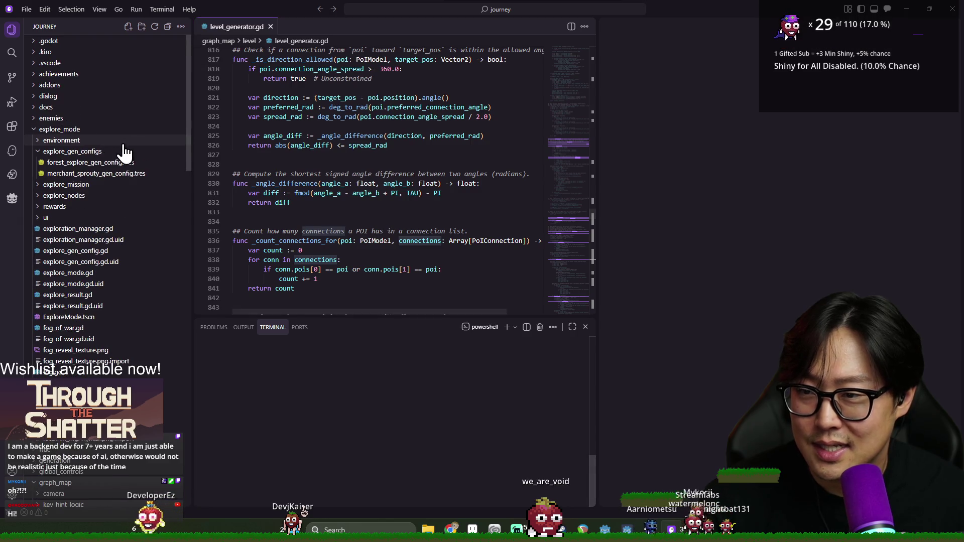
{"action": "scroll", "coordinate": [125, 150], "scroll_direction": "down", "scroll_amount": 10}
{"action": "scroll", "coordinate": [109, 219], "scroll_direction": "down", "scroll_amount": 10}
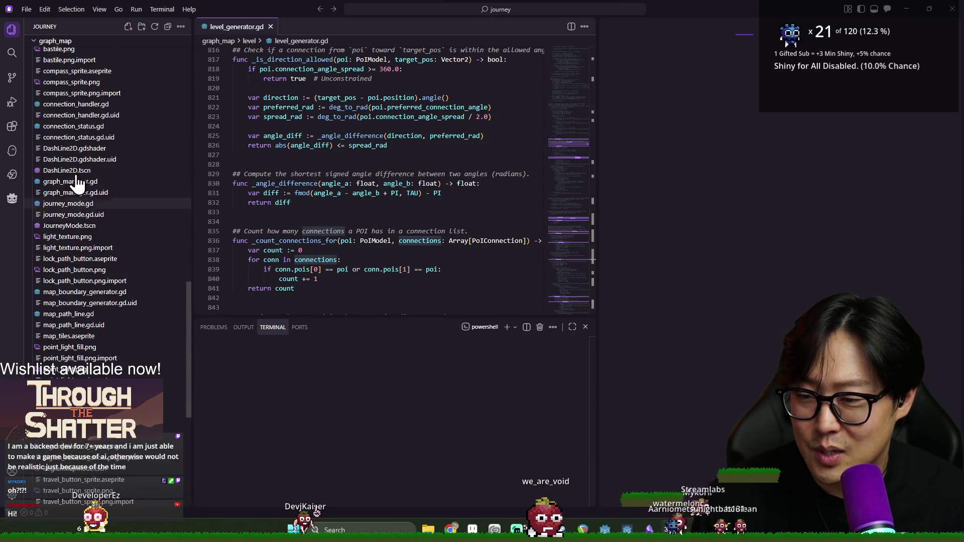
{"action": "left_click", "coordinate": [26, 9]}
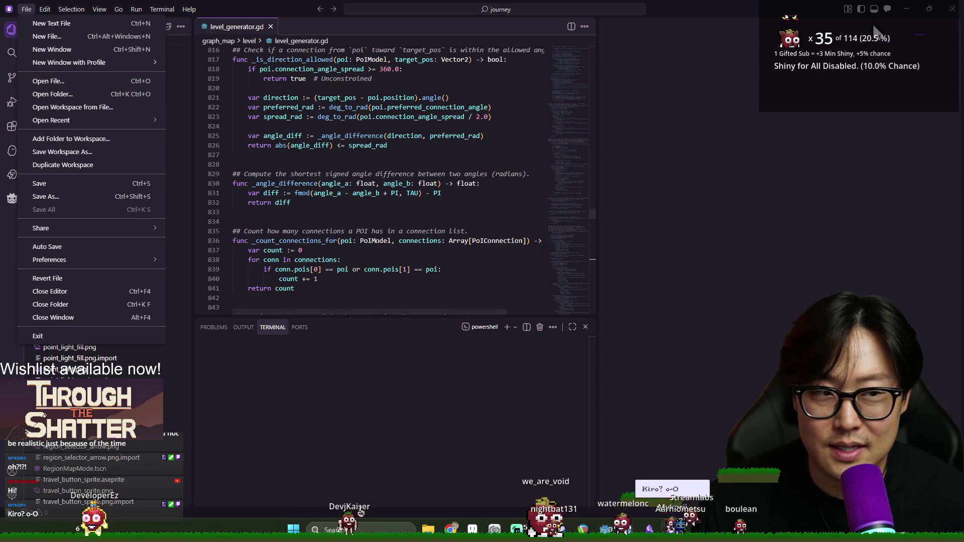
{"action": "key", "text": "ctrl+alt+b"}
{"action": "left_click", "coordinate": [26, 9]}
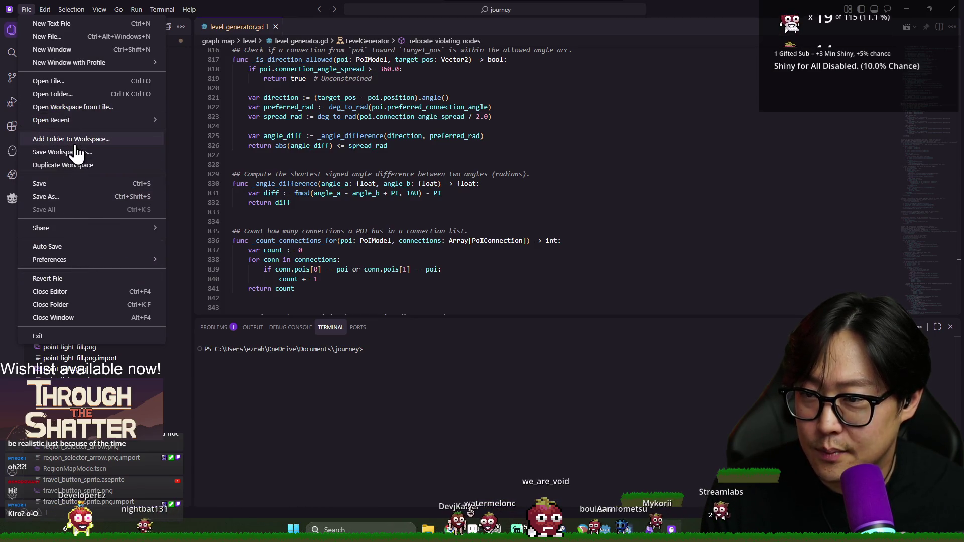
{"action": "key", "text": "Escape"}
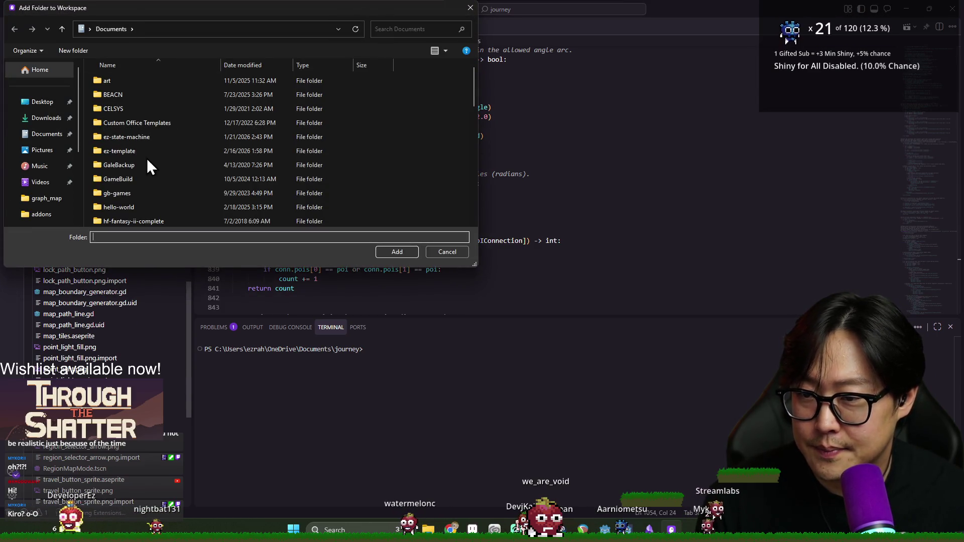
Browse the folder picker from the C: drive into the user's home folder.
{"action": "left_click", "coordinate": [125, 136]}
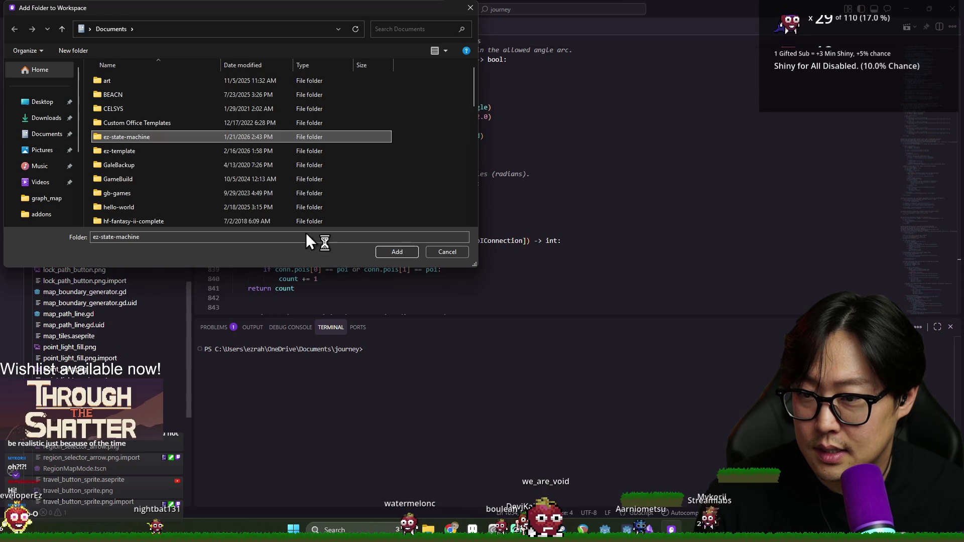
{"action": "key", "text": "Down"}
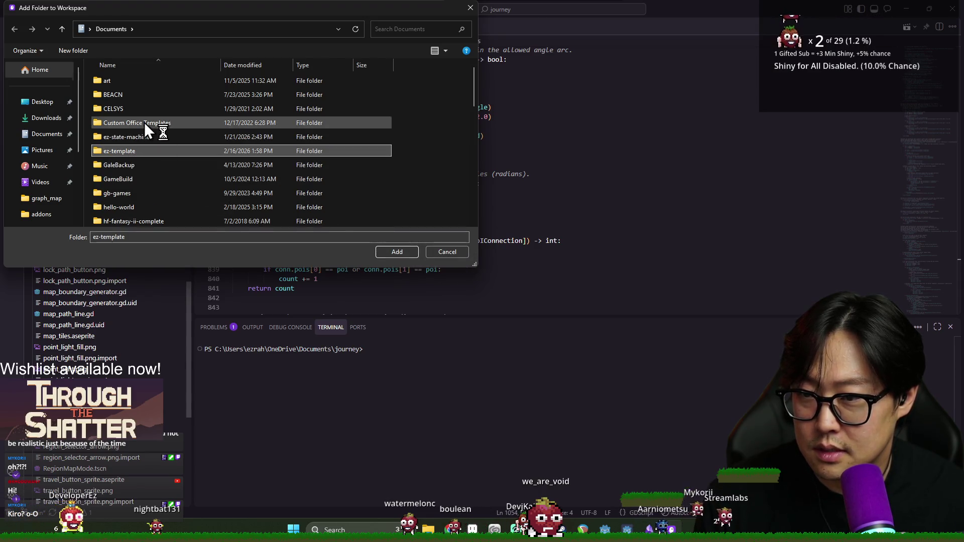
{"action": "scroll", "coordinate": [40, 211], "scroll_direction": "down", "scroll_amount": 3}
{"action": "left_click", "coordinate": [42, 179]}
{"action": "left_click", "coordinate": [195, 108]}
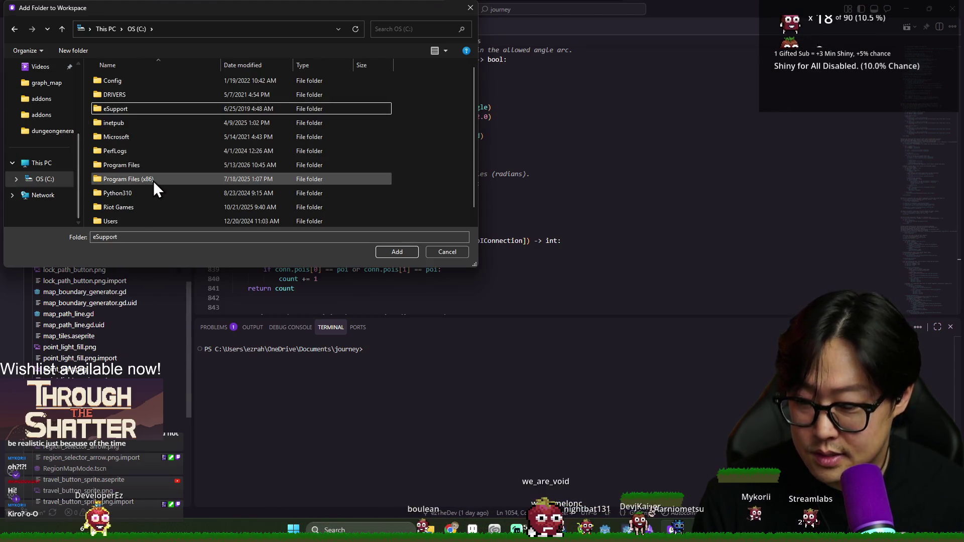
{"action": "key", "text": "u"}
{"action": "key", "text": "Return"}
{"action": "key", "text": "e"}
{"action": "key", "text": "Return"}
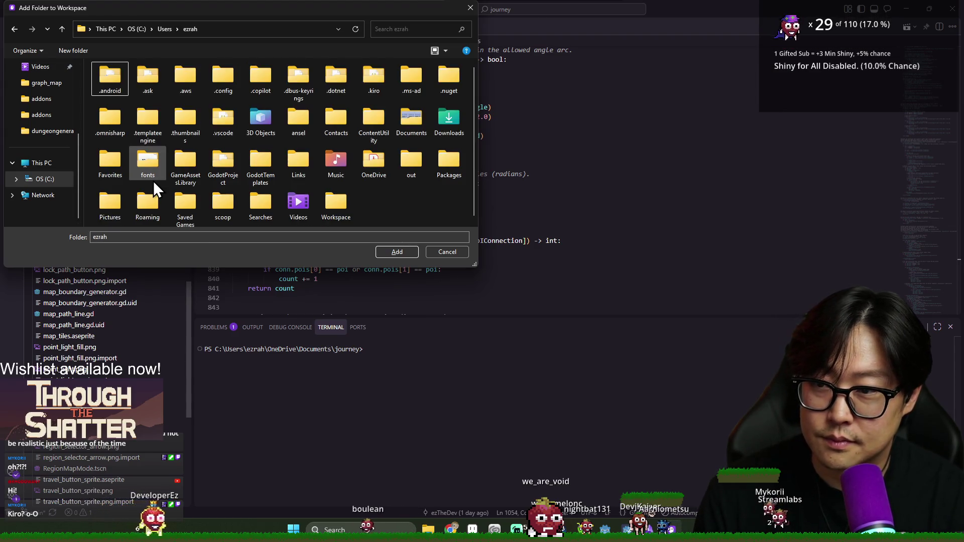
Check OneDrive's Documents folder, then return to the home folder's Documents.
{"action": "key", "text": "o"}
{"action": "key", "text": "Return"}
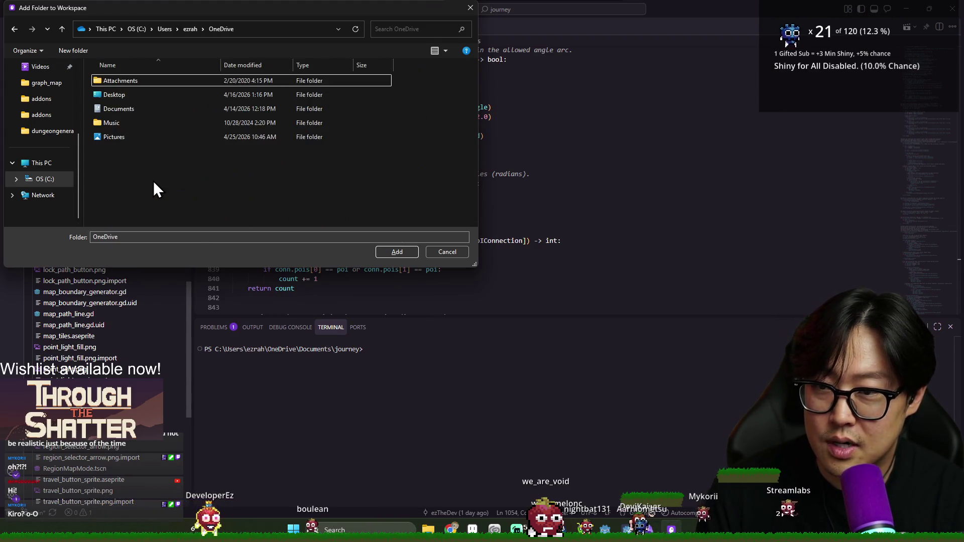
{"action": "key", "text": "d"}
{"action": "key", "text": "Return"}
{"action": "key", "text": "e"}
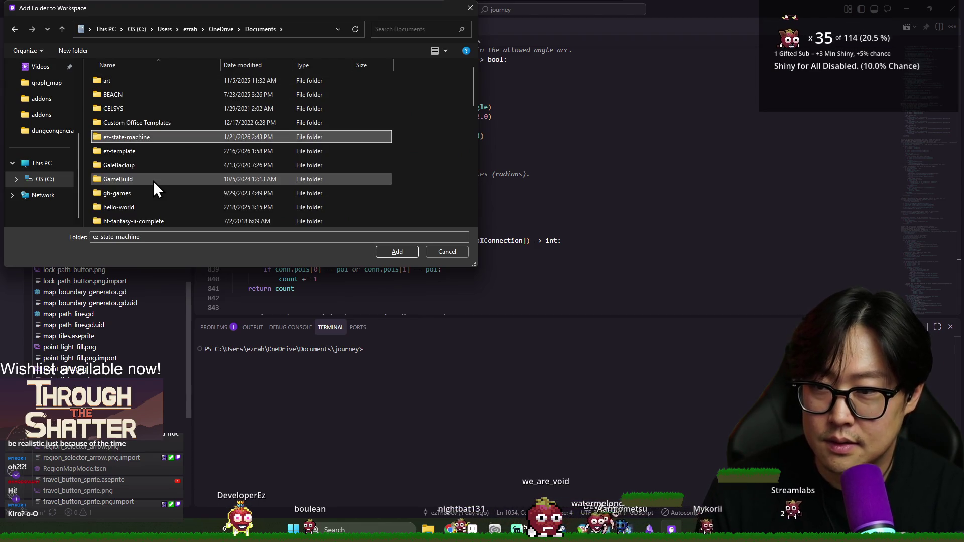
{"action": "left_click", "coordinate": [62, 28]}
{"action": "left_click", "coordinate": [117, 109]}
{"action": "left_click", "coordinate": [62, 27]}
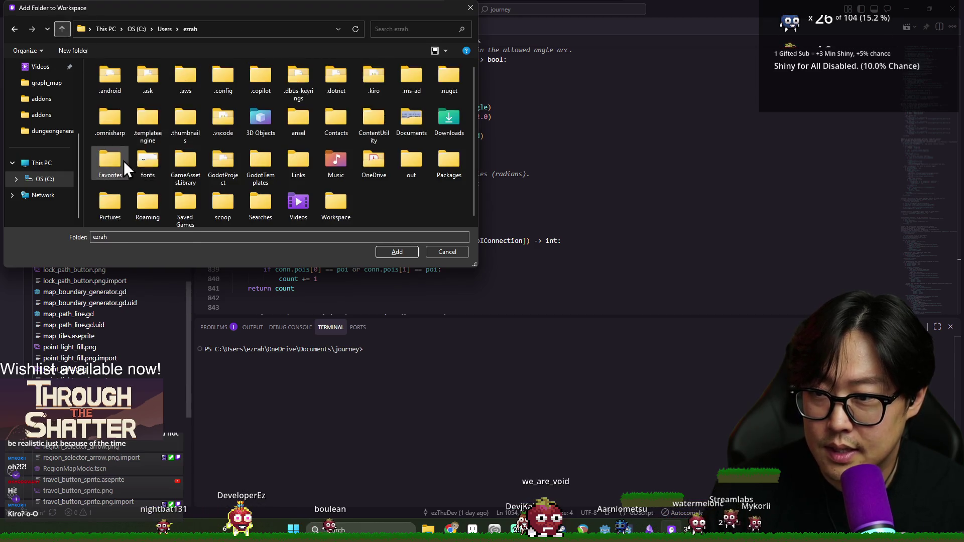
{"action": "key", "text": "d"}
{"action": "double_click", "coordinate": [412, 127]}
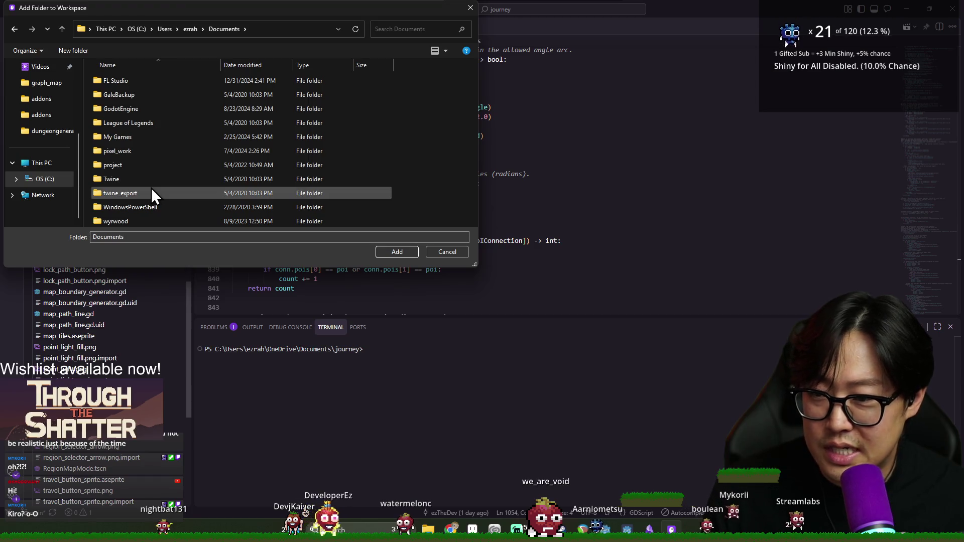
Open GodotProject and add its EzDialoguePlugin folder to the workspace.
{"action": "left_click", "coordinate": [135, 179]}
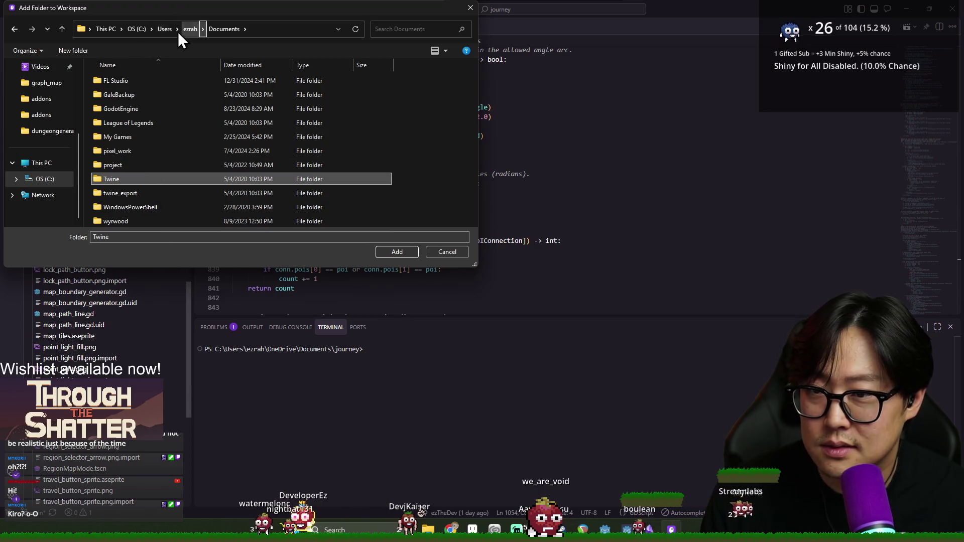
{"action": "left_click", "coordinate": [198, 166]}
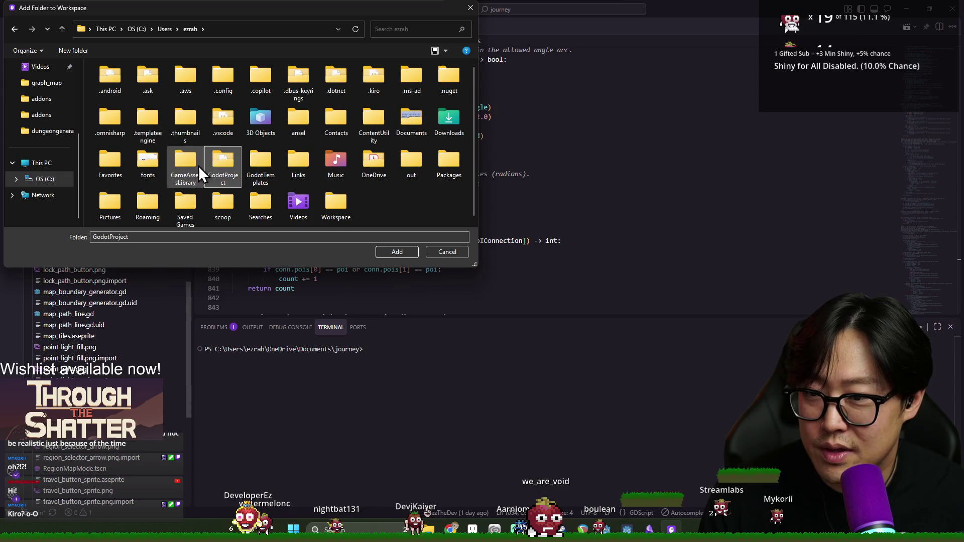
{"action": "double_click", "coordinate": [221, 161]}
{"action": "scroll", "coordinate": [222, 161], "scroll_direction": "down", "scroll_amount": 3}
{"action": "double_click", "coordinate": [146, 125]}
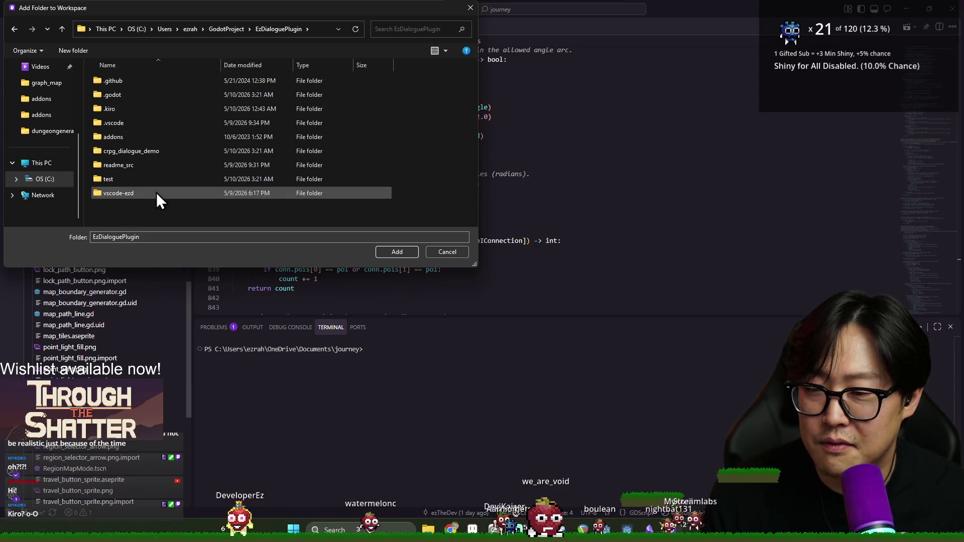
{"action": "left_click", "coordinate": [397, 252]}
{"action": "scroll", "coordinate": [95, 201], "scroll_direction": "down", "scroll_amount": 5}
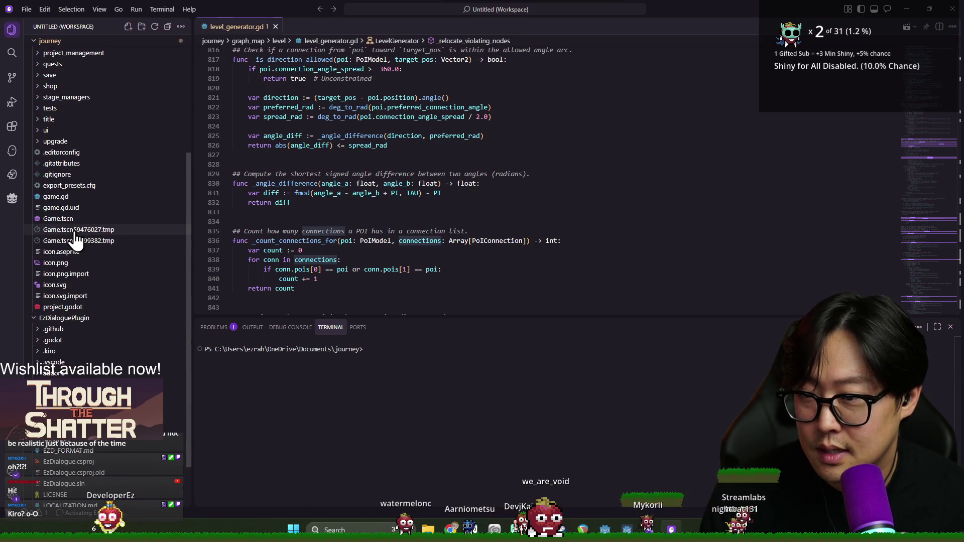
Expand the project_management and graph_map folders in the journey project.
{"action": "scroll", "coordinate": [70, 171], "scroll_direction": "up", "scroll_amount": 2}
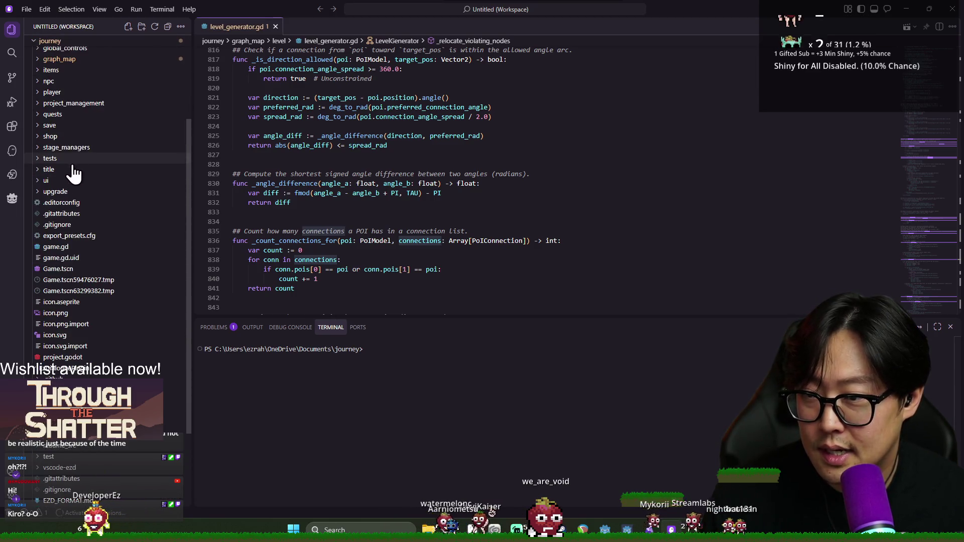
{"action": "left_click", "coordinate": [71, 101]}
{"action": "scroll", "coordinate": [71, 118], "scroll_direction": "up", "scroll_amount": 1}
{"action": "left_click", "coordinate": [60, 85]}
{"action": "scroll", "coordinate": [76, 121], "scroll_direction": "up", "scroll_amount": 3}
Bring the GitHub vscode-ezd README page to the front.
{"action": "key", "text": "alt+Tab"}
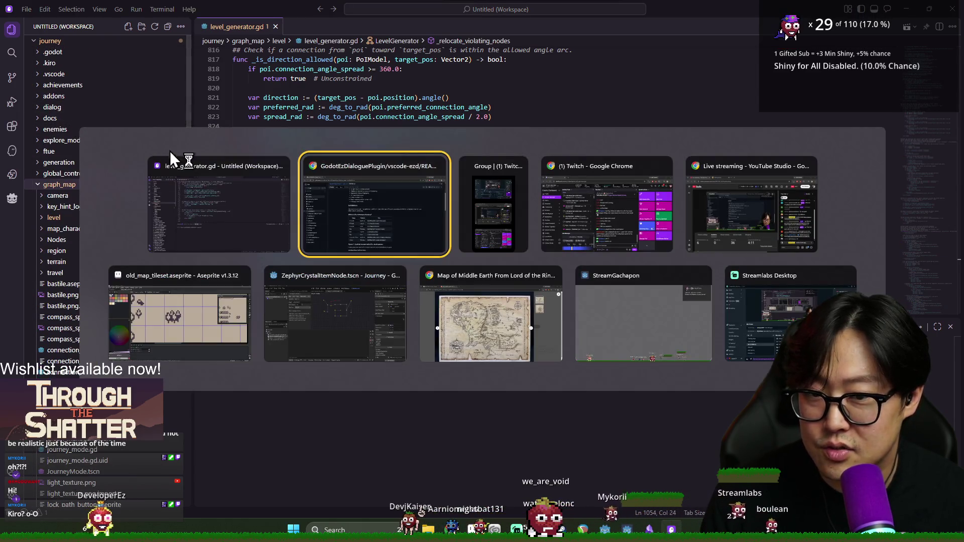
{"action": "left_click", "coordinate": [244, 212]}
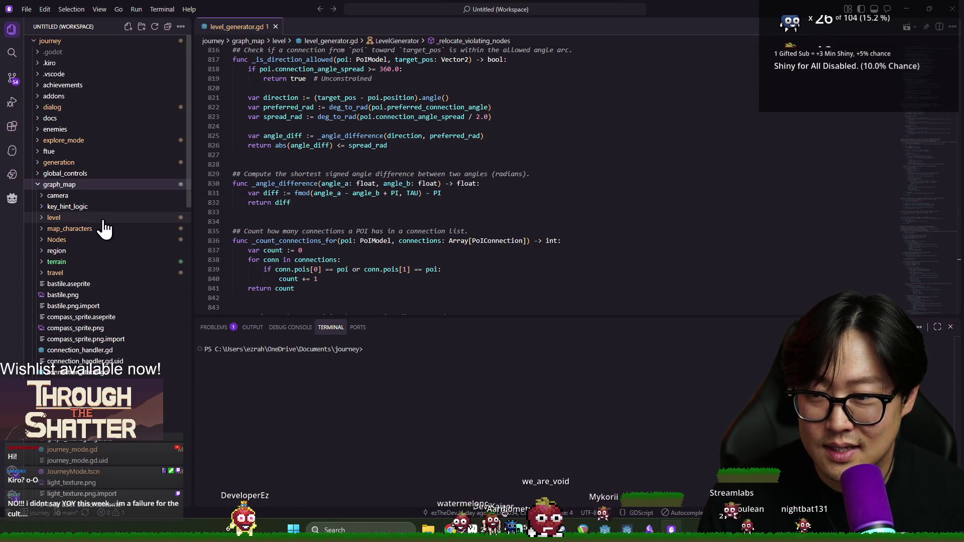
{"action": "scroll", "coordinate": [196, 228], "scroll_direction": "down", "scroll_amount": 3}
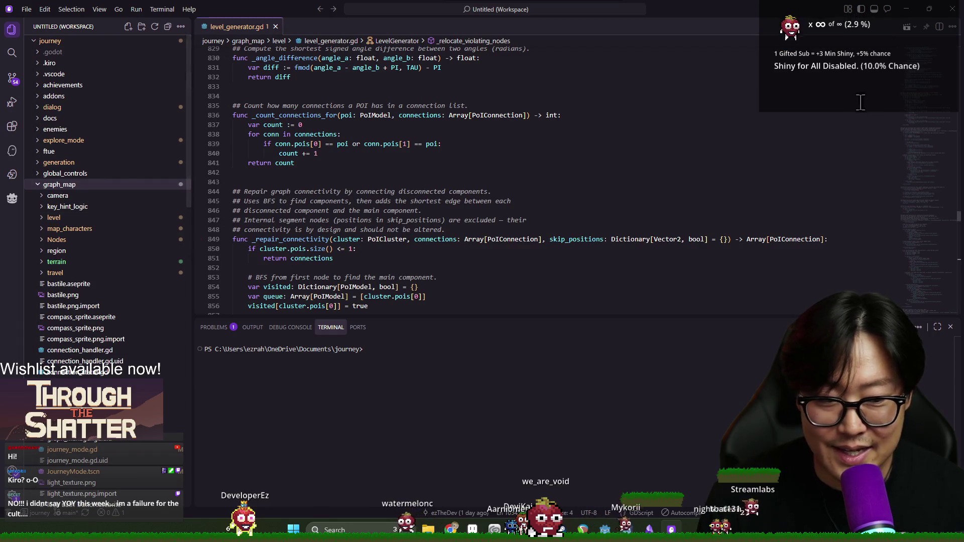
{"action": "left_click", "coordinate": [952, 9]}
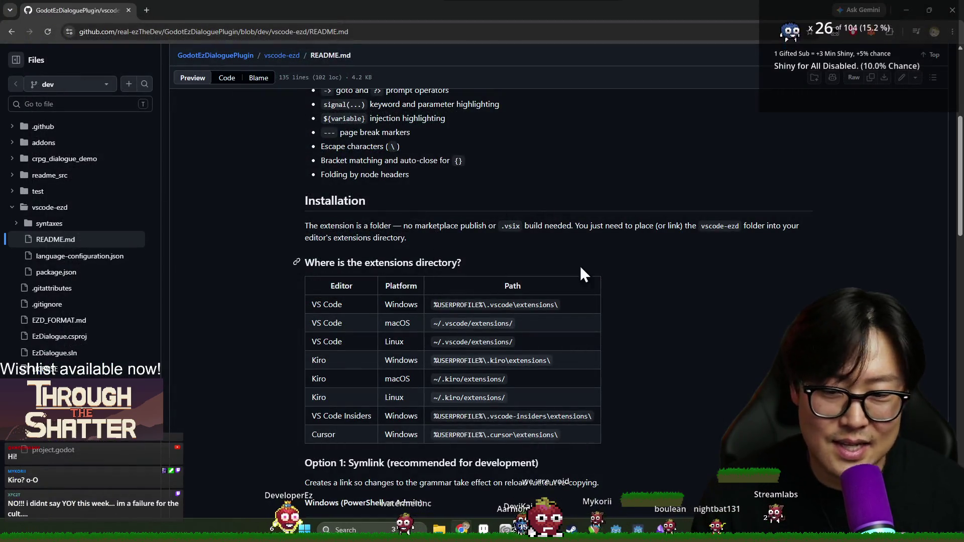
{"action": "scroll", "coordinate": [603, 271], "scroll_direction": "up", "scroll_amount": 2}
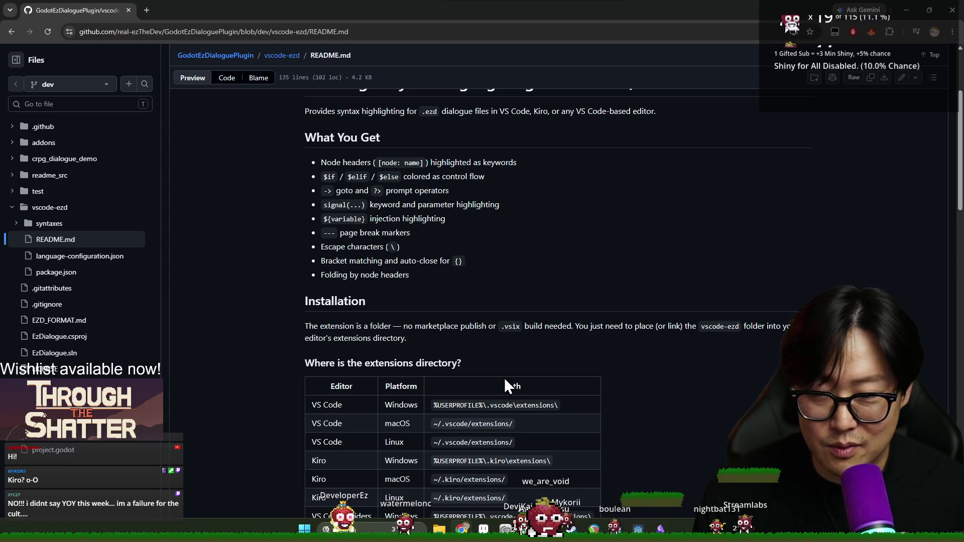
Close the stray Task Manager window and switch to the Godot editor's ZephyrCrystalItemNode scene.
{"action": "key", "text": "super+e"}
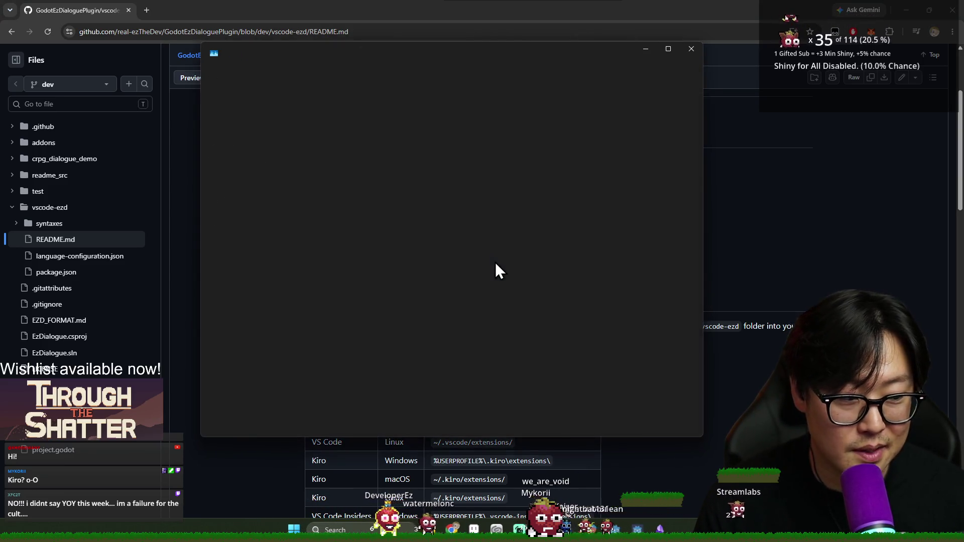
{"action": "left_click", "coordinate": [690, 50]}
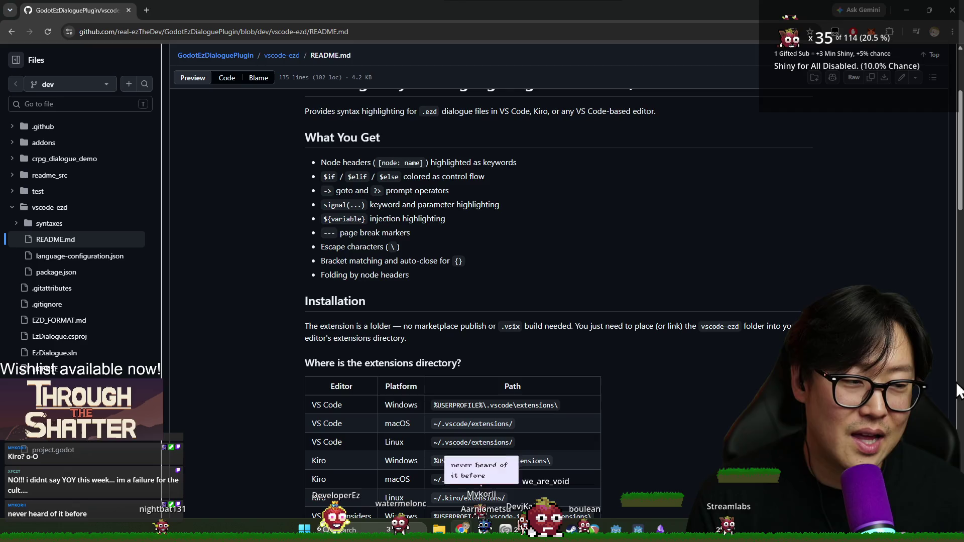
{"action": "key", "text": "alt+Tab"}
{"action": "left_click", "coordinate": [272, 322]}
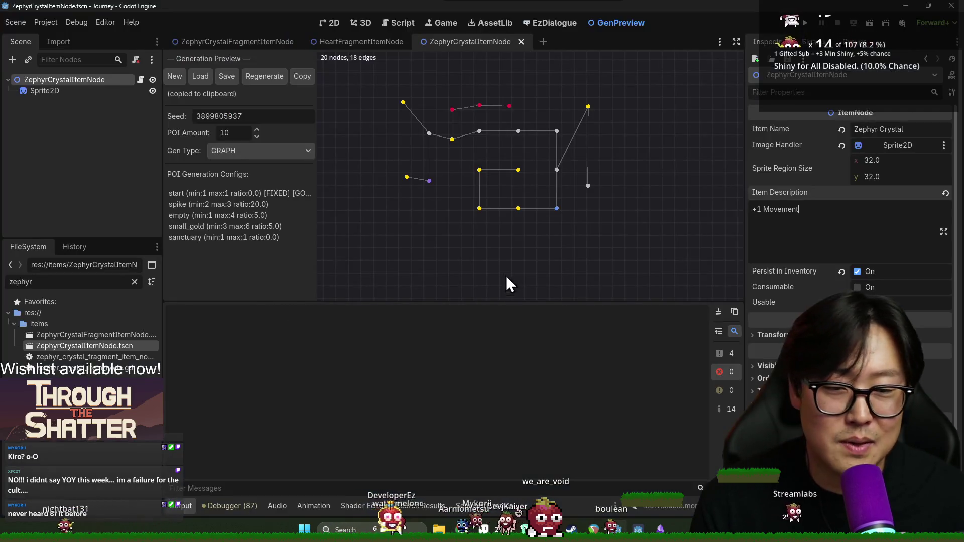
Enlarge the graph preview area and close the GitHub README browser window.
{"action": "left_click_drag", "start_coordinate": [509, 300], "coordinate": [508, 338]}
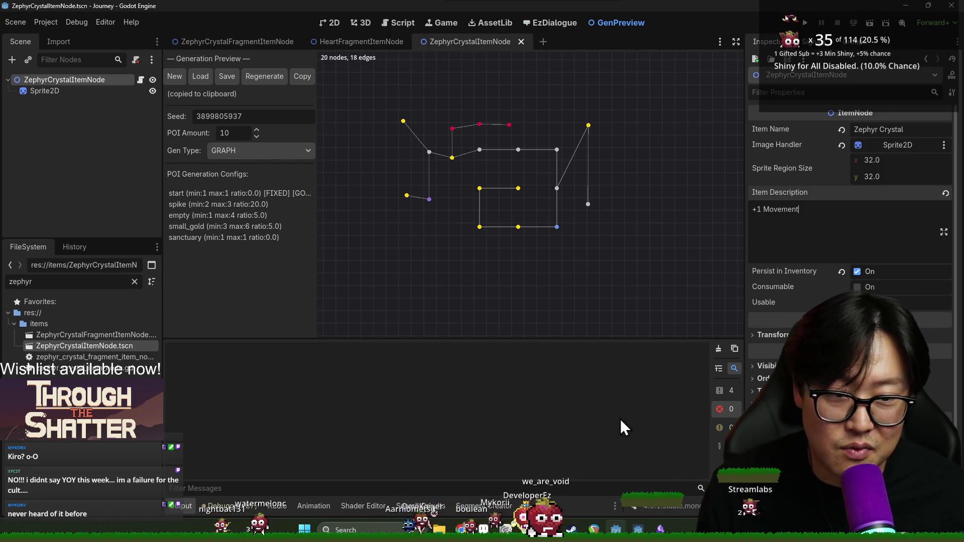
{"action": "key", "text": "alt+Tab"}
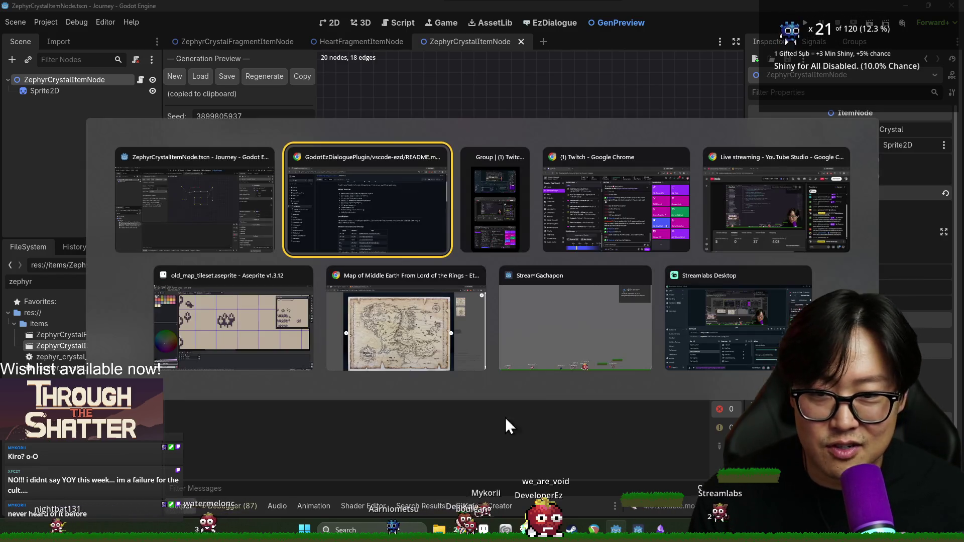
{"action": "key", "text": "alt+Tab"}
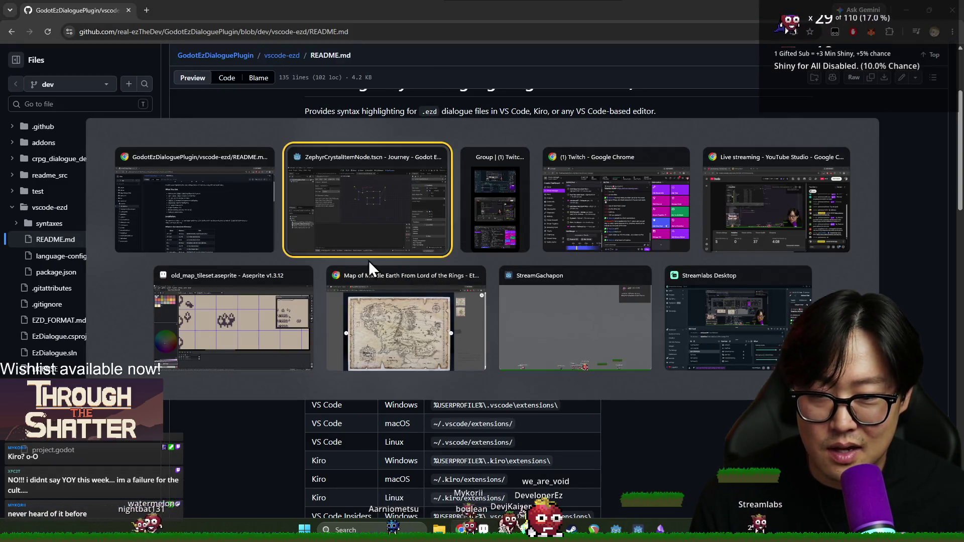
{"action": "key", "text": "alt+Tab"}
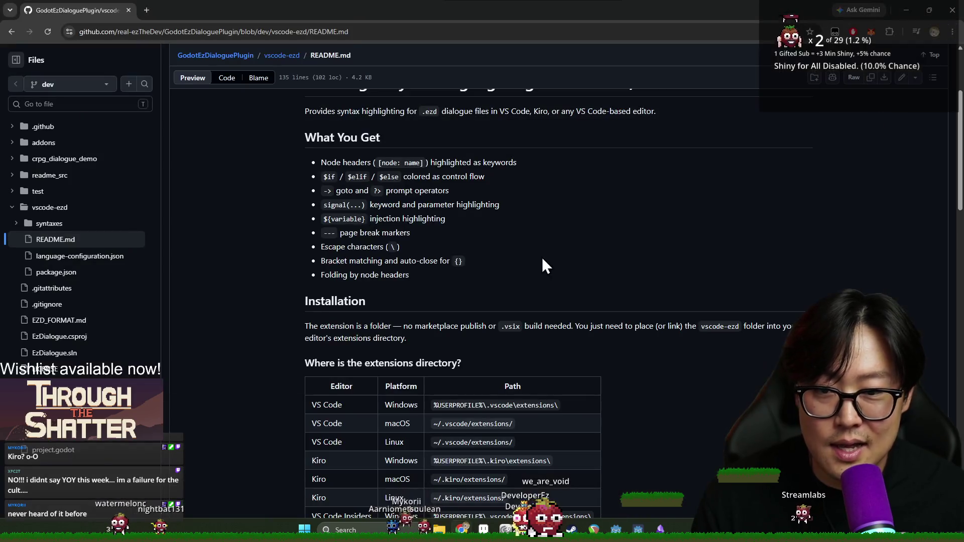
{"action": "left_click", "coordinate": [943, 12]}
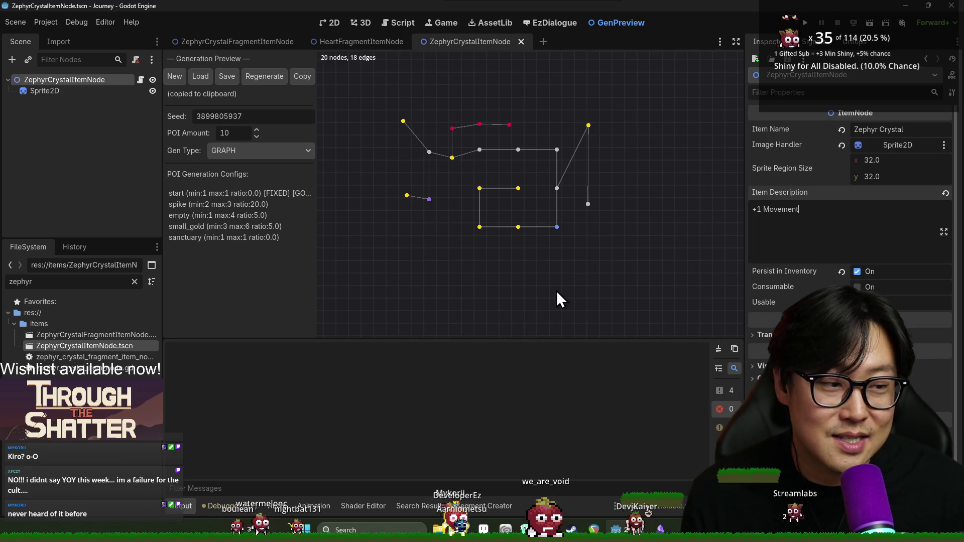
Enlarge Godot's bottom output panel, then switch to the old_map_tileset in Aseprite.
{"action": "mouse_move", "coordinate": [546, 338]}
{"action": "left_mouse_down"}
{"action": "mouse_move", "coordinate": [547, 345]}
{"action": "mouse_move", "coordinate": [538, 296]}
{"action": "left_mouse_up"}
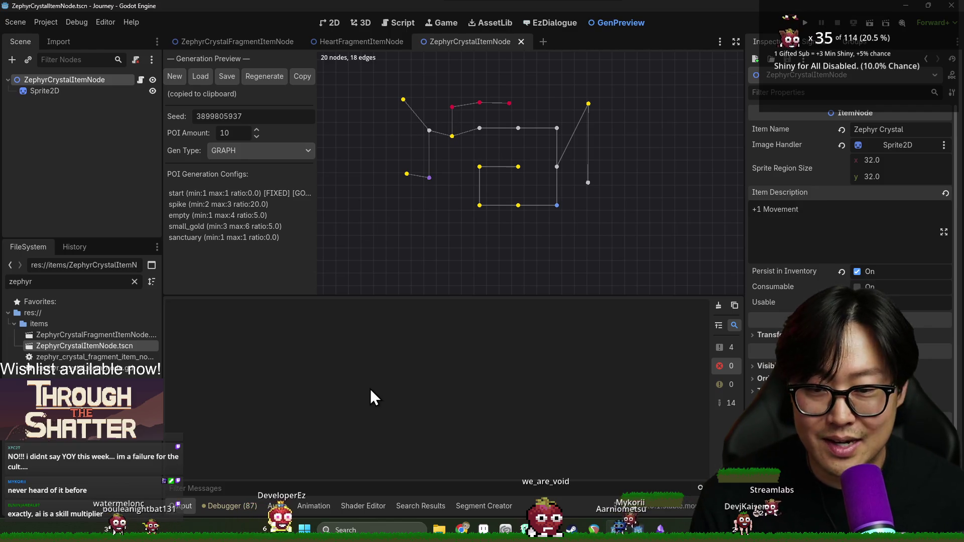
{"action": "key", "text": "alt+Tab"}
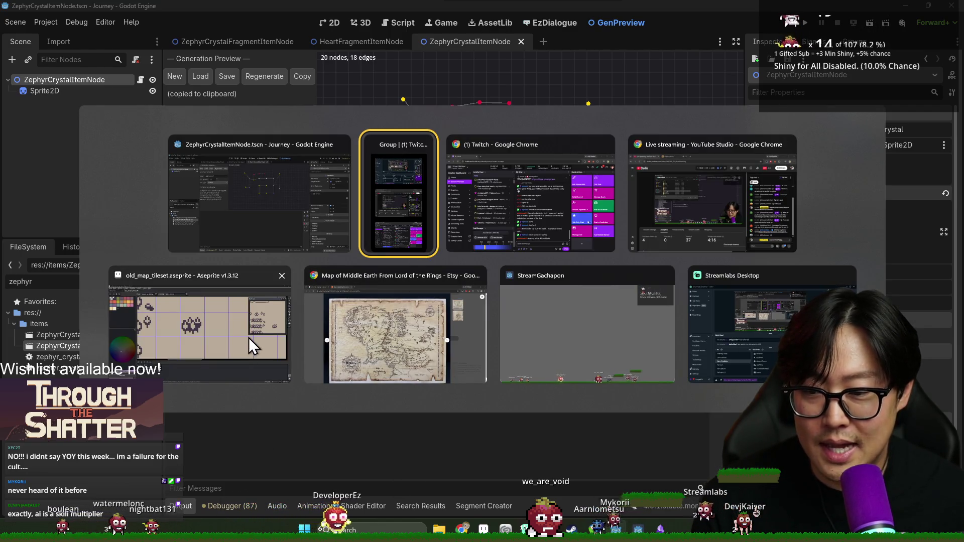
{"action": "left_click", "coordinate": [249, 337]}
Copy the small tree tile one cell right with the Rectangular Marquee, then undo it.
{"action": "scroll", "coordinate": [448, 255], "scroll_direction": "up", "scroll_amount": 2}
{"action": "scroll", "coordinate": [432, 231], "scroll_direction": "down", "scroll_amount": 4}
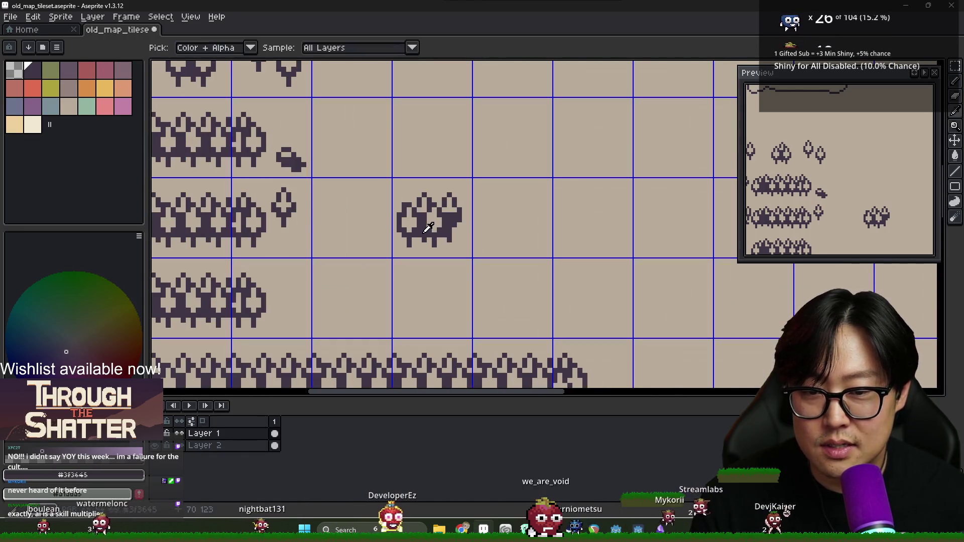
{"action": "key", "text": "m"}
{"action": "left_click_drag", "start_coordinate": [393, 179], "coordinate": [471, 257]}
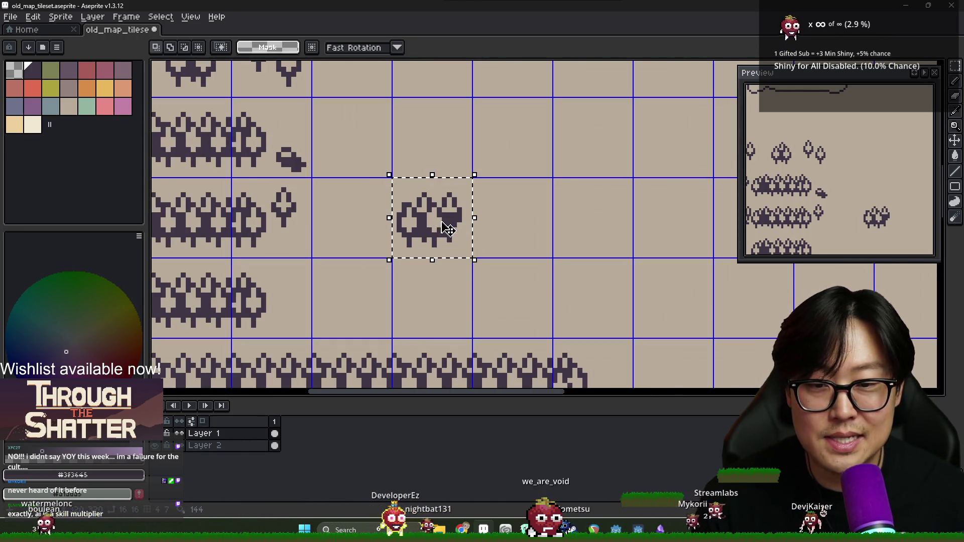
{"action": "left_click_drag", "start_coordinate": [432, 221], "coordinate": [522, 221]}
{"action": "scroll", "coordinate": [524, 222], "scroll_direction": "up", "scroll_amount": 1}
{"action": "key", "text": "ctrl+z"}
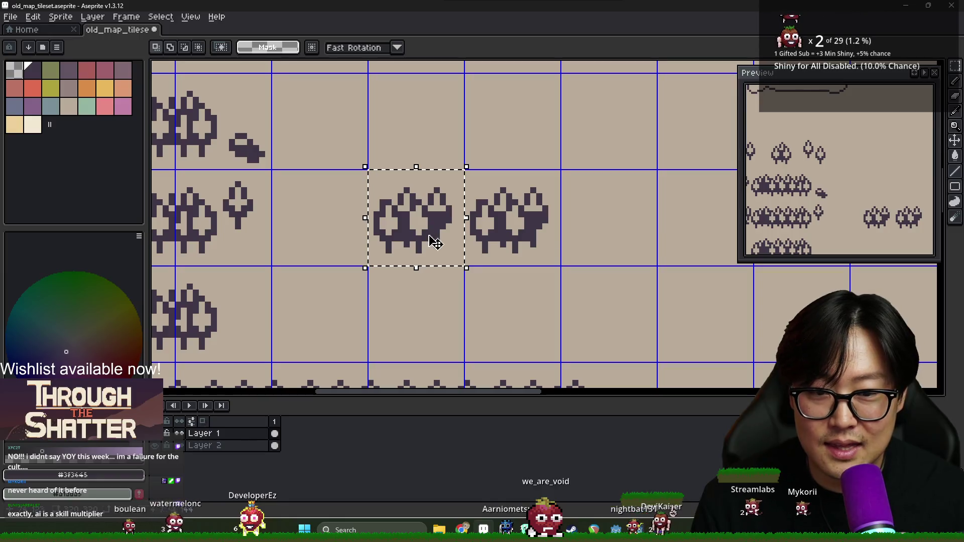
Reselect the tree tile and overlay a shifted-down copy onto the right tree.
{"action": "scroll", "coordinate": [452, 236], "scroll_direction": "up", "scroll_amount": 3}
{"action": "left_click", "coordinate": [395, 294], "text": "alt"}
{"action": "key", "text": "g"}
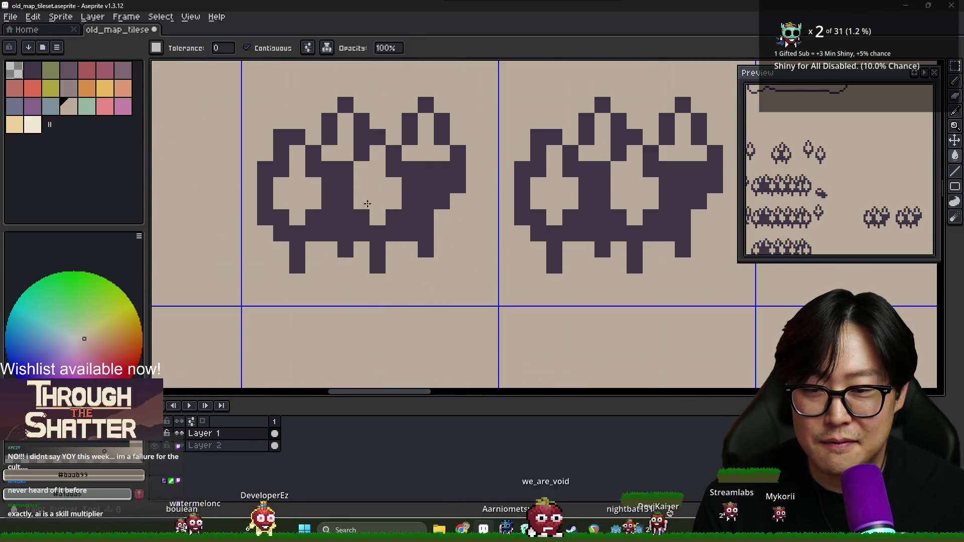
{"action": "key", "text": "m"}
{"action": "key", "text": "ctrl+shift+d"}
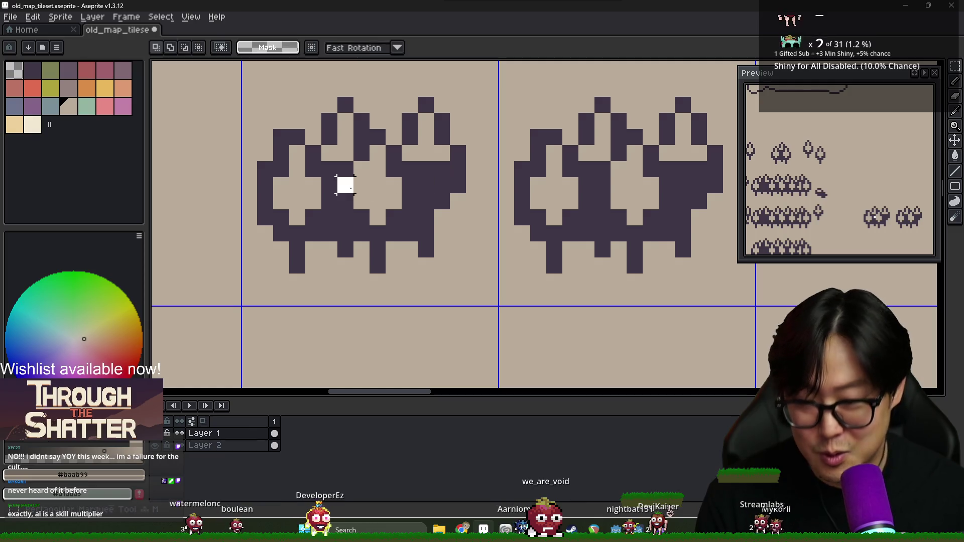
{"action": "mouse_move", "coordinate": [398, 223]}
{"action": "left_mouse_down"}
{"action": "mouse_move", "coordinate": [619, 243]}
{"action": "mouse_move", "coordinate": [640, 271]}
{"action": "mouse_move", "coordinate": [626, 297]}
{"action": "mouse_move", "coordinate": [643, 305]}
{"action": "left_mouse_up"}
{"action": "scroll", "coordinate": [635, 307], "scroll_direction": "right", "scroll_amount": 3}
{"action": "key", "text": "Return"}
Select the middle tree tile and move it down into place.
{"action": "left_click", "coordinate": [452, 197]}
{"action": "scroll", "coordinate": [436, 186], "scroll_direction": "down", "scroll_amount": 3}
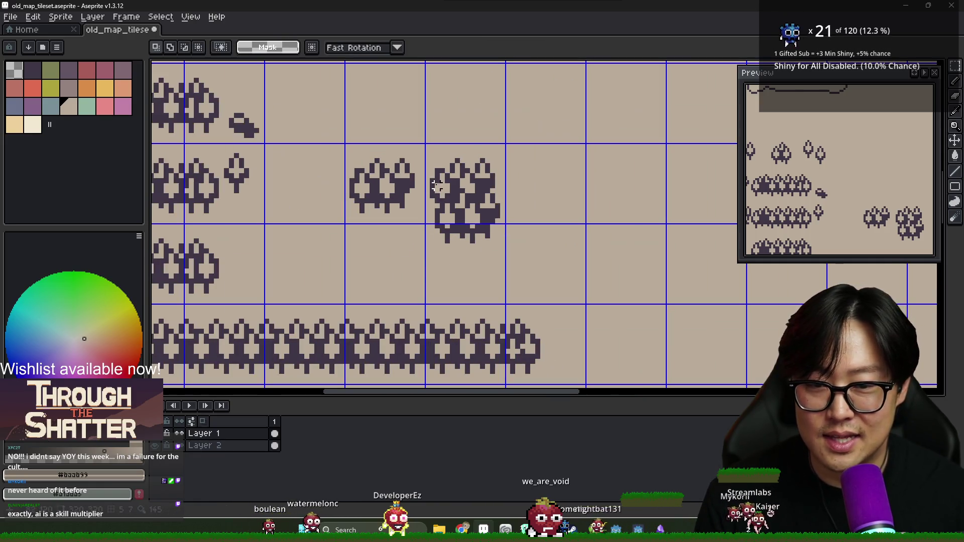
{"action": "left_click_drag", "start_coordinate": [346, 146], "coordinate": [424, 223]}
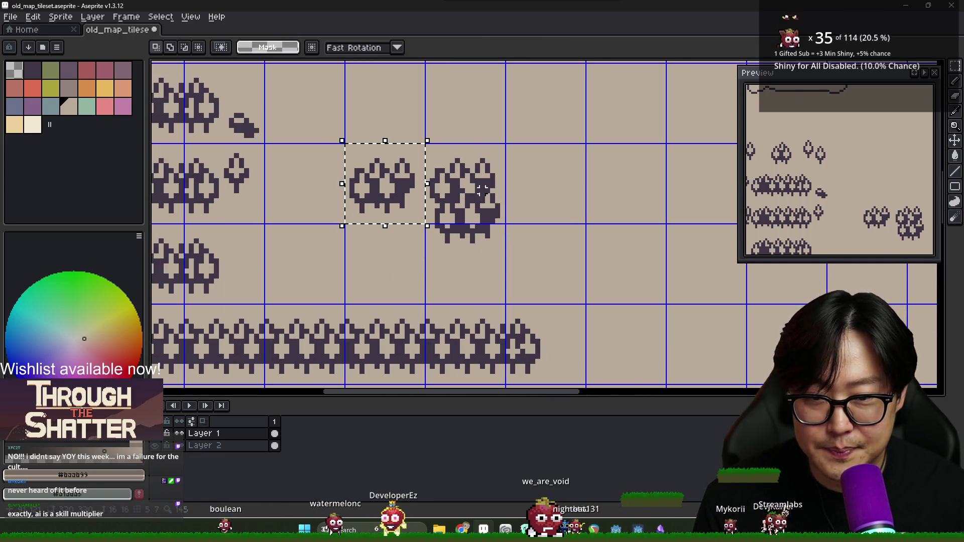
{"action": "mouse_move", "coordinate": [409, 181]}
{"action": "left_mouse_down"}
{"action": "mouse_move", "coordinate": [402, 224]}
{"action": "mouse_move", "coordinate": [405, 209]}
{"action": "left_mouse_up"}
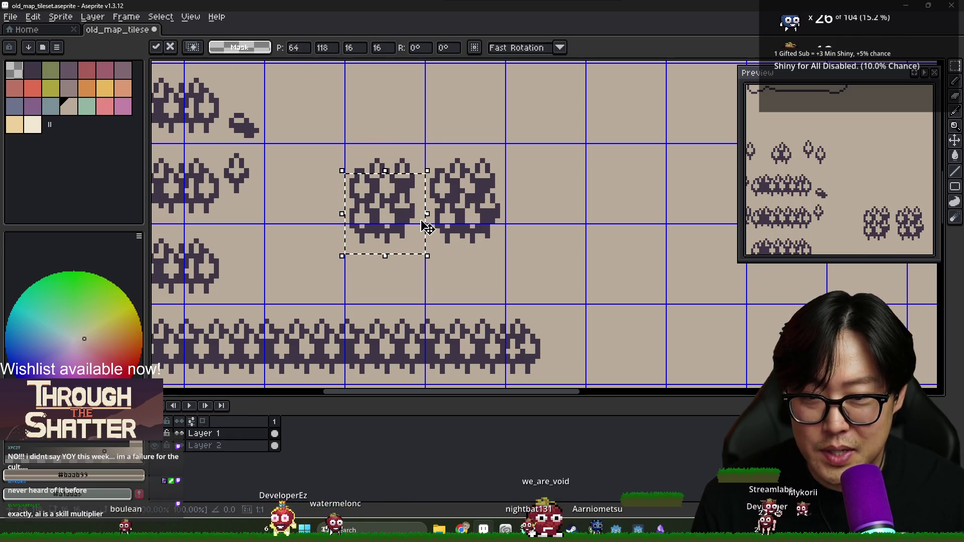
{"action": "left_click", "coordinate": [359, 161]}
Copy the bush tile up into the next cell and select the middle bush.
{"action": "left_click_drag", "start_coordinate": [351, 150], "coordinate": [387, 281]}
{"action": "mouse_move", "coordinate": [400, 207]}
{"action": "left_mouse_down"}
{"action": "mouse_move", "coordinate": [400, 189]}
{"action": "mouse_move", "coordinate": [400, 215]}
{"action": "mouse_move", "coordinate": [435, 135]}
{"action": "mouse_move", "coordinate": [613, 174]}
{"action": "mouse_move", "coordinate": [565, 186]}
{"action": "left_mouse_up"}
{"action": "key", "text": "Return"}
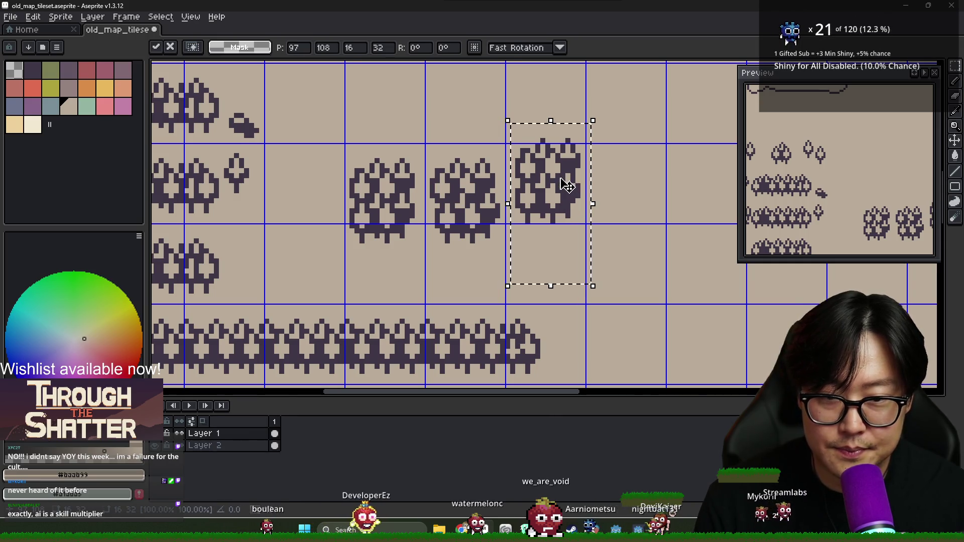
{"action": "scroll", "coordinate": [564, 183], "scroll_direction": "down", "scroll_amount": 5}
{"action": "scroll", "coordinate": [538, 181], "scroll_direction": "up", "scroll_amount": 4}
{"action": "scroll", "coordinate": [536, 173], "scroll_direction": "up", "scroll_amount": 1}
{"action": "left_click_drag", "start_coordinate": [427, 171], "coordinate": [500, 322]}
Discard the floating bush, deselect, and erase several tip pixels at the bush top to background.
{"action": "left_click_drag", "start_coordinate": [477, 261], "coordinate": [396, 261]}
{"action": "key", "text": "ctrl+z"}
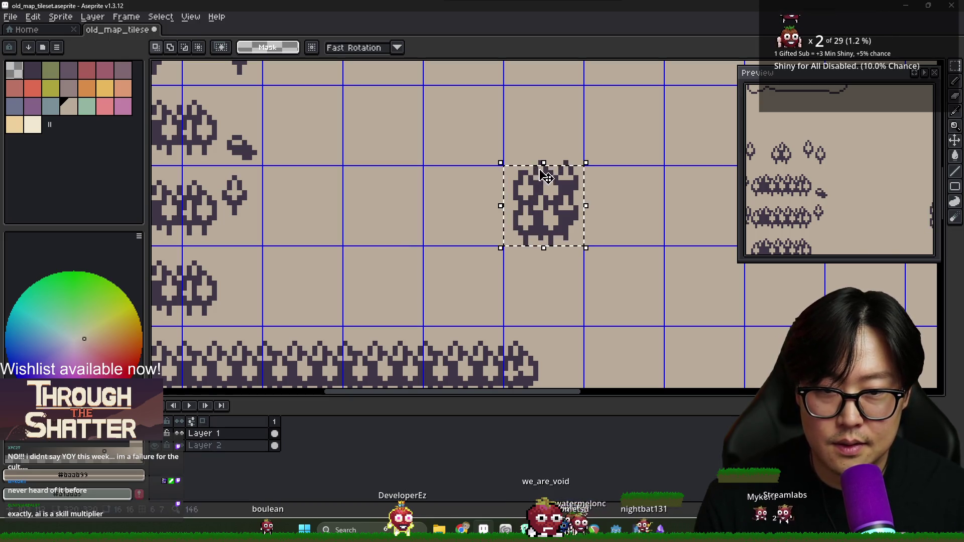
{"action": "scroll", "coordinate": [545, 176], "scroll_direction": "up", "scroll_amount": 3}
{"action": "key", "text": "ctrl+d"}
{"action": "key", "text": "b"}
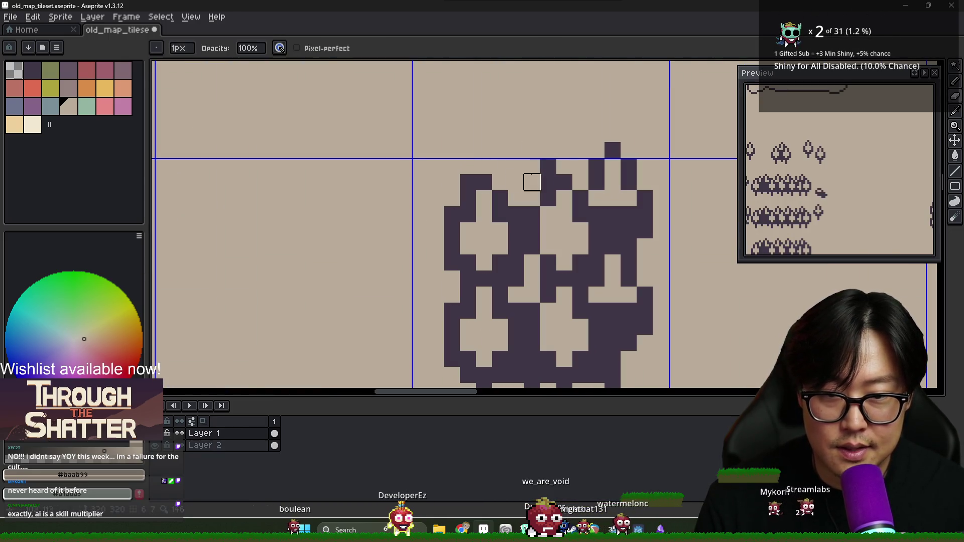
{"action": "left_click", "coordinate": [548, 182]}
{"action": "left_click", "coordinate": [596, 166]}
{"action": "left_click", "coordinate": [612, 149]}
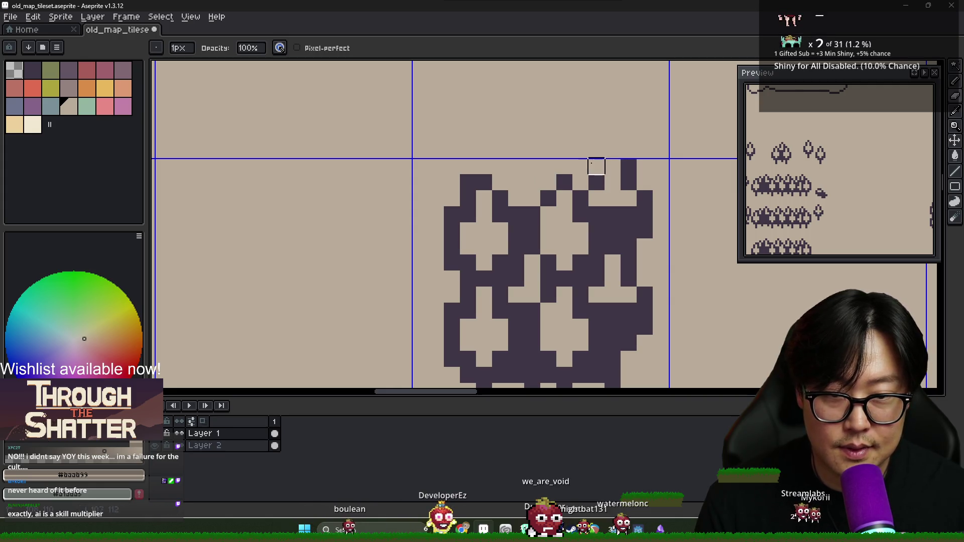
{"action": "left_click", "coordinate": [596, 182]}
{"action": "left_click", "coordinate": [629, 182]}
Paint dark purple pixels into the bush, filling its tan gaps and centre.
{"action": "key", "text": "x"}
{"action": "left_click", "coordinate": [613, 182]}
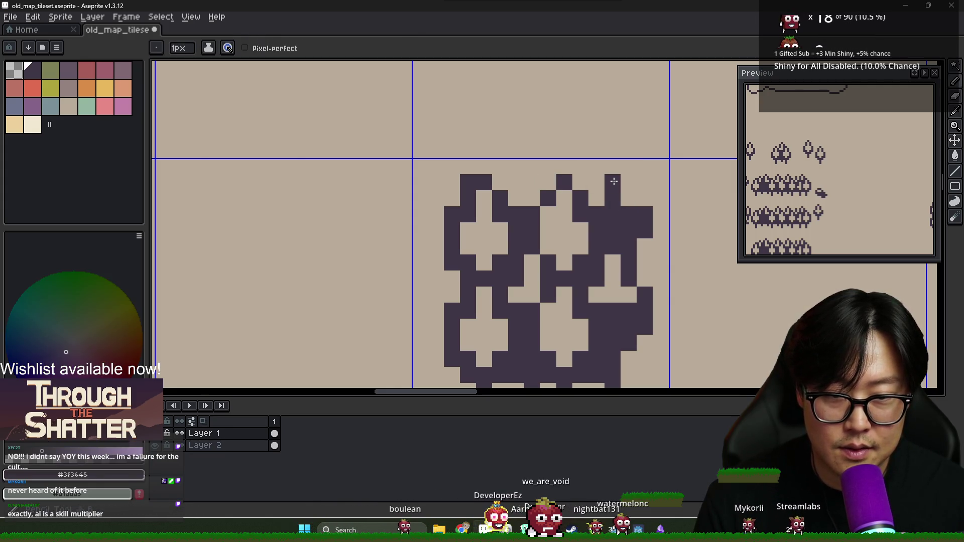
{"action": "left_click", "coordinate": [629, 199]}
{"action": "key", "text": "i"}
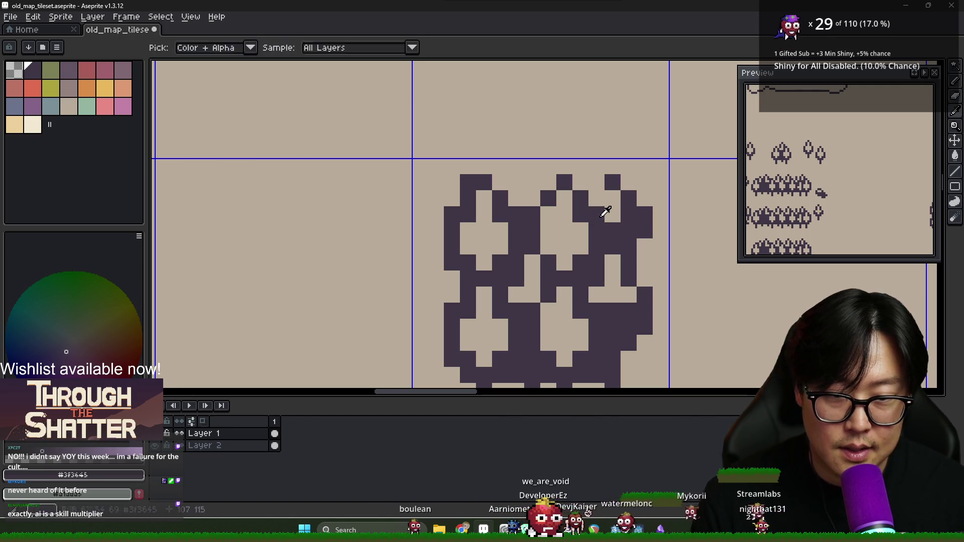
{"action": "left_click", "coordinate": [612, 216]}
{"action": "scroll", "coordinate": [577, 252], "scroll_direction": "down", "scroll_amount": 3}
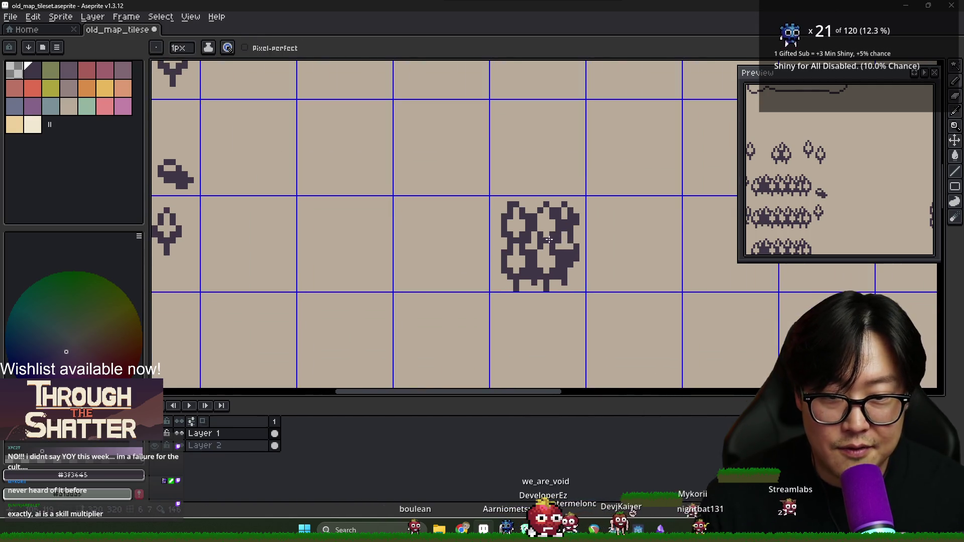
{"action": "scroll", "coordinate": [515, 228], "scroll_direction": "up", "scroll_amount": 4}
{"action": "left_click", "coordinate": [516, 222], "text": "alt"}
{"action": "left_click", "coordinate": [518, 233], "text": "alt"}
{"action": "left_click", "coordinate": [518, 215]}
{"action": "left_click", "coordinate": [478, 259]}
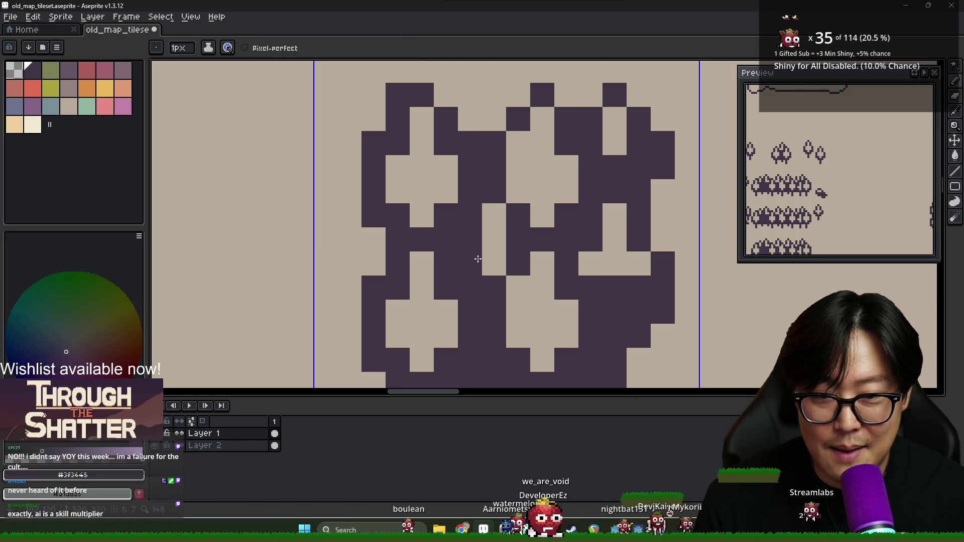
{"action": "mouse_move", "coordinate": [533, 199]}
{"action": "left_mouse_down"}
{"action": "mouse_move", "coordinate": [536, 206]}
{"action": "mouse_move", "coordinate": [563, 194]}
{"action": "mouse_move", "coordinate": [514, 166]}
{"action": "mouse_move", "coordinate": [551, 166]}
{"action": "left_mouse_up"}
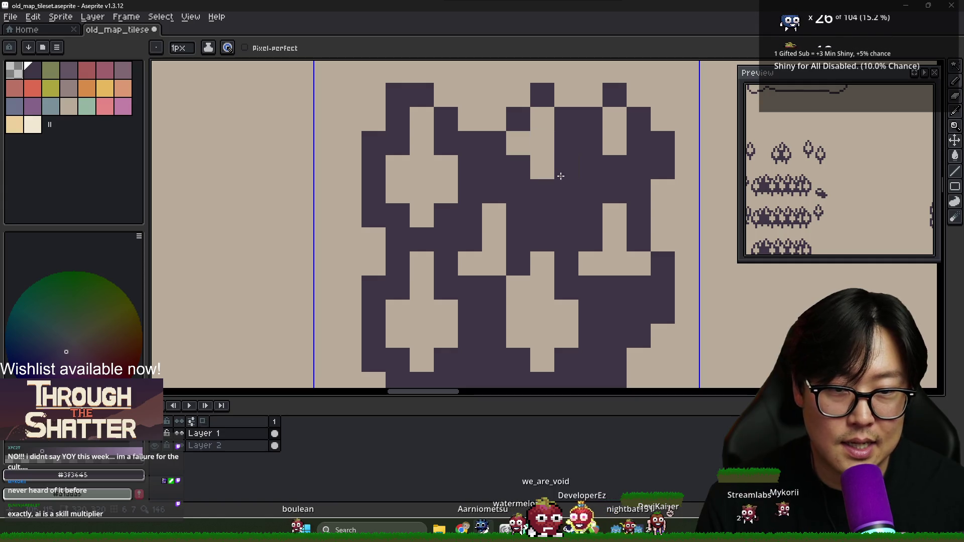
{"action": "right_click", "coordinate": [552, 165]}
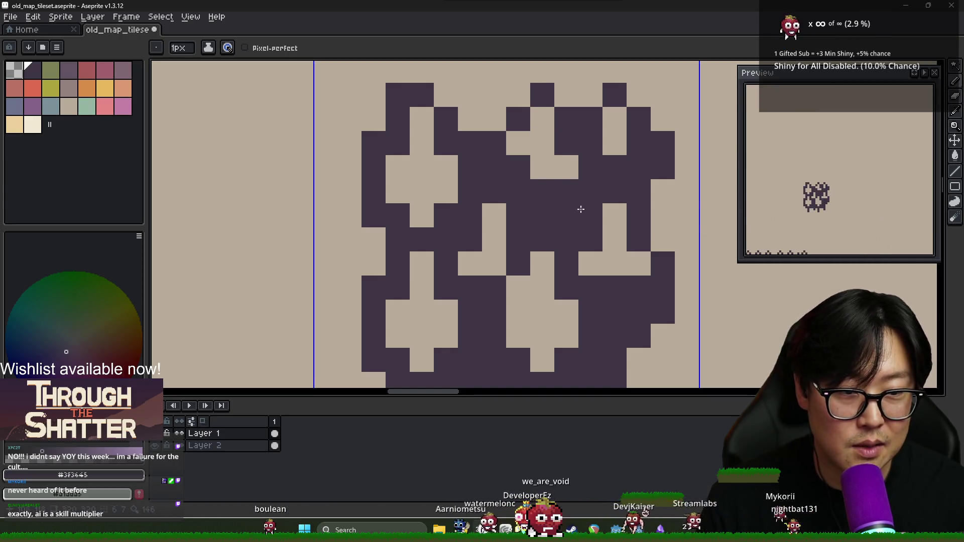
Darken a pixel near the bush bottom and adjust a top pixel between dark and tan.
{"action": "left_click", "coordinate": [617, 265]}
{"action": "left_click", "coordinate": [618, 274], "text": "alt"}
{"action": "scroll", "coordinate": [603, 269], "scroll_direction": "down", "scroll_amount": 5}
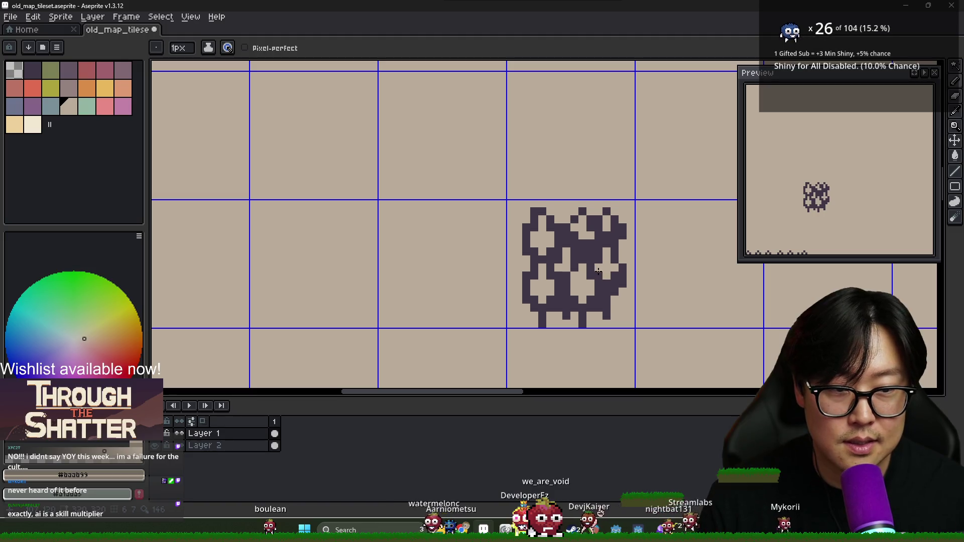
{"action": "scroll", "coordinate": [605, 226], "scroll_direction": "up", "scroll_amount": 2}
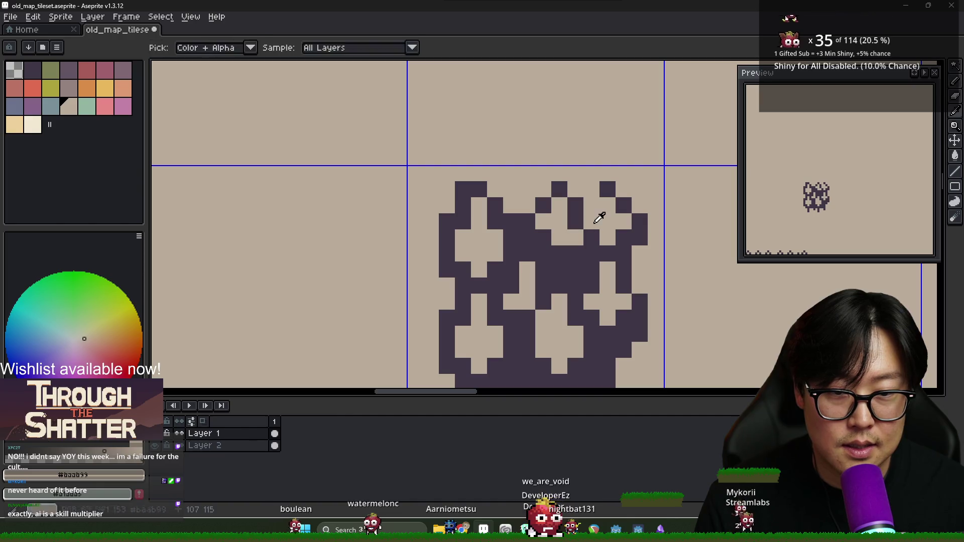
{"action": "left_click", "coordinate": [598, 215], "text": "alt"}
{"action": "left_click", "coordinate": [600, 207]}
{"action": "left_click", "coordinate": [618, 217], "text": "alt"}
{"action": "left_click", "coordinate": [607, 205]}
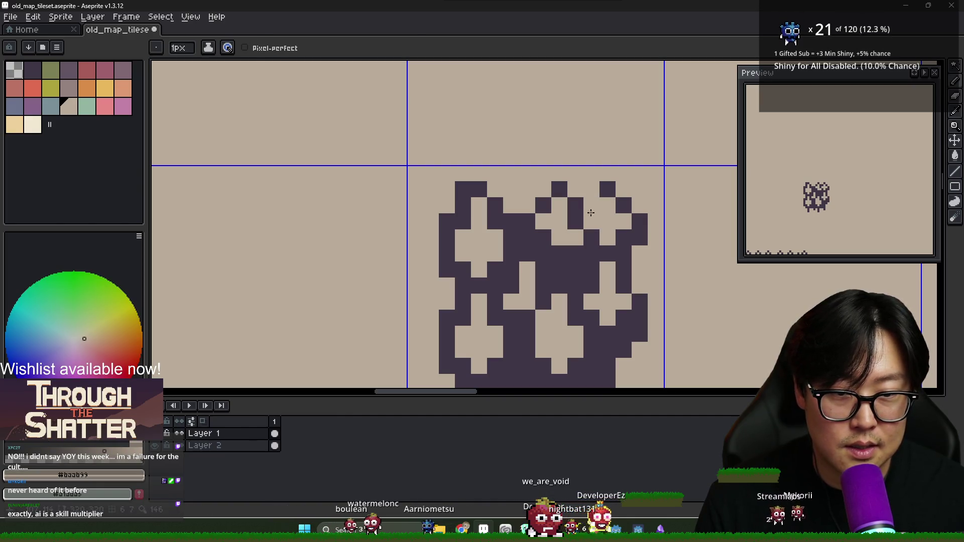
Touch up top pixels in dark and tan and extend the bush's right edge one pixel.
{"action": "left_click", "coordinate": [576, 205], "text": "alt"}
{"action": "left_click", "coordinate": [592, 205]}
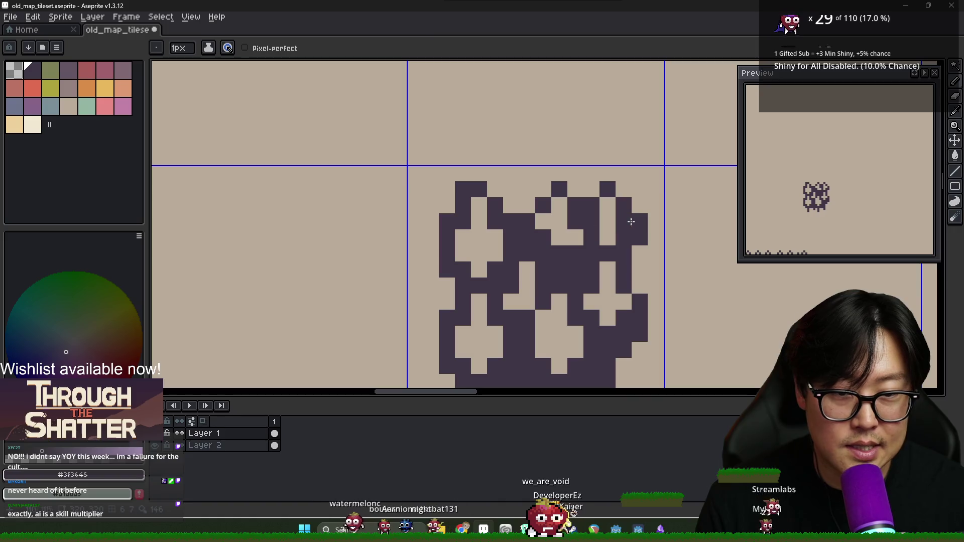
{"action": "left_click", "coordinate": [617, 228], "text": "alt"}
{"action": "left_click", "coordinate": [591, 237]}
{"action": "left_click", "coordinate": [622, 226], "text": "alt"}
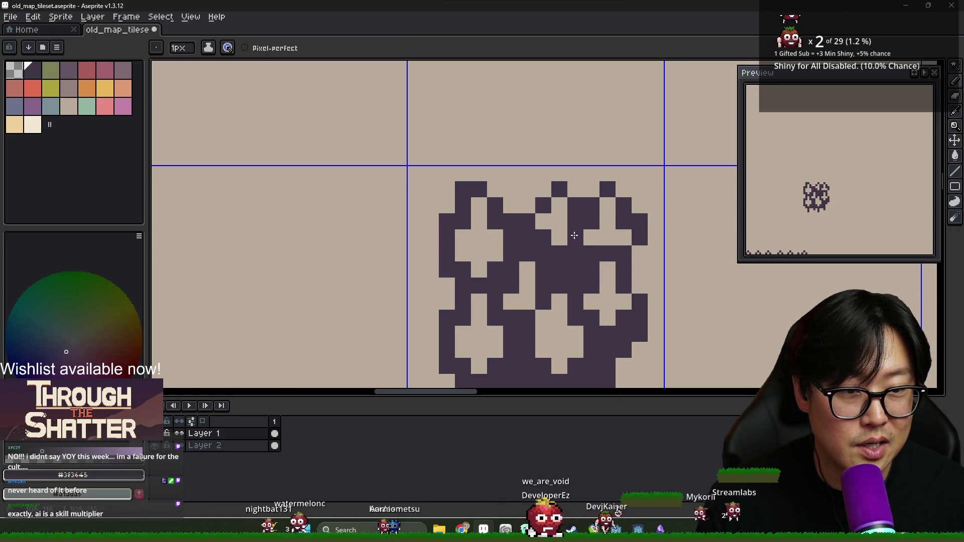
{"action": "left_click", "coordinate": [634, 265]}
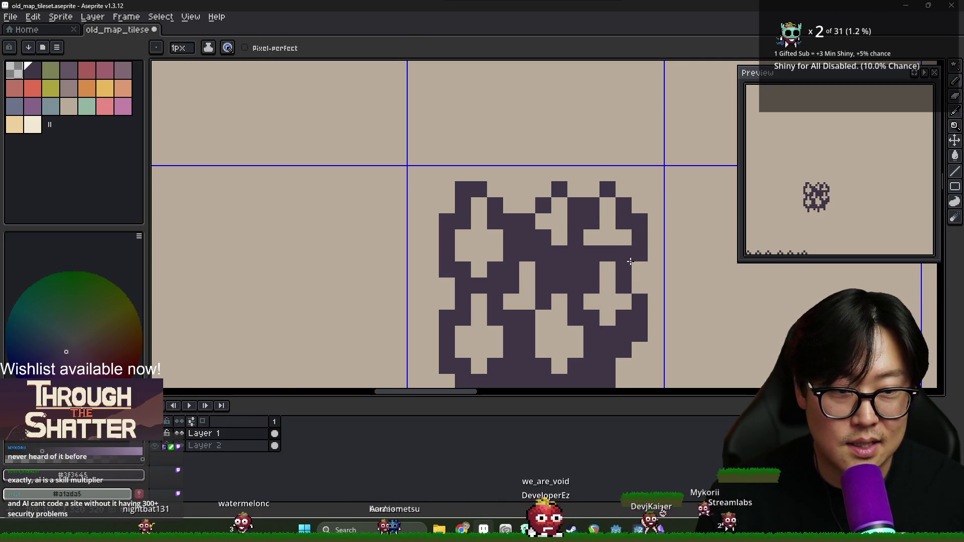
Pick dark purple from the bush and fill the gap along its top centre.
{"action": "scroll", "coordinate": [601, 255], "scroll_direction": "down", "scroll_amount": 1}
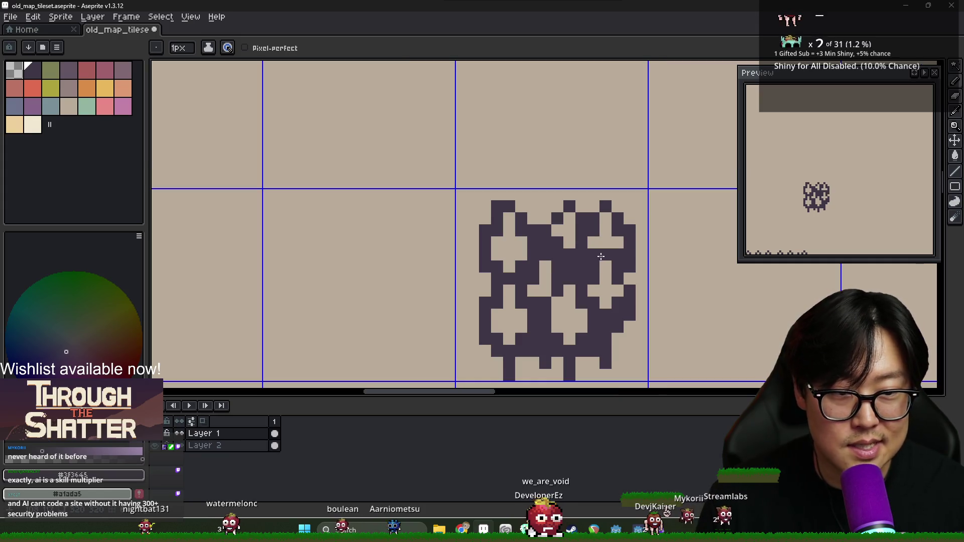
{"action": "key", "text": "alt"}
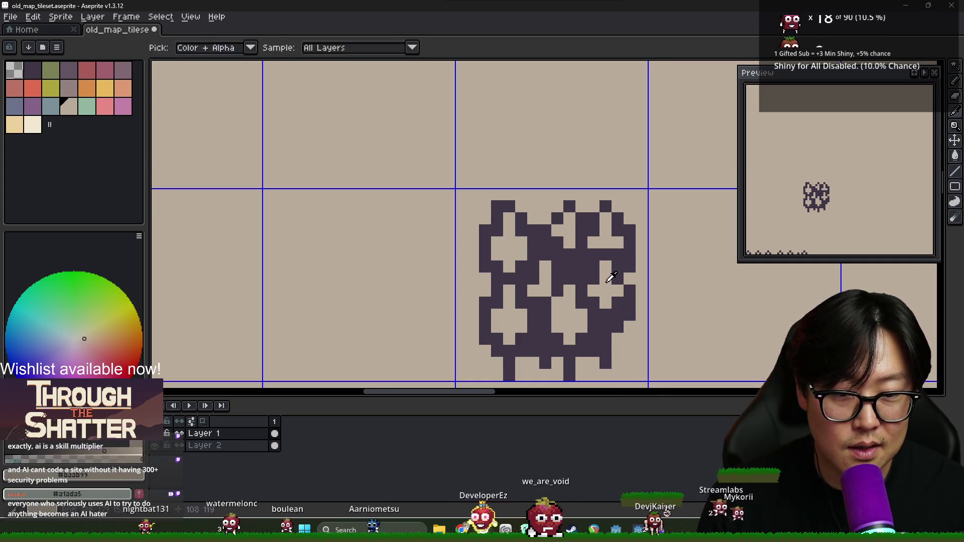
{"action": "left_click", "coordinate": [610, 278], "text": "alt"}
{"action": "left_click", "coordinate": [624, 279], "text": "alt"}
{"action": "scroll", "coordinate": [596, 271], "scroll_direction": "down", "scroll_amount": 1}
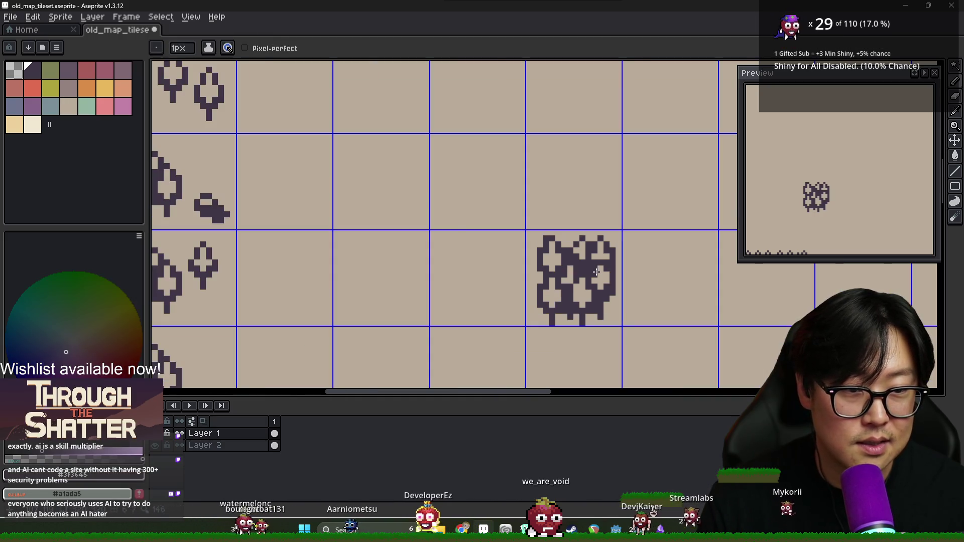
{"action": "scroll", "coordinate": [596, 271], "scroll_direction": "down", "scroll_amount": 3}
{"action": "scroll", "coordinate": [566, 219], "scroll_direction": "up", "scroll_amount": 6}
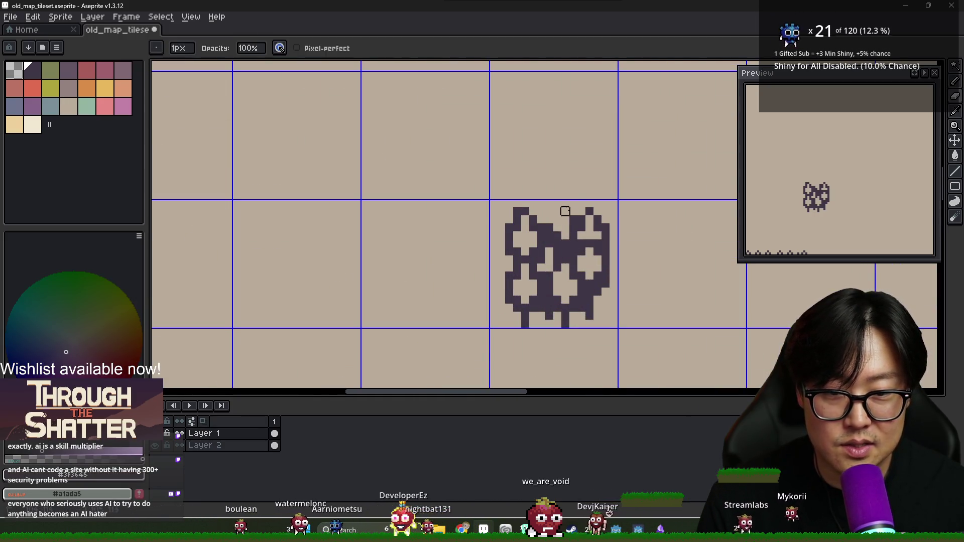
{"action": "scroll", "coordinate": [565, 247], "scroll_direction": "down", "scroll_amount": 1}
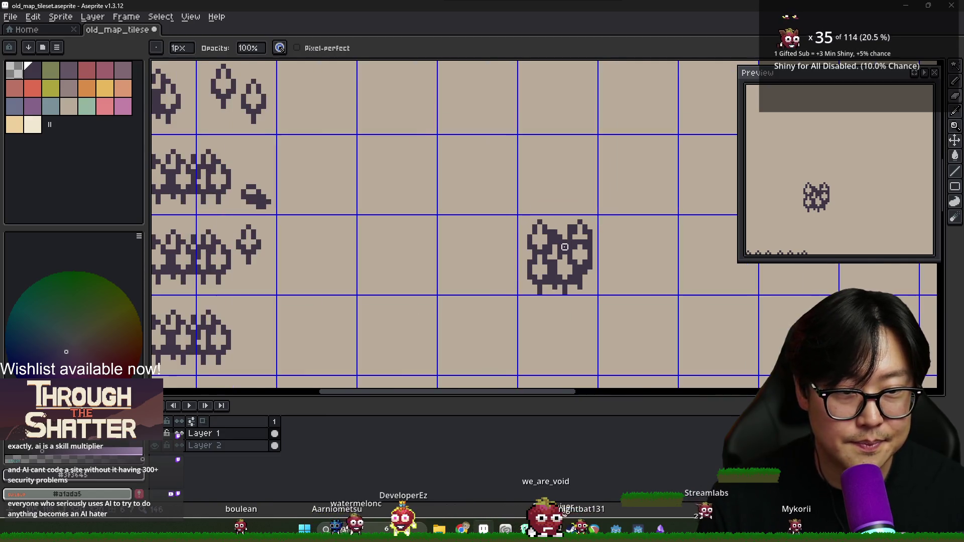
{"action": "scroll", "coordinate": [564, 247], "scroll_direction": "up", "scroll_amount": 2}
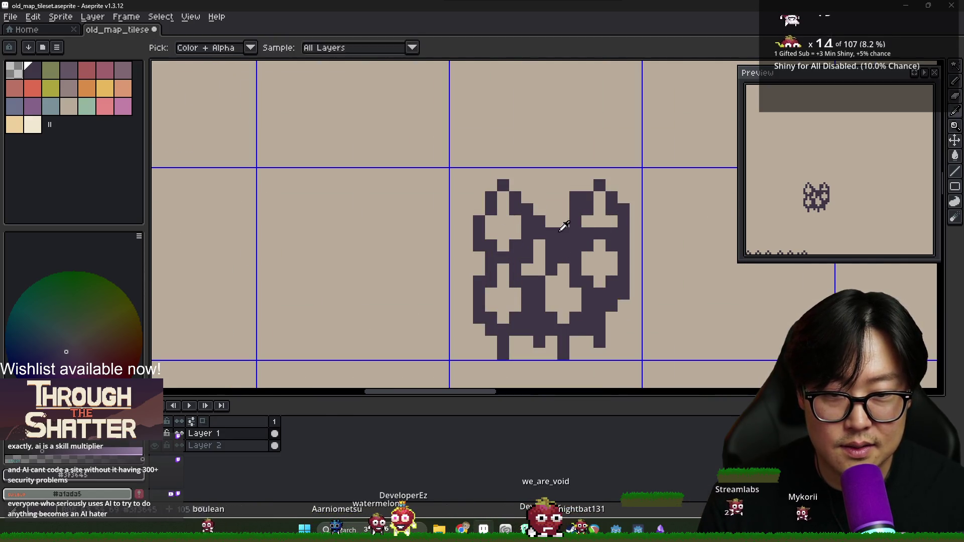
{"action": "left_click_drag", "start_coordinate": [540, 210], "coordinate": [552, 197]}
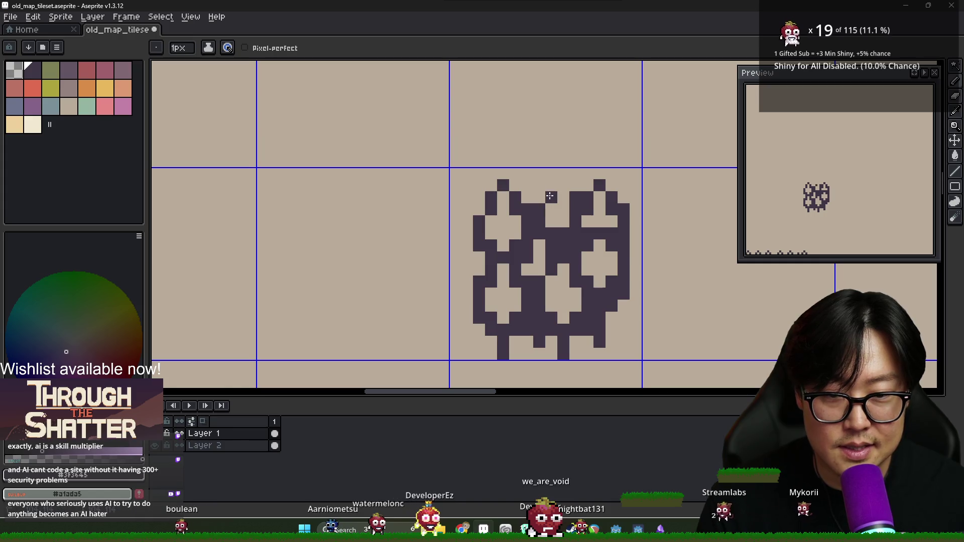
{"action": "left_click", "coordinate": [551, 222]}
{"action": "left_click", "coordinate": [551, 209], "text": "alt"}
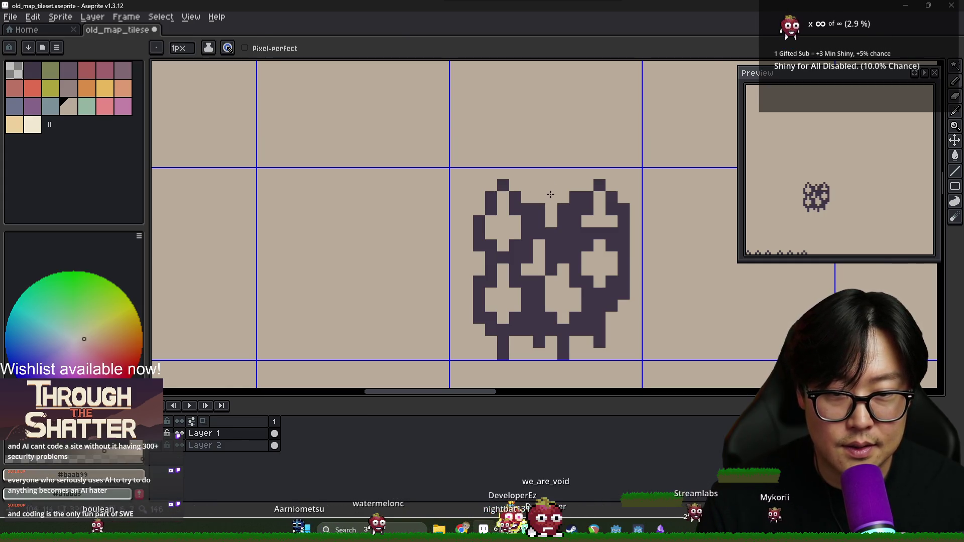
Erase pixels at the bush's top-right tip, then return to the Pencil with beige picked.
{"action": "scroll", "coordinate": [551, 194], "scroll_direction": "down", "scroll_amount": 4}
{"action": "key", "text": "e"}
{"action": "scroll", "coordinate": [594, 214], "scroll_direction": "up", "scroll_amount": 3}
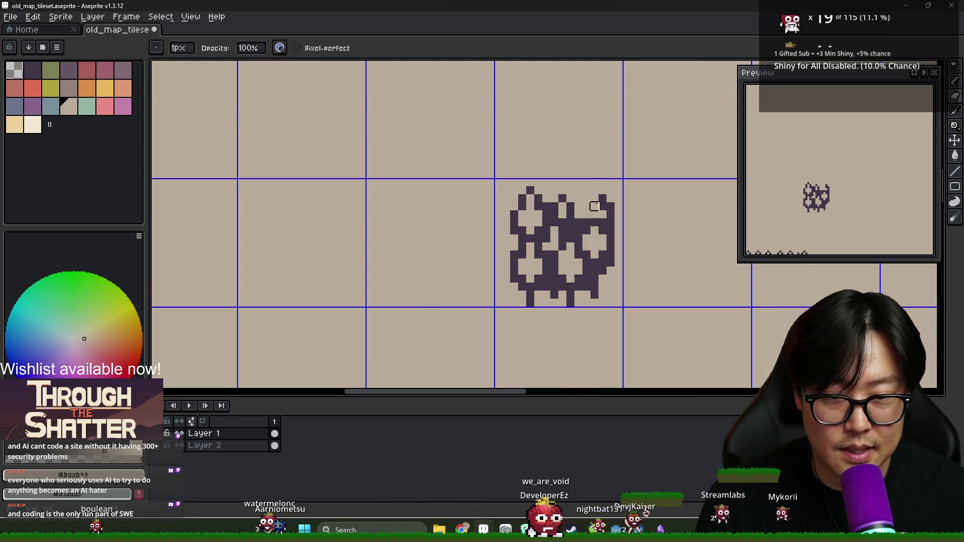
{"action": "left_click_drag", "start_coordinate": [594, 206], "coordinate": [582, 222]}
{"action": "key", "text": "x"}
{"action": "key", "text": "b"}
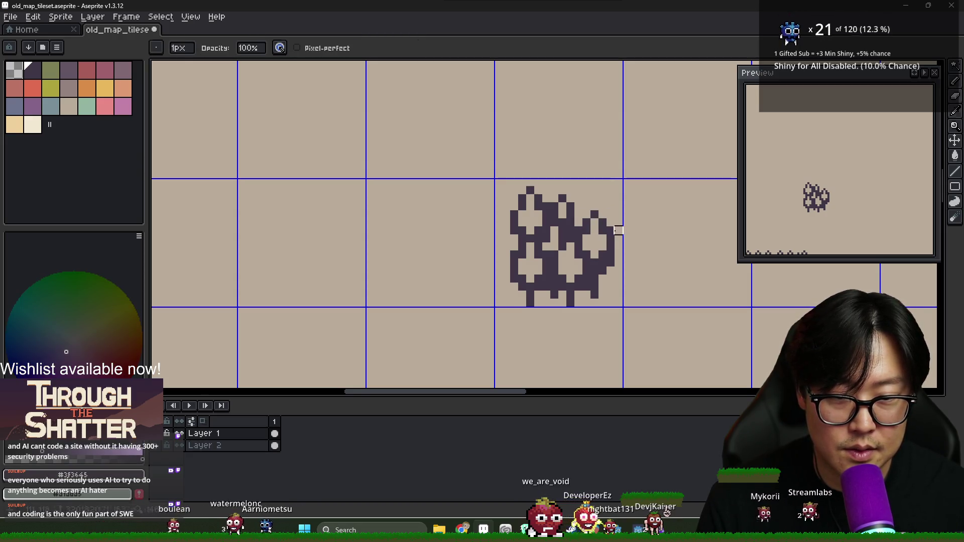
{"action": "scroll", "coordinate": [611, 224], "scroll_direction": "down", "scroll_amount": 3}
{"action": "scroll", "coordinate": [585, 211], "scroll_direction": "up", "scroll_amount": 3}
{"action": "key", "text": "alt"}
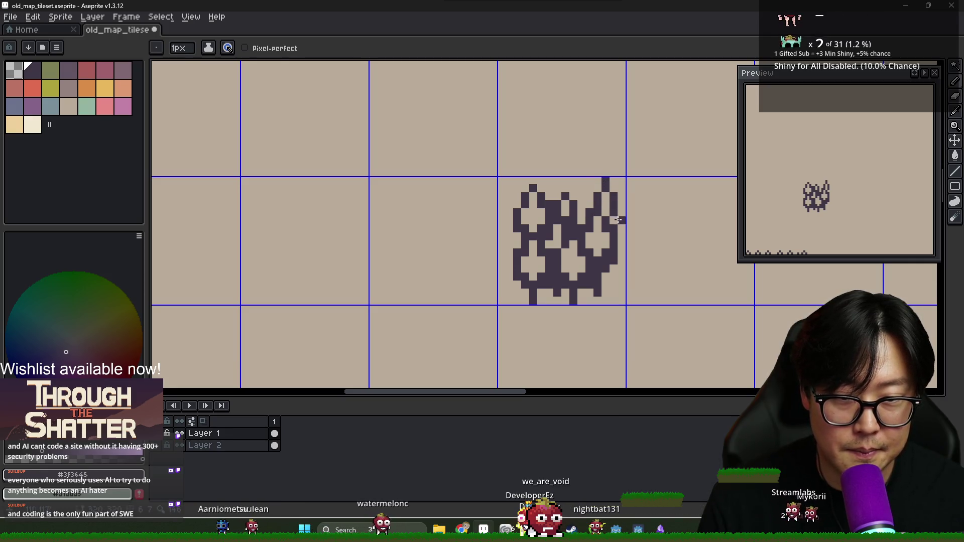
{"action": "left_click", "coordinate": [296, 289], "text": "alt"}
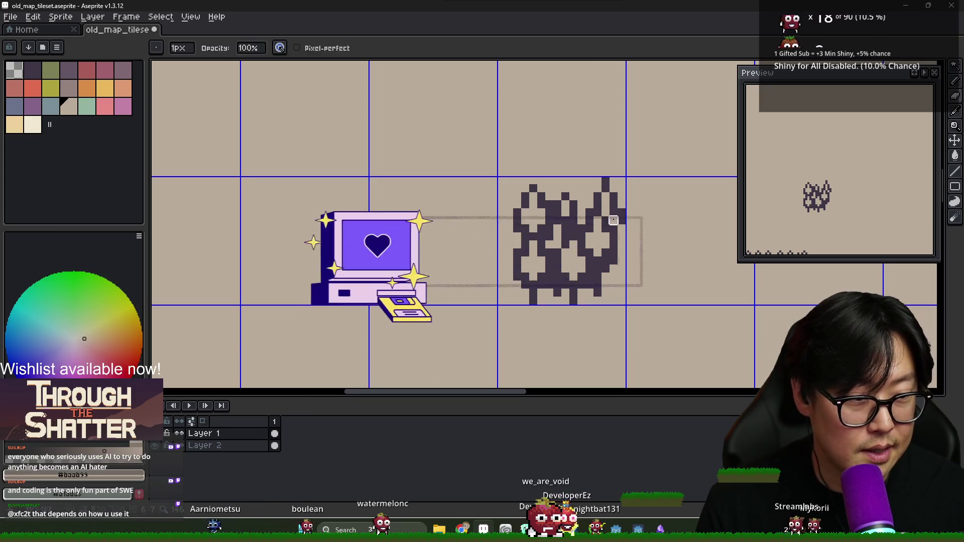
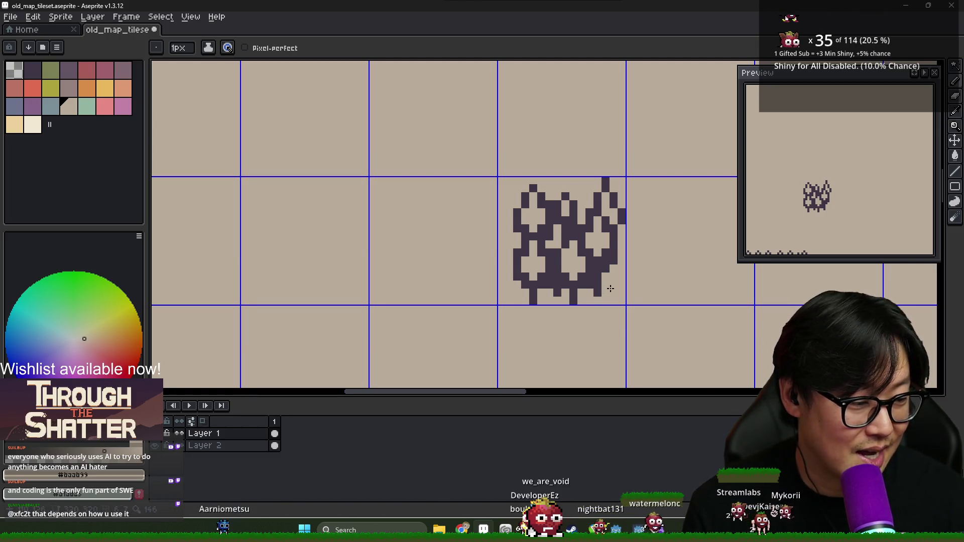
Sample the dark purple from the tree pixels and draw a short vertical stroke into the cluster's top.
{"action": "scroll", "coordinate": [610, 289], "scroll_direction": "down", "scroll_amount": 2}
{"action": "scroll", "coordinate": [618, 251], "scroll_direction": "up", "scroll_amount": 1}
{"action": "key", "text": "e"}
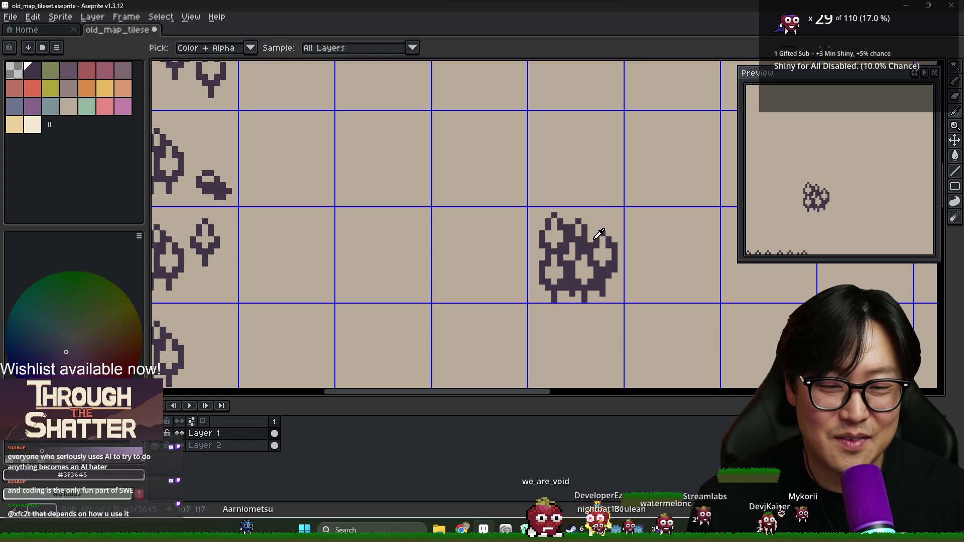
{"action": "key", "text": "b"}
{"action": "key", "text": "e"}
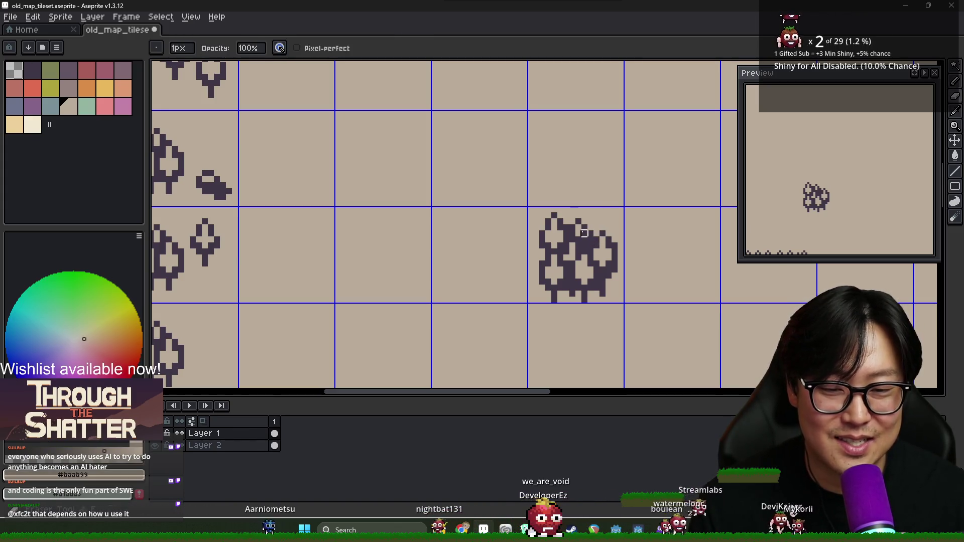
{"action": "key", "text": "b"}
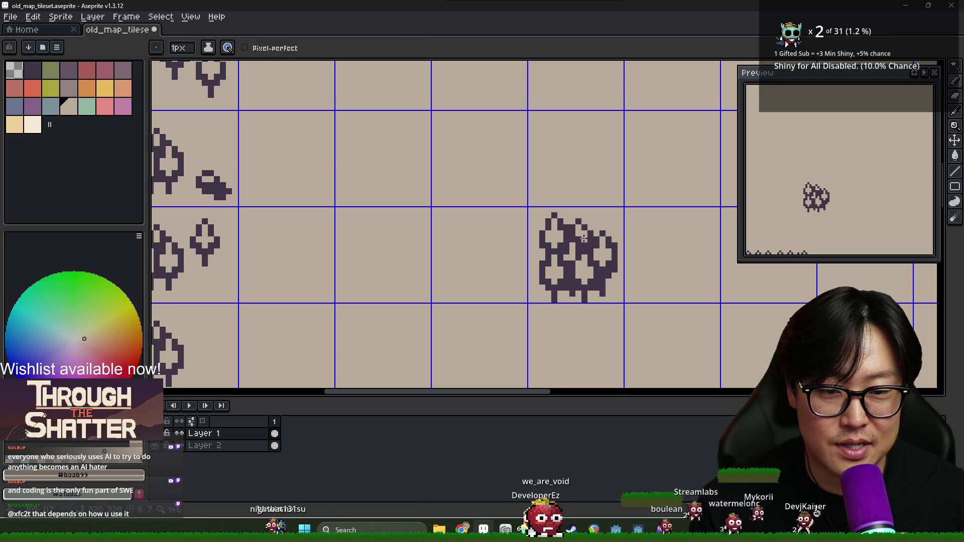
{"action": "left_click", "coordinate": [594, 240], "text": "alt"}
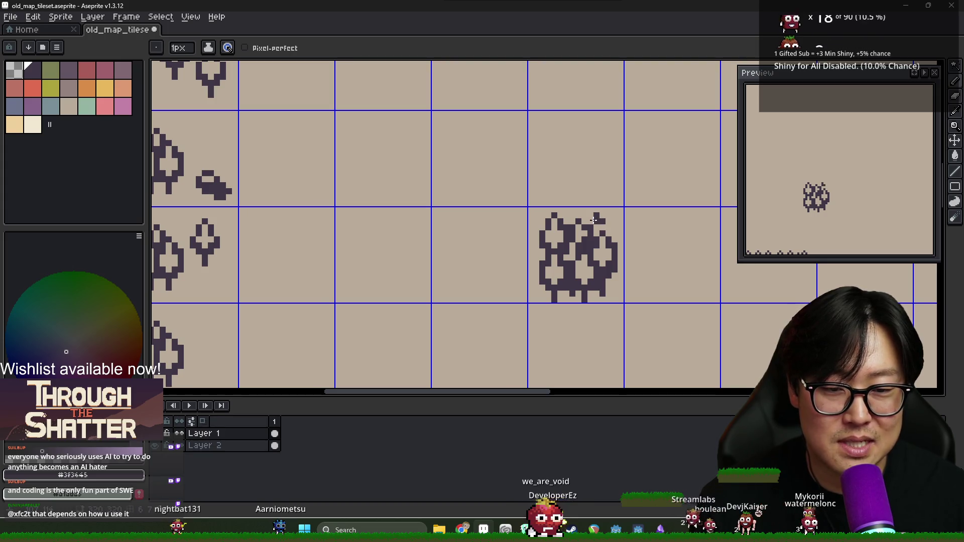
{"action": "left_click", "coordinate": [598, 217], "text": "alt"}
{"action": "left_click_drag", "start_coordinate": [596, 209], "coordinate": [596, 219]}
Touch up around the new stroke and switch to the Eraser for cleanup.
{"action": "left_click", "coordinate": [600, 231], "text": "alt"}
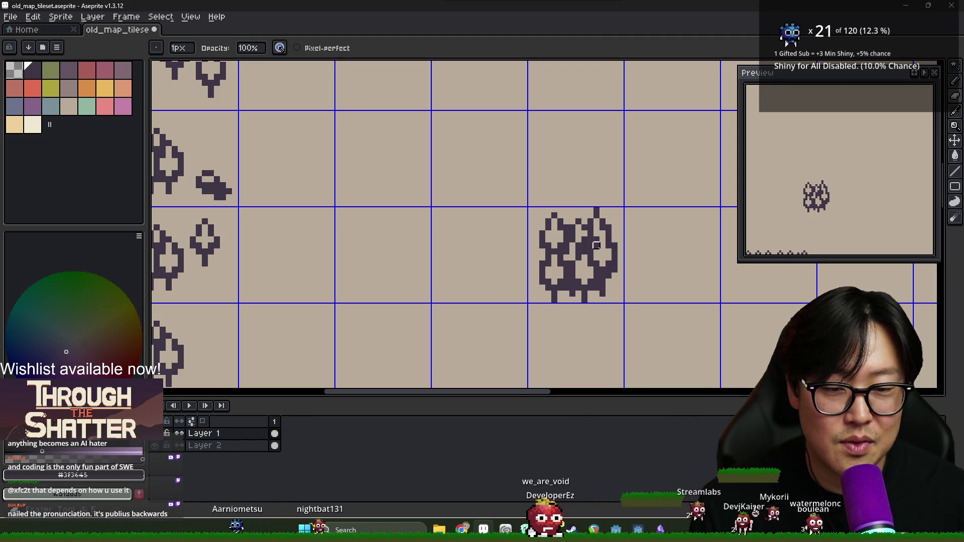
{"action": "scroll", "coordinate": [602, 250], "scroll_direction": "down", "scroll_amount": 4}
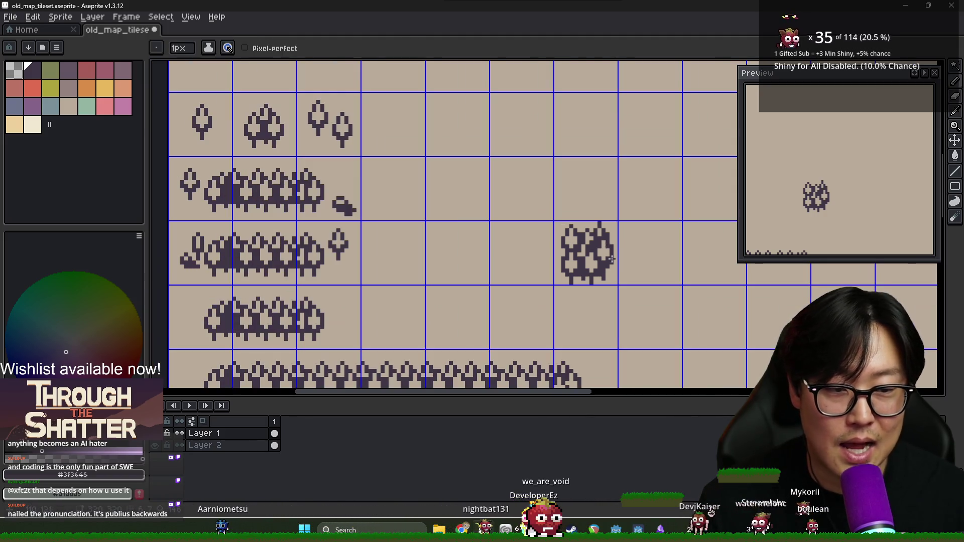
{"action": "scroll", "coordinate": [605, 261], "scroll_direction": "up", "scroll_amount": 3}
{"action": "key", "text": "e"}
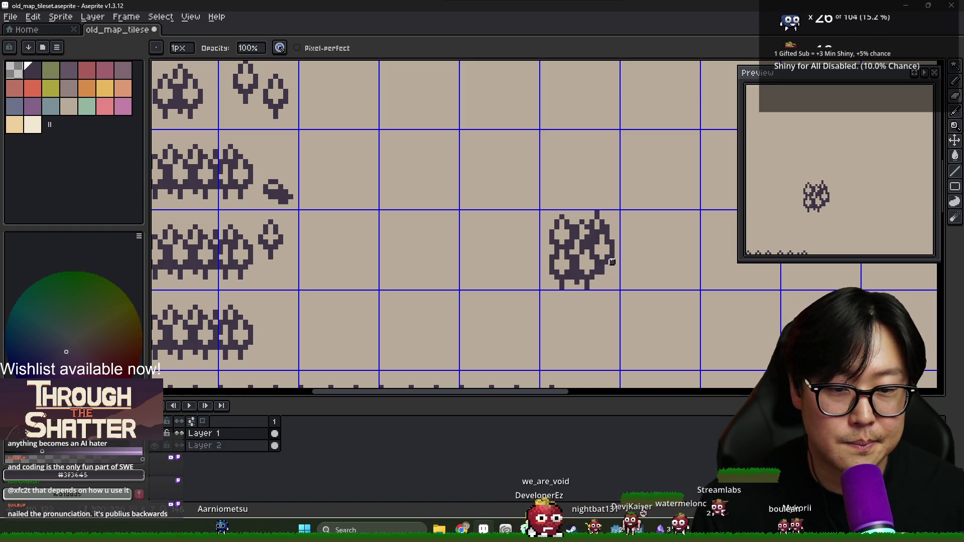
{"action": "scroll", "coordinate": [613, 261], "scroll_direction": "down", "scroll_amount": 4}
{"action": "scroll", "coordinate": [607, 260], "scroll_direction": "up", "scroll_amount": 4}
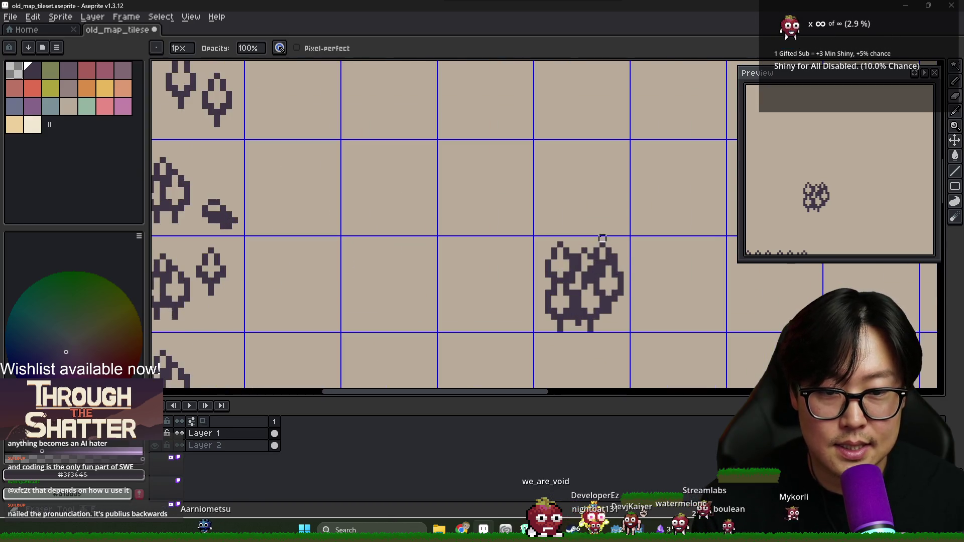
{"action": "scroll", "coordinate": [602, 239], "scroll_direction": "down", "scroll_amount": 2}
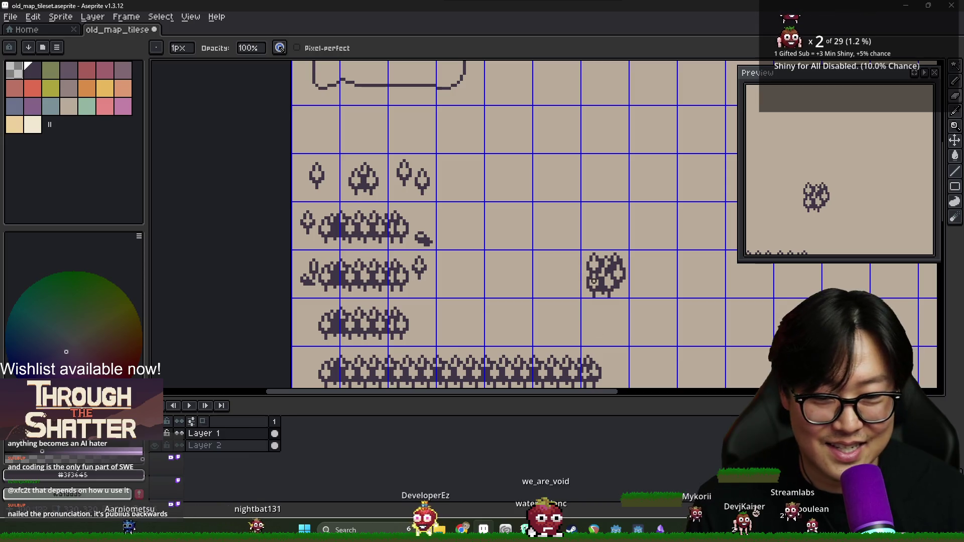
Select exactly the 16x16 dense tree tile and move it into the top-row cell beside the single trees.
{"action": "key", "text": "m"}
{"action": "left_click_drag", "start_coordinate": [582, 251], "coordinate": [629, 297]}
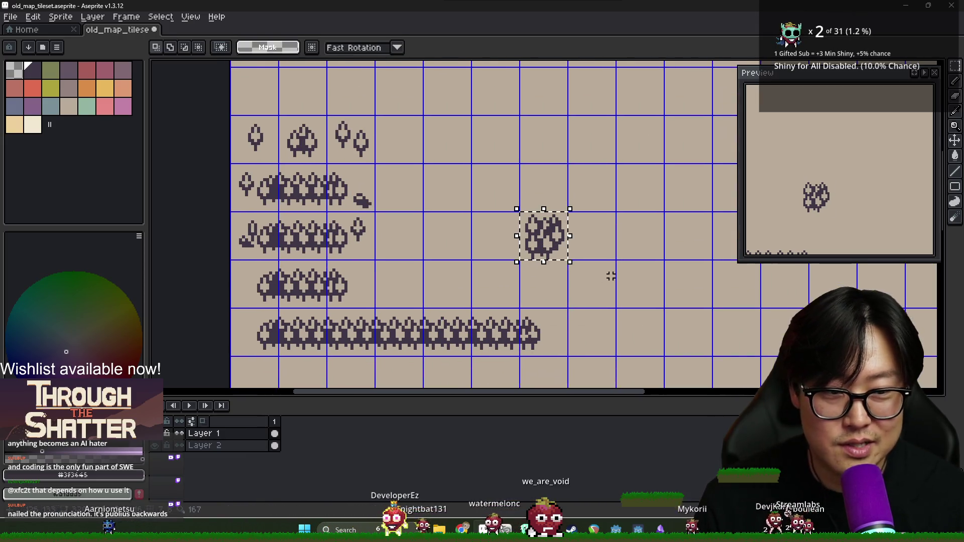
{"action": "scroll", "coordinate": [583, 261], "scroll_direction": "up", "scroll_amount": 1}
{"action": "key", "text": "ctrl+t"}
{"action": "key", "text": "Return"}
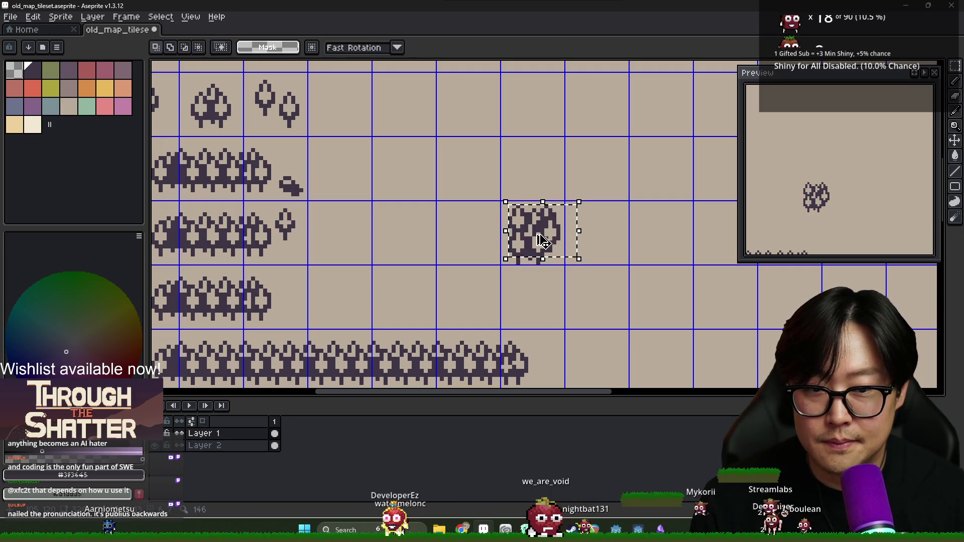
{"action": "left_click_drag", "start_coordinate": [502, 202], "coordinate": [564, 263]}
{"action": "key", "text": "ctrl+t"}
{"action": "mouse_move", "coordinate": [547, 231]}
{"action": "left_mouse_down"}
{"action": "mouse_move", "coordinate": [486, 97]}
{"action": "mouse_move", "coordinate": [357, 102]}
{"action": "left_mouse_up"}
{"action": "key", "text": "Return"}
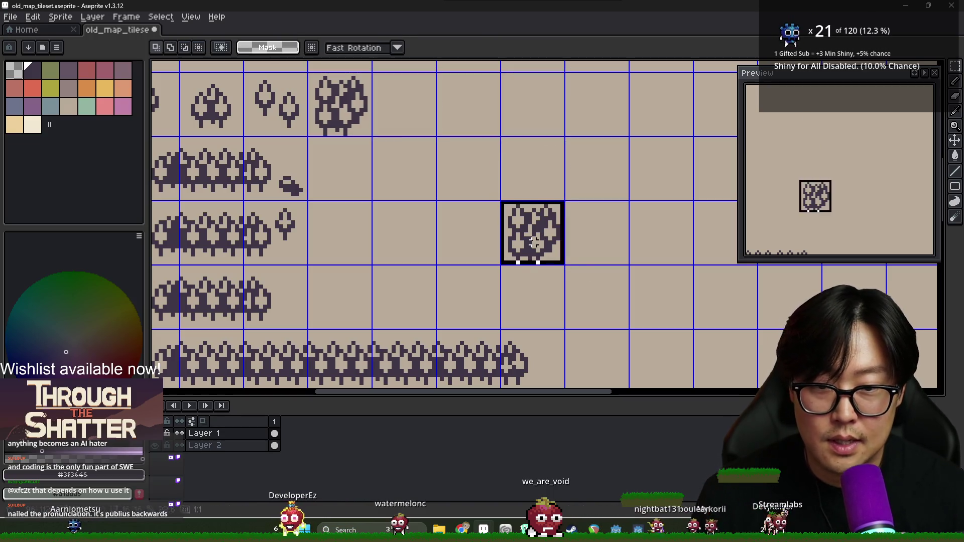
{"action": "key", "text": "alt+Tab"}
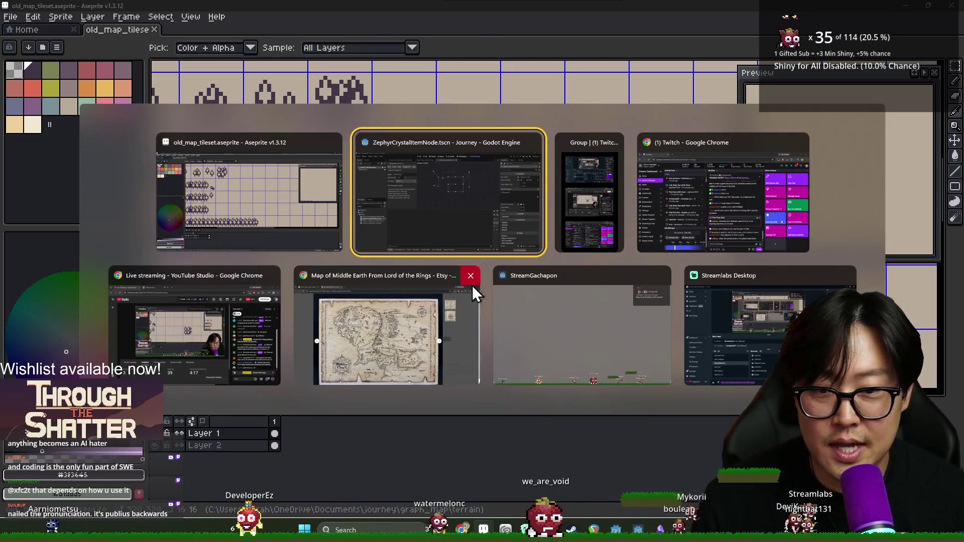
In Godot, show the ZephyrCrystalItemNode scene and resize the bottom panel to enlarge the viewport.
{"action": "left_click", "coordinate": [441, 230]}
{"action": "left_click_drag", "start_coordinate": [408, 296], "coordinate": [406, 349]}
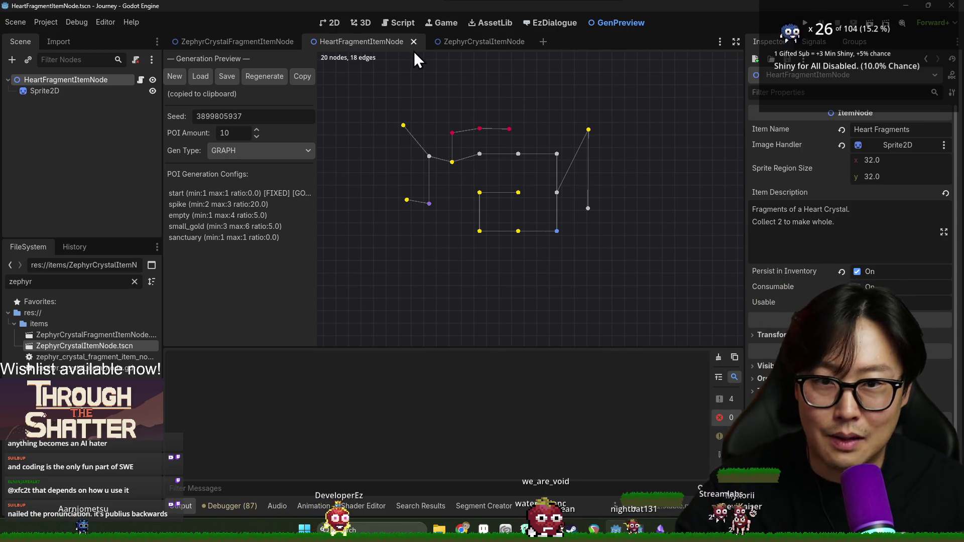
{"action": "left_click", "coordinate": [469, 42]}
{"action": "left_click", "coordinate": [370, 41]}
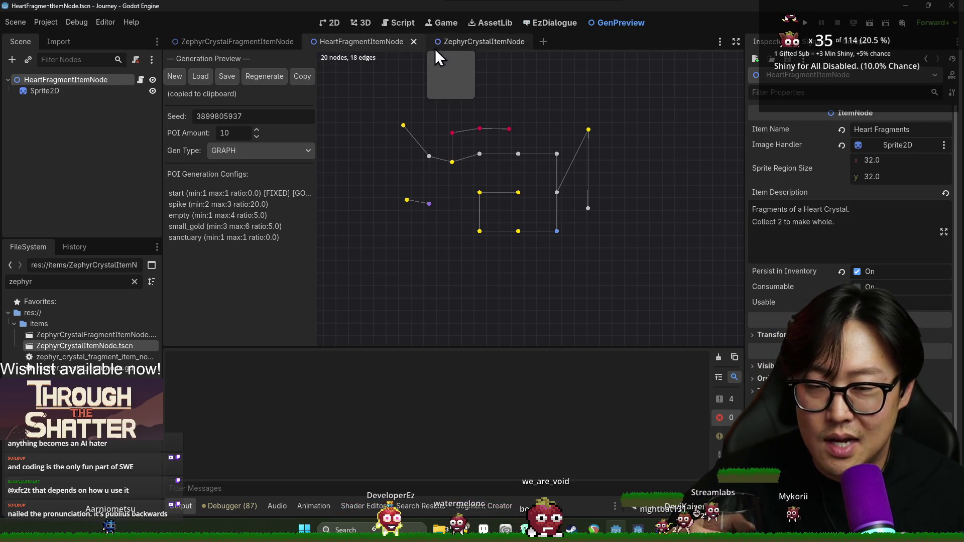
{"action": "left_click", "coordinate": [437, 45]}
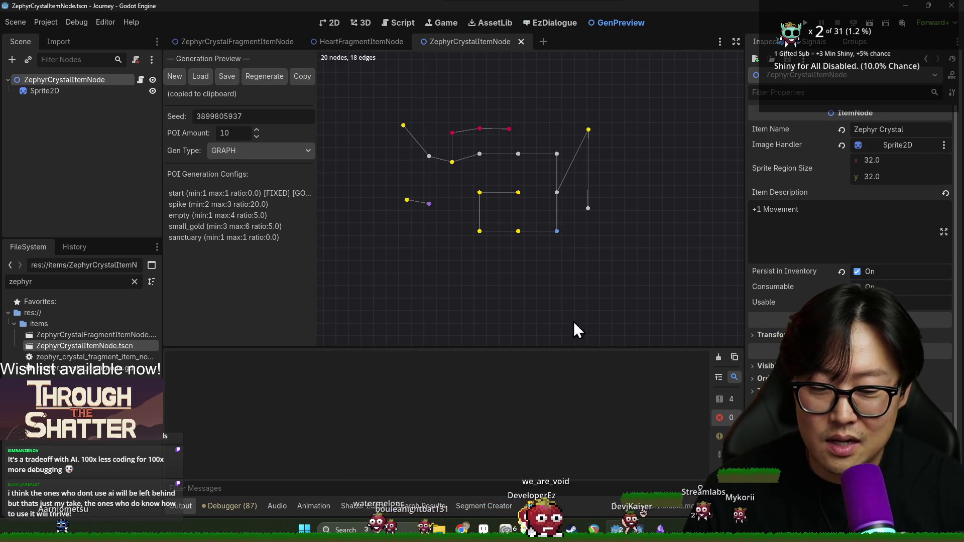
{"action": "left_click_drag", "start_coordinate": [453, 351], "coordinate": [467, 269]}
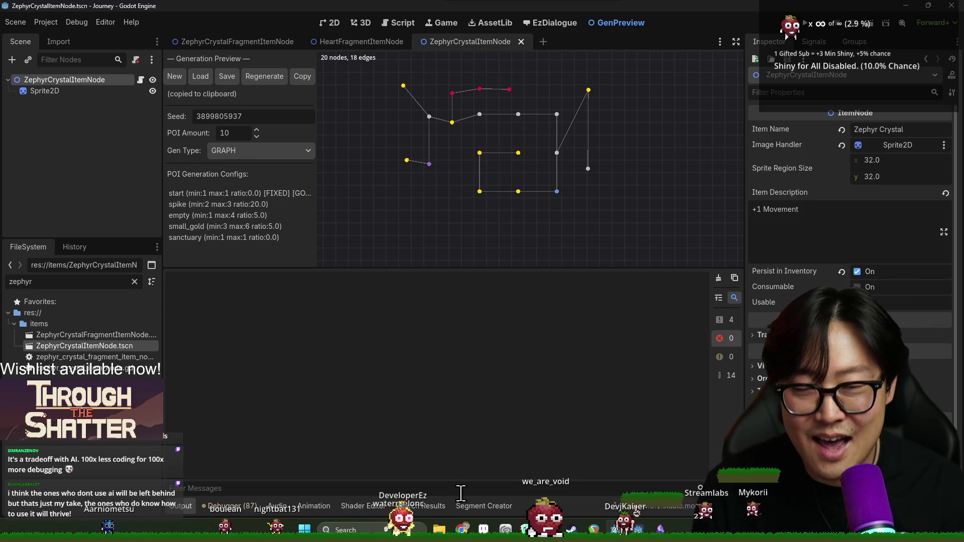
{"action": "left_click_drag", "start_coordinate": [461, 270], "coordinate": [464, 334]}
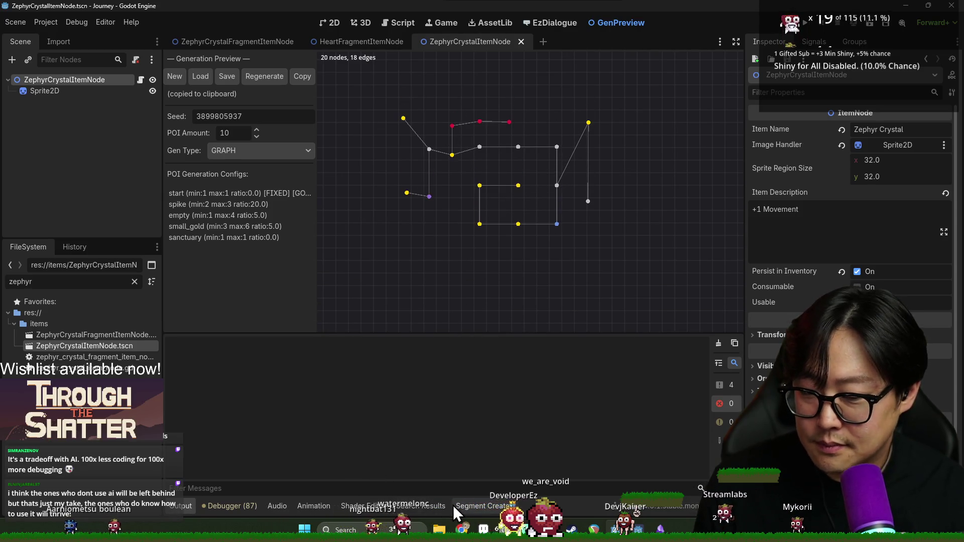
Open and enlarge the Segment Creator panel, then regenerate the preview graph five times.
{"action": "left_click", "coordinate": [458, 505]}
{"action": "left_click_drag", "start_coordinate": [536, 291], "coordinate": [536, 262]}
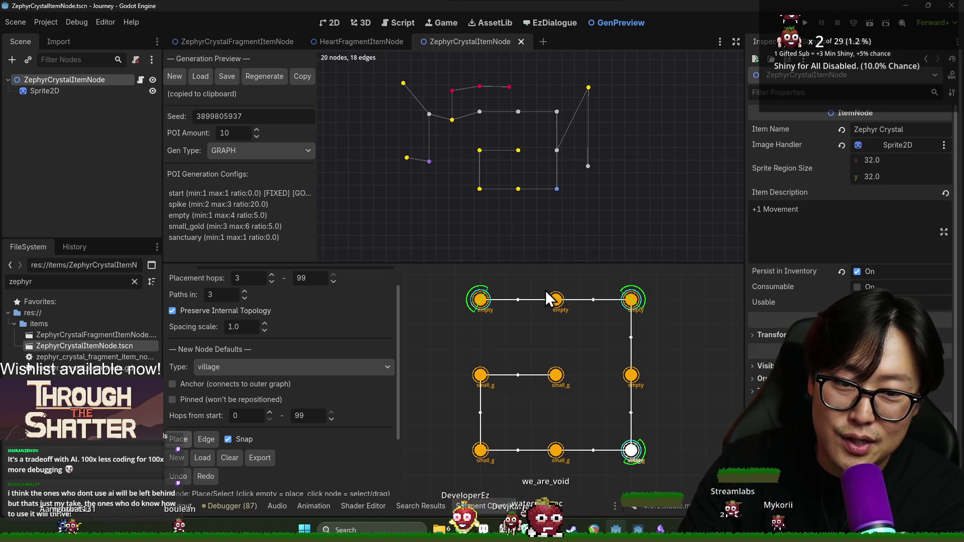
{"action": "left_click", "coordinate": [259, 74]}
{"action": "left_click", "coordinate": [268, 78]}
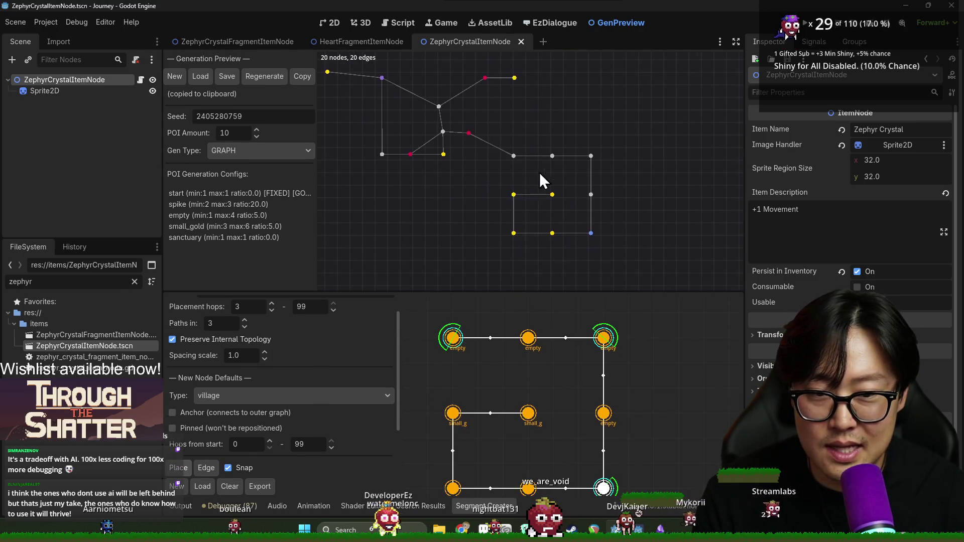
{"action": "left_click", "coordinate": [266, 79]}
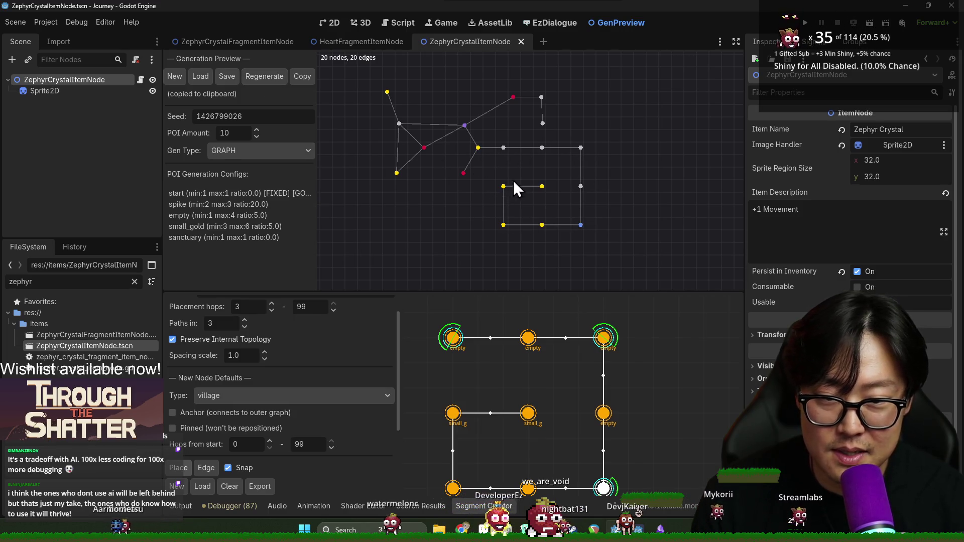
{"action": "left_click", "coordinate": [270, 78]}
{"action": "left_click", "coordinate": [264, 78]}
{"action": "left_click_drag", "start_coordinate": [510, 300], "coordinate": [508, 257]}
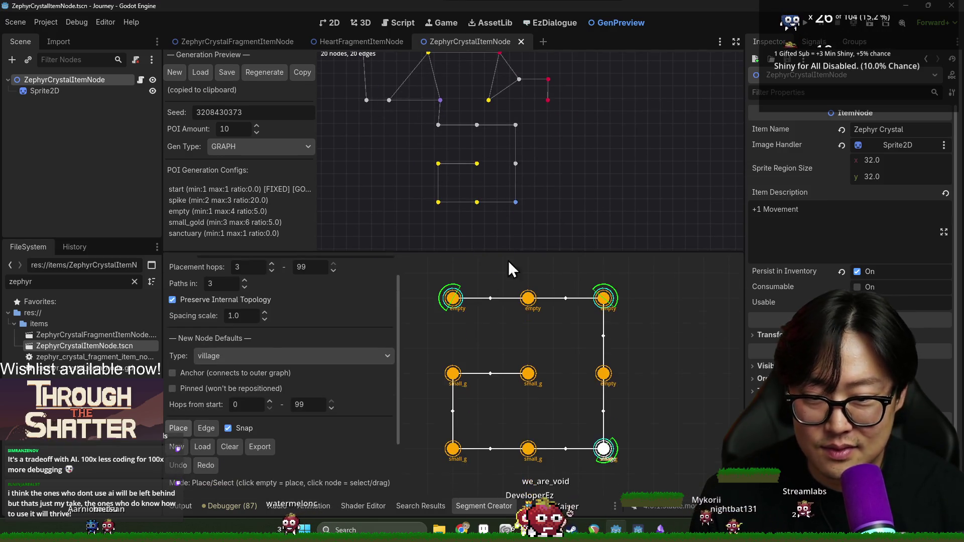
{"action": "scroll", "coordinate": [340, 398], "scroll_direction": "down", "scroll_amount": 3}
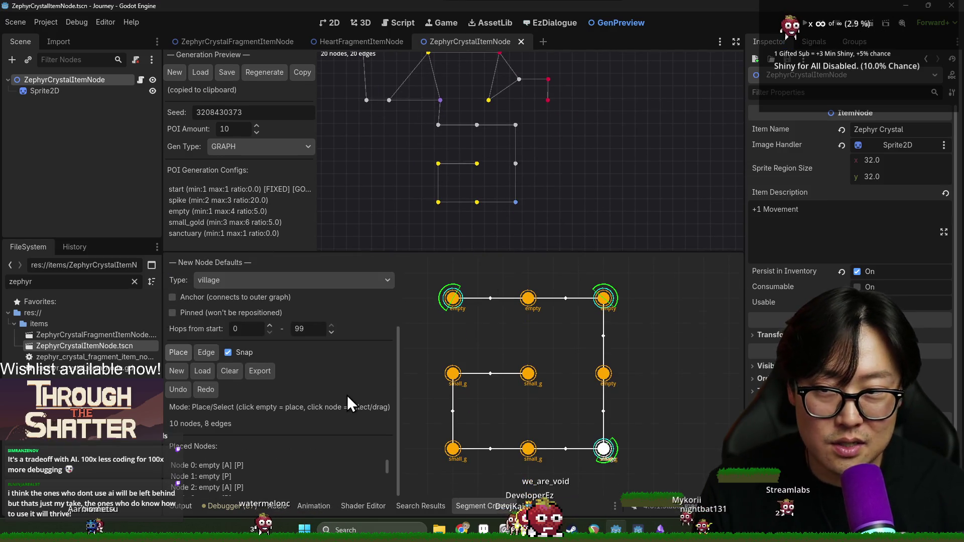
{"action": "scroll", "coordinate": [374, 381], "scroll_direction": "up", "scroll_amount": 4}
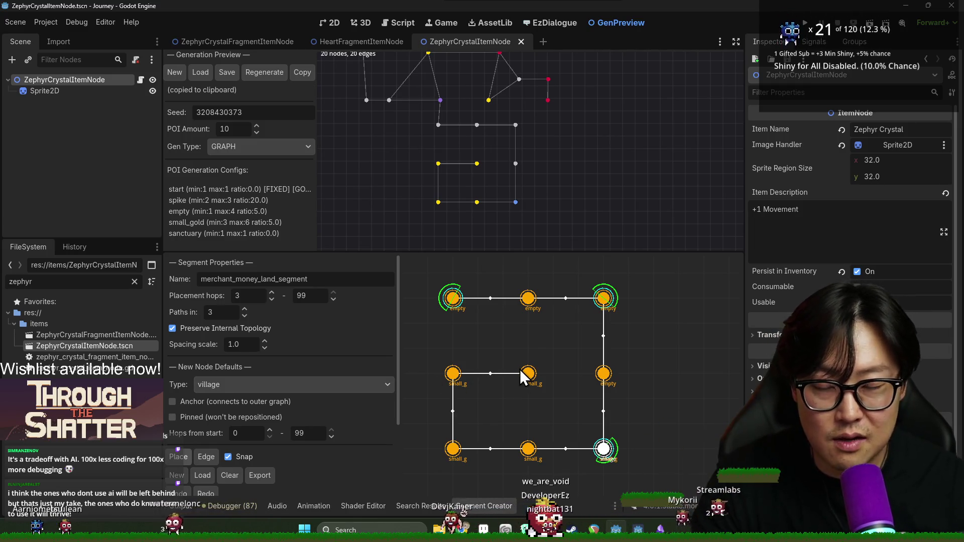
{"action": "left_click_drag", "start_coordinate": [487, 221], "coordinate": [535, 251]}
{"action": "left_click", "coordinate": [260, 75]}
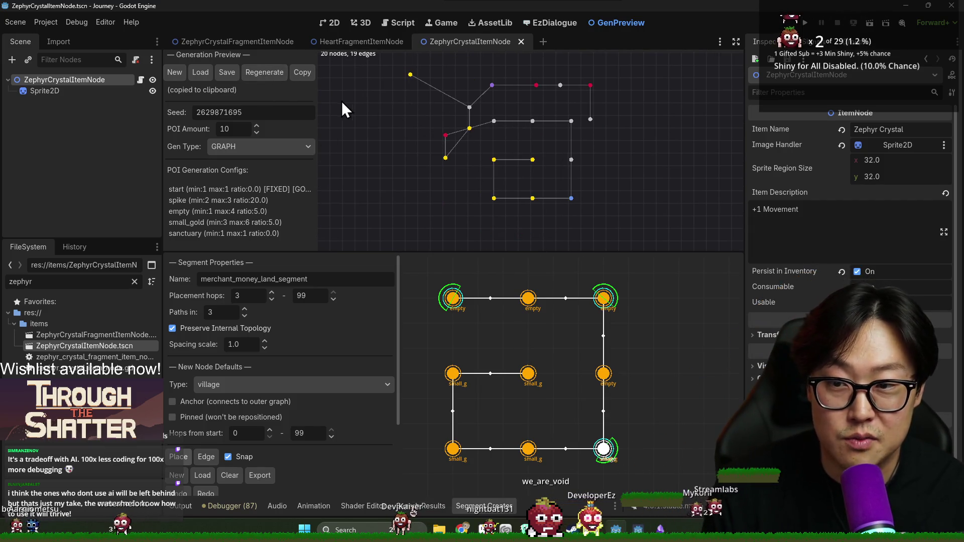
{"action": "left_click", "coordinate": [264, 74]}
{"action": "left_click", "coordinate": [264, 72]}
{"action": "double_click", "coordinate": [252, 112]}
{"action": "left_click", "coordinate": [297, 73]}
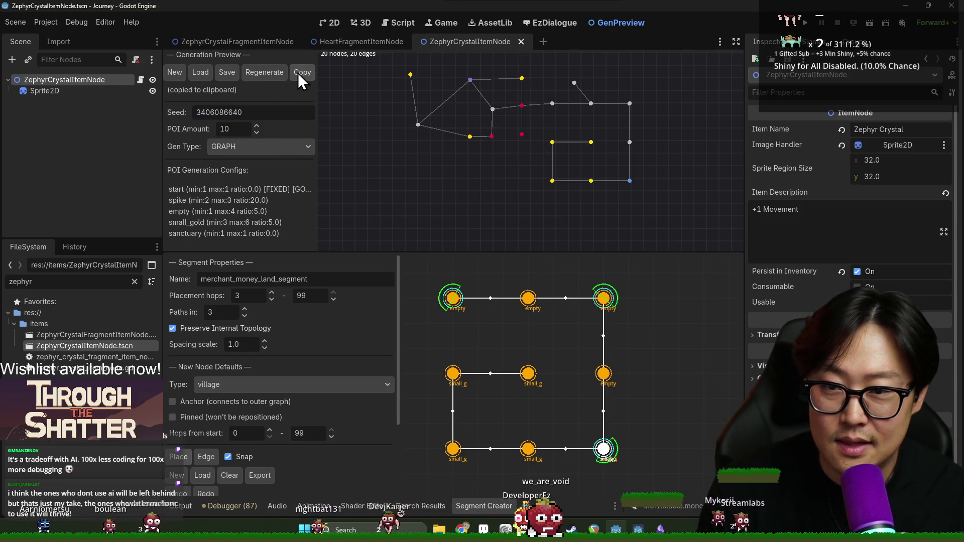
{"action": "key", "text": "alt+Tab"}
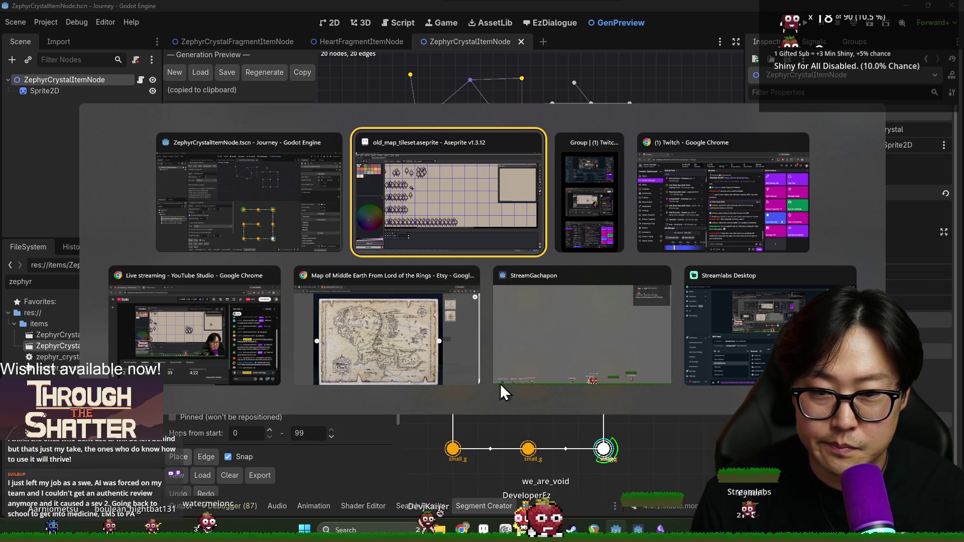
Launch Notepad from the app list and position its window over the editor.
{"action": "key", "text": "Escape"}
{"action": "key", "text": "super"}
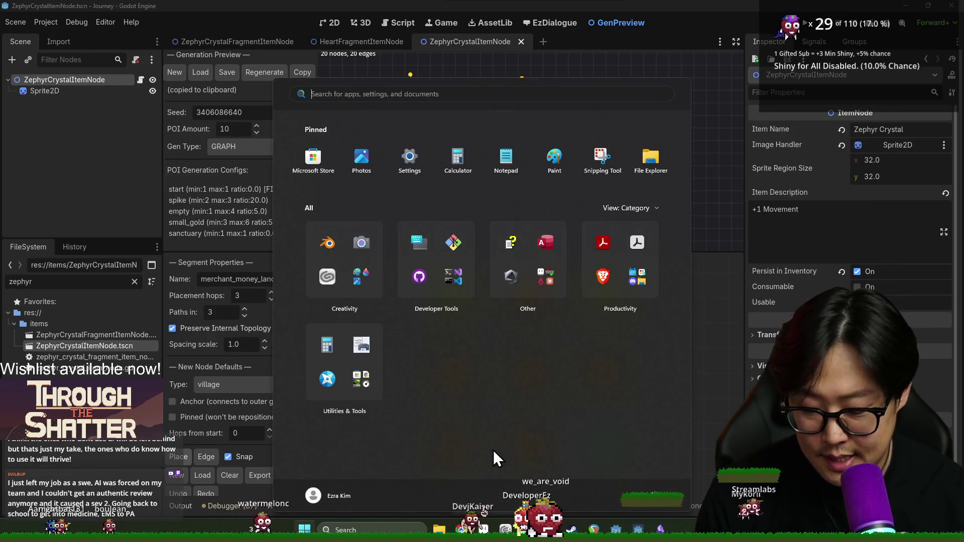
{"action": "left_click", "coordinate": [505, 158]}
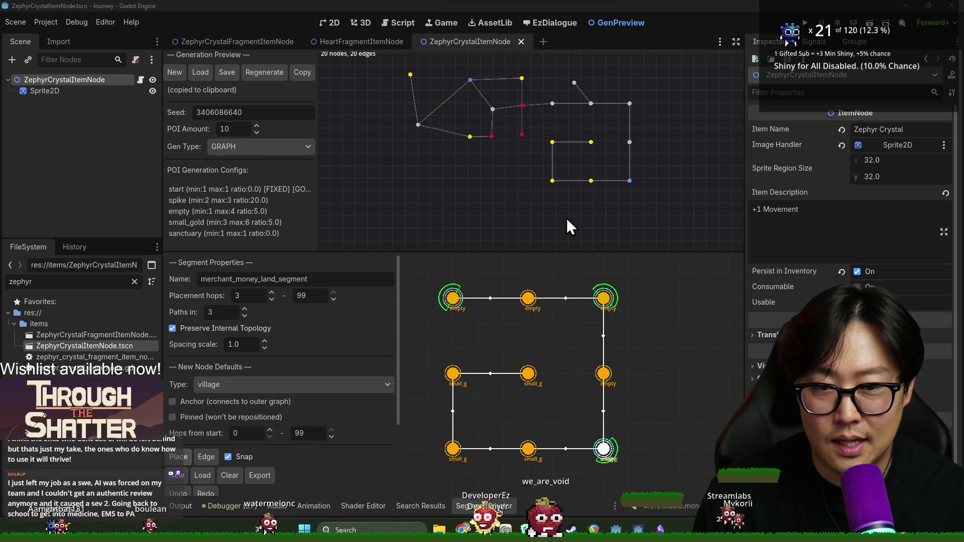
{"action": "left_click_drag", "start_coordinate": [389, 221], "coordinate": [486, 166]}
{"action": "scroll", "coordinate": [392, 287], "scroll_direction": "up", "scroll_amount": 5}
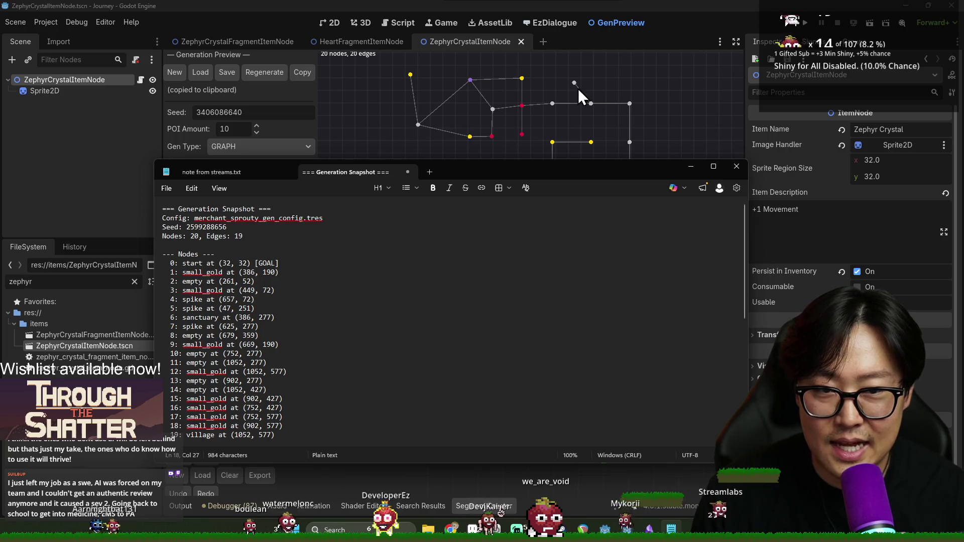
{"action": "mouse_move", "coordinate": [171, 228]}
{"action": "left_mouse_down"}
{"action": "mouse_move", "coordinate": [165, 314]}
{"action": "mouse_move", "coordinate": [166, 299]}
{"action": "left_mouse_up"}
{"action": "scroll", "coordinate": [334, 383], "scroll_direction": "down", "scroll_amount": 6}
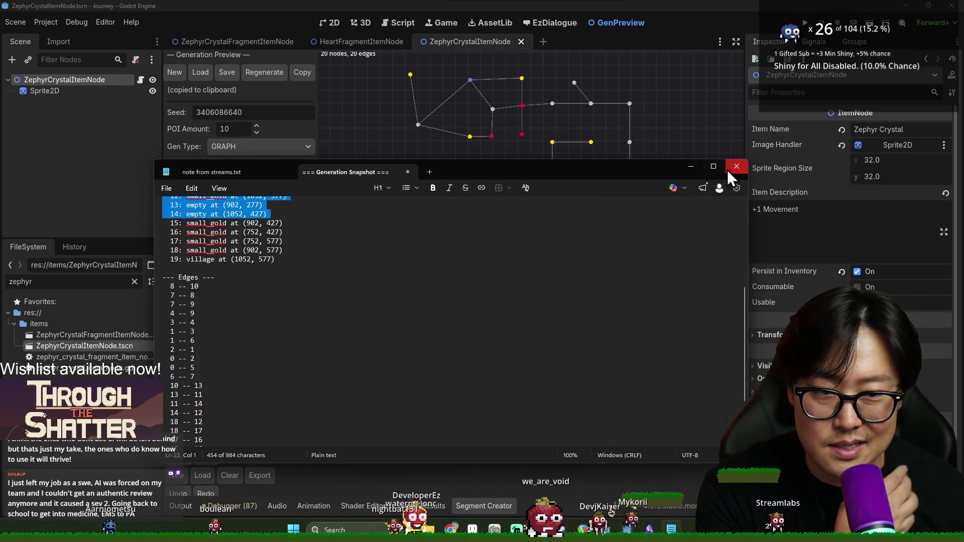
Close the Generation Snapshot notes, answer the unsaved-changes prompt, close Notepad, and return to Aseprite.
{"action": "left_click", "coordinate": [408, 172]}
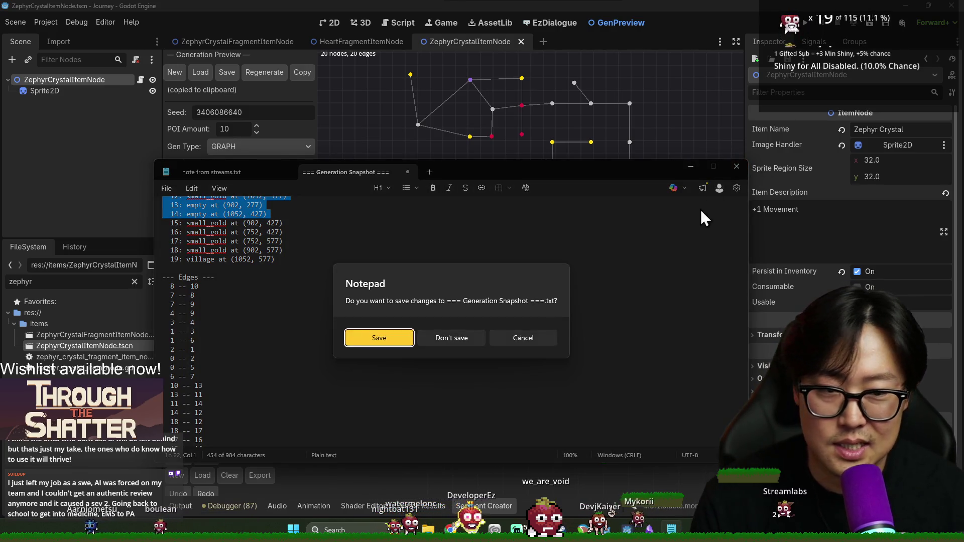
{"action": "left_click", "coordinate": [474, 343]}
{"action": "left_click", "coordinate": [737, 166]}
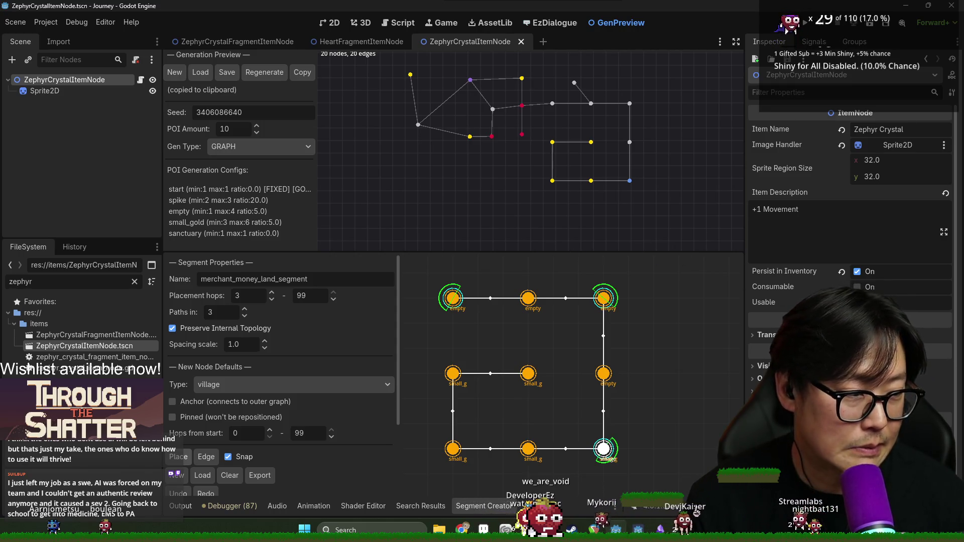
{"action": "key", "text": "alt+Tab"}
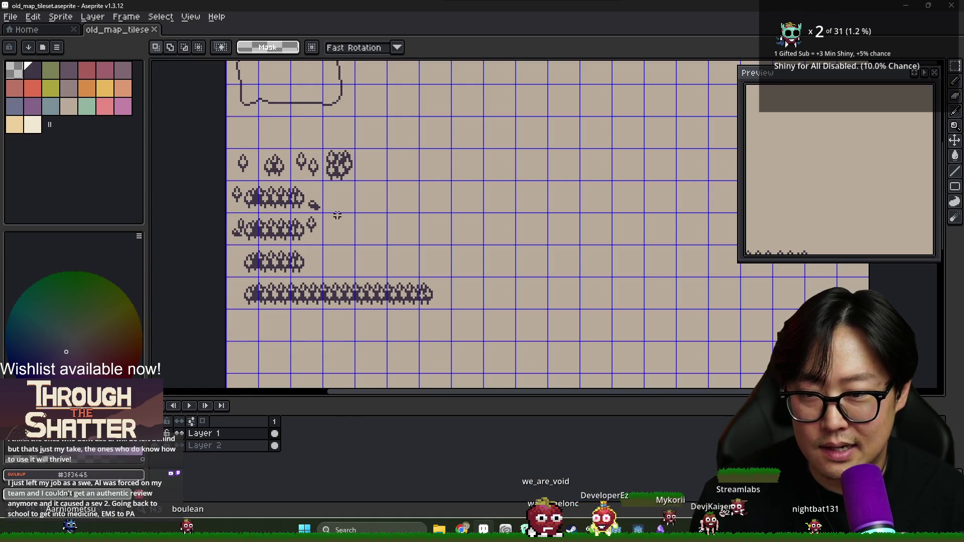
Pencil a small drop-shaped dark purple tree with a trunk in the empty tile, then select it.
{"action": "scroll", "coordinate": [337, 215], "scroll_direction": "up", "scroll_amount": 1}
{"action": "key", "text": "i"}
{"action": "key", "text": "b"}
{"action": "scroll", "coordinate": [415, 217], "scroll_direction": "up", "scroll_amount": 2}
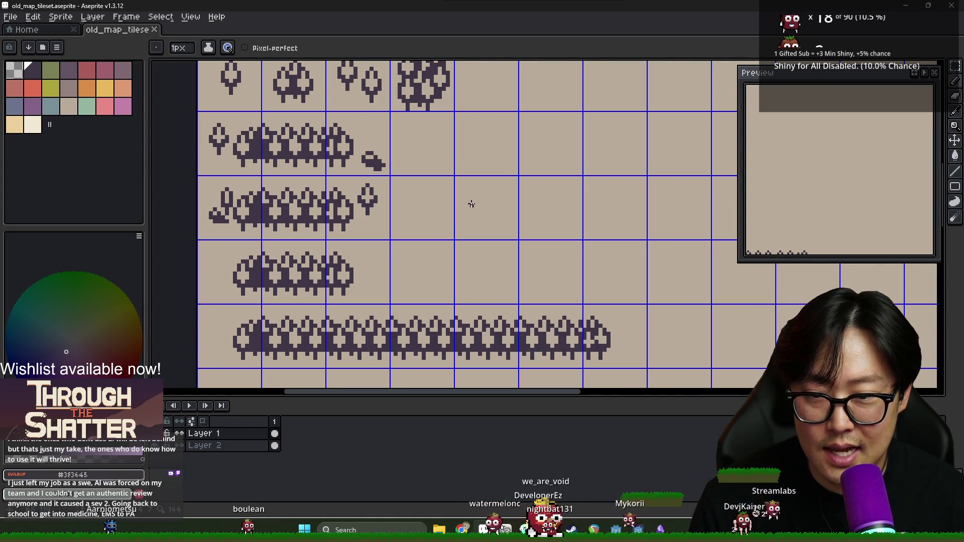
{"action": "scroll", "coordinate": [490, 205], "scroll_direction": "up", "scroll_amount": 1}
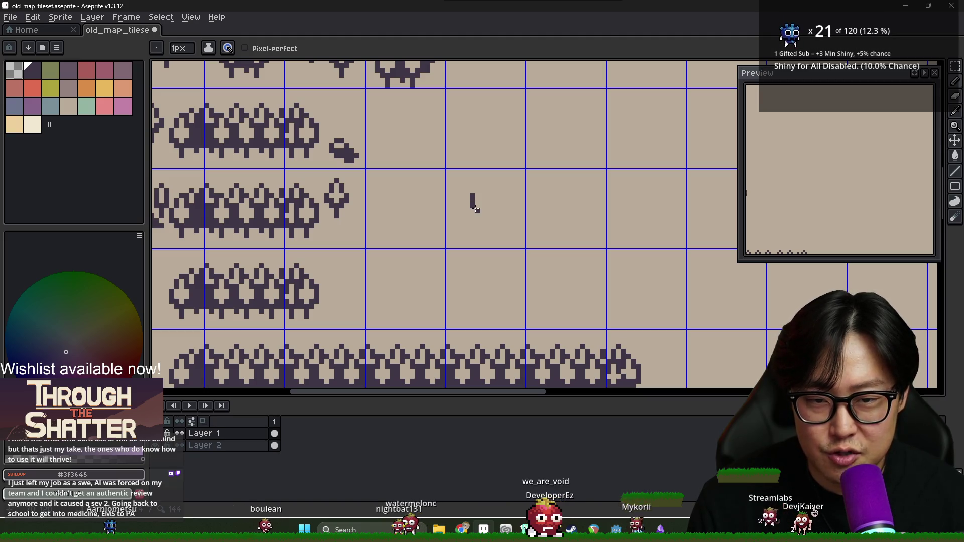
{"action": "left_click_drag", "start_coordinate": [481, 206], "coordinate": [486, 210]}
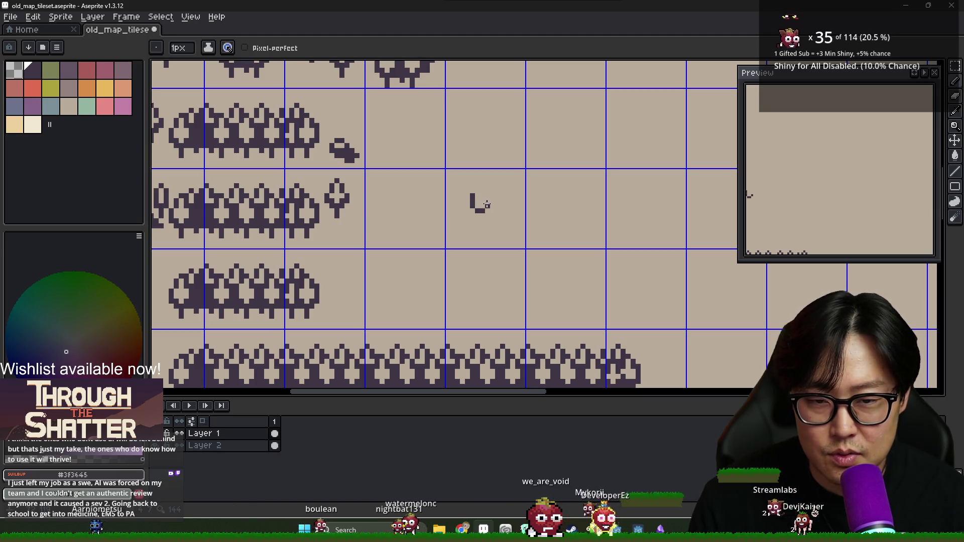
{"action": "left_click", "coordinate": [478, 187]}
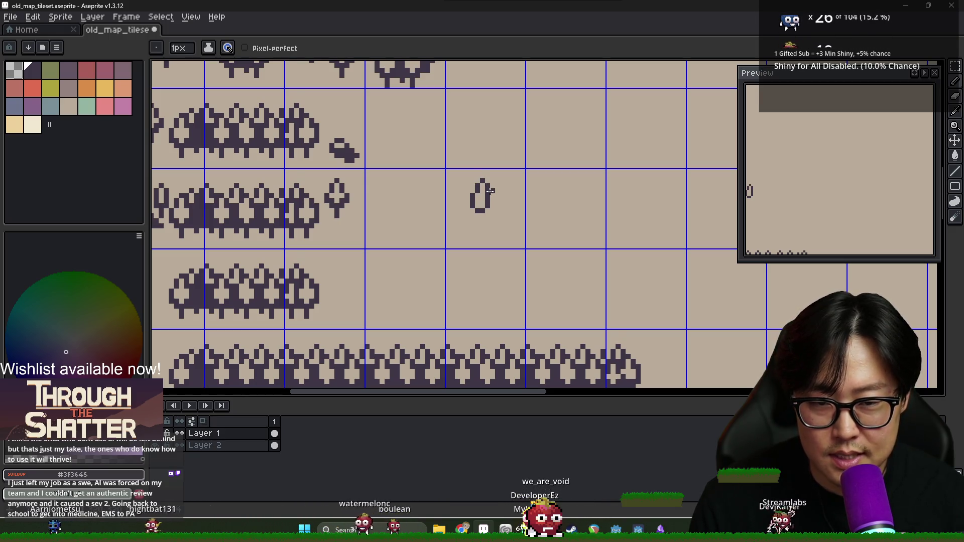
{"action": "left_click_drag", "start_coordinate": [486, 210], "coordinate": [477, 201]}
{"action": "key", "text": "x"}
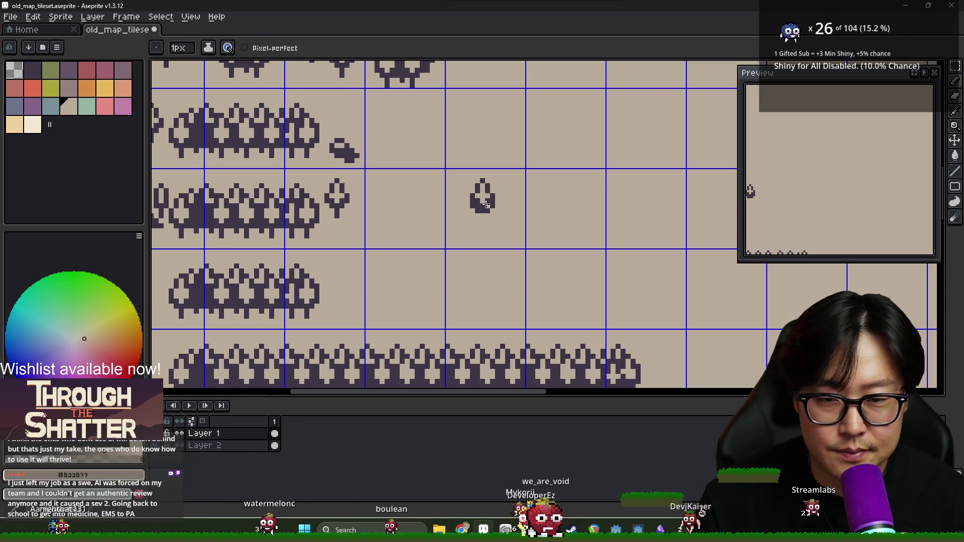
{"action": "left_click", "coordinate": [480, 210], "text": "alt"}
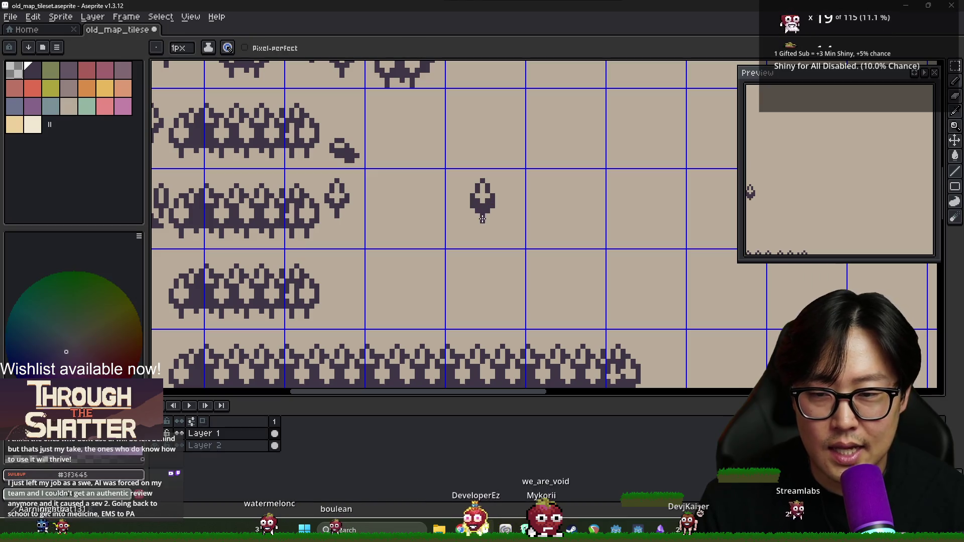
{"action": "key", "text": "m"}
{"action": "left_click_drag", "start_coordinate": [491, 215], "coordinate": [501, 218]}
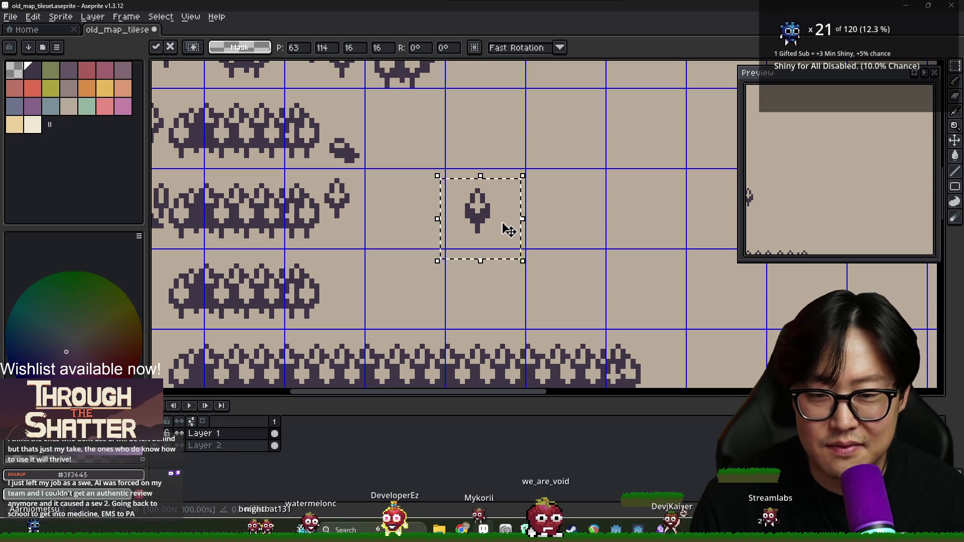
Paste a copy of the single tree nudged one pixel left to overlap the original.
{"action": "key", "text": "ctrl+v"}
{"action": "key", "text": "Left"}
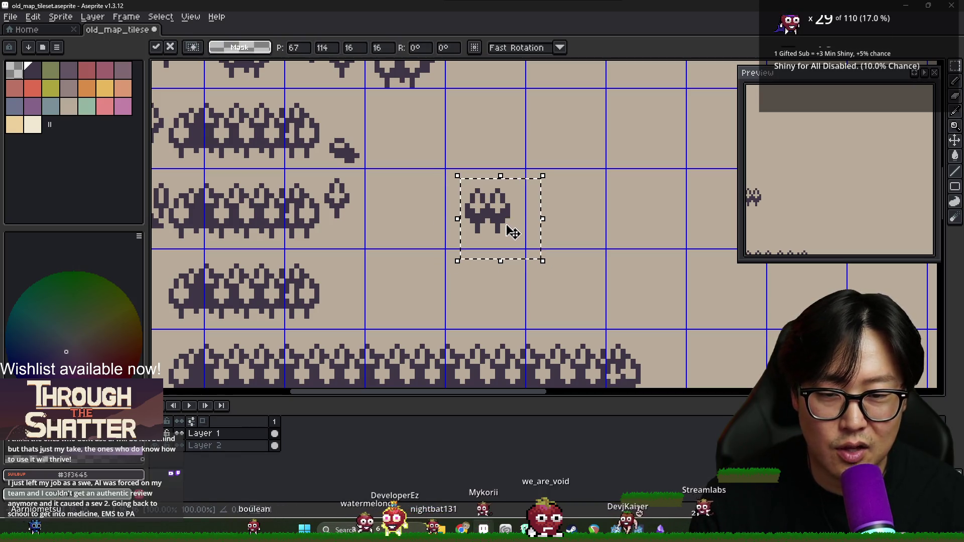
{"action": "scroll", "coordinate": [486, 205], "scroll_direction": "up", "scroll_amount": 1}
{"action": "scroll", "coordinate": [492, 211], "scroll_direction": "up", "scroll_amount": 1}
{"action": "key", "text": "b"}
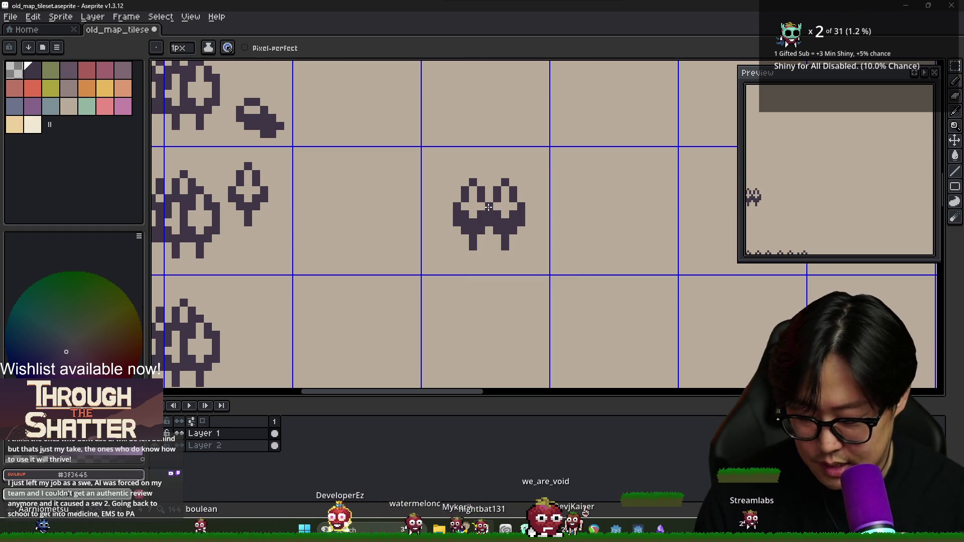
Move the tree clump down and left within its tile, undo the stray vertical stroke, and select the clump.
{"action": "key", "text": "m"}
{"action": "left_click", "coordinate": [493, 209]}
{"action": "mouse_move", "coordinate": [497, 221]}
{"action": "left_mouse_down"}
{"action": "mouse_move", "coordinate": [495, 273]}
{"action": "mouse_move", "coordinate": [555, 257]}
{"action": "left_mouse_up"}
{"action": "key", "text": "Return"}
{"action": "scroll", "coordinate": [562, 262], "scroll_direction": "down", "scroll_amount": 2}
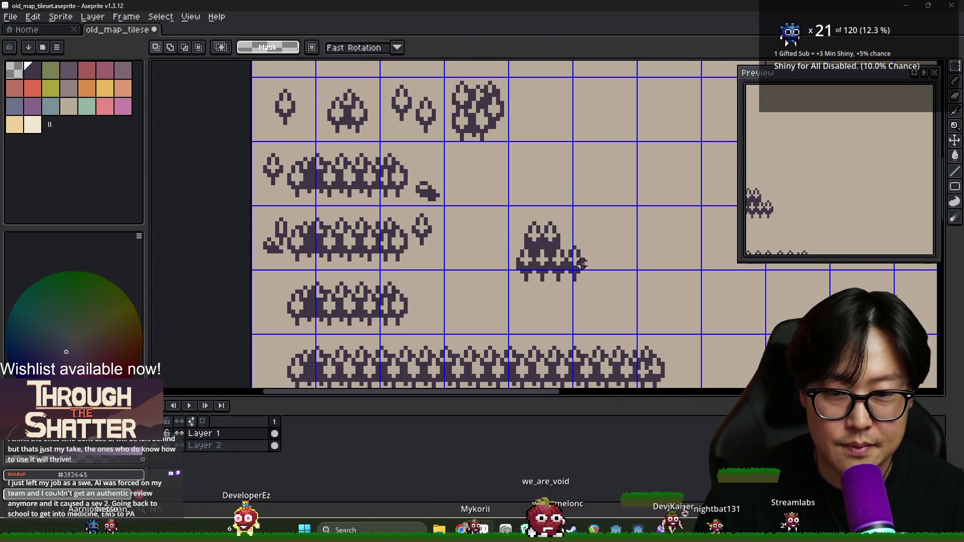
{"action": "scroll", "coordinate": [575, 271], "scroll_direction": "up", "scroll_amount": 1}
{"action": "key", "text": "b"}
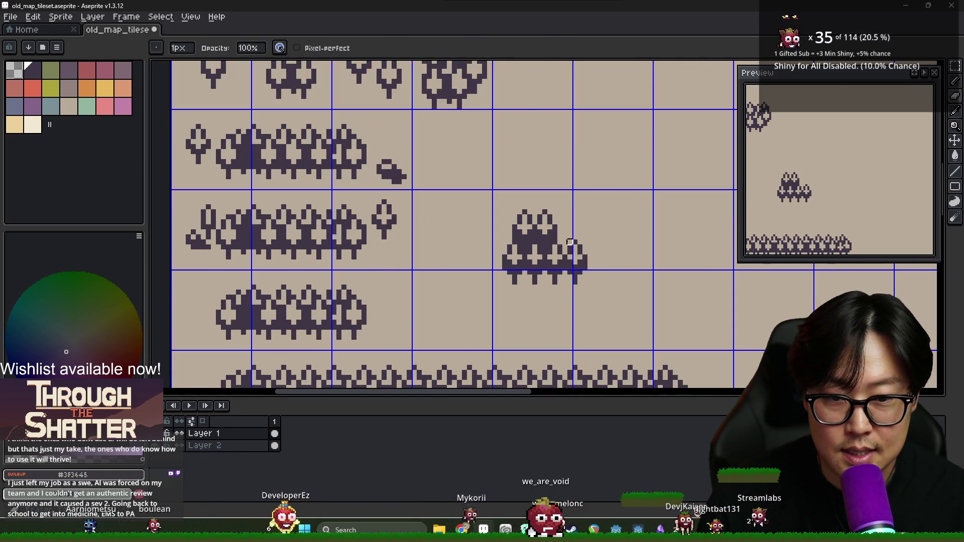
{"action": "key", "text": "ctrl+z"}
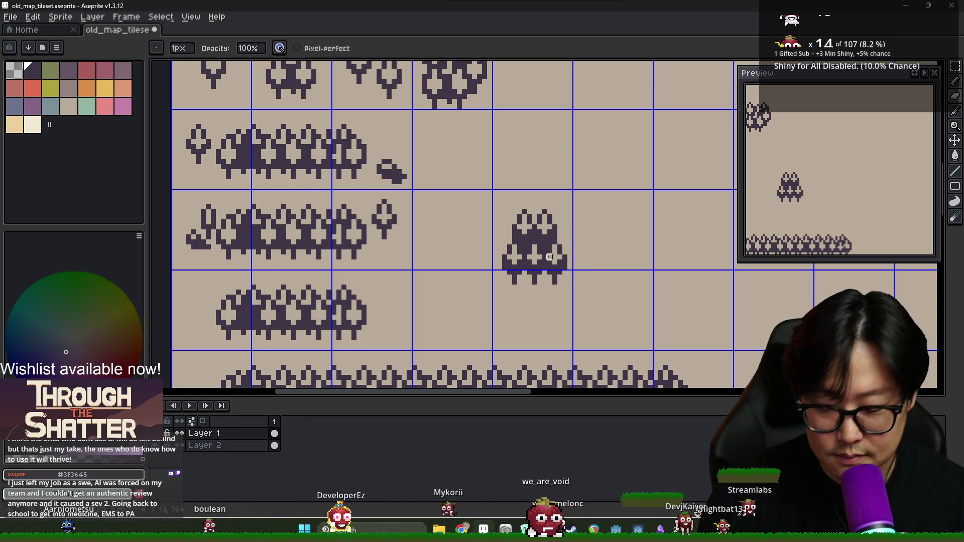
{"action": "key", "text": "m"}
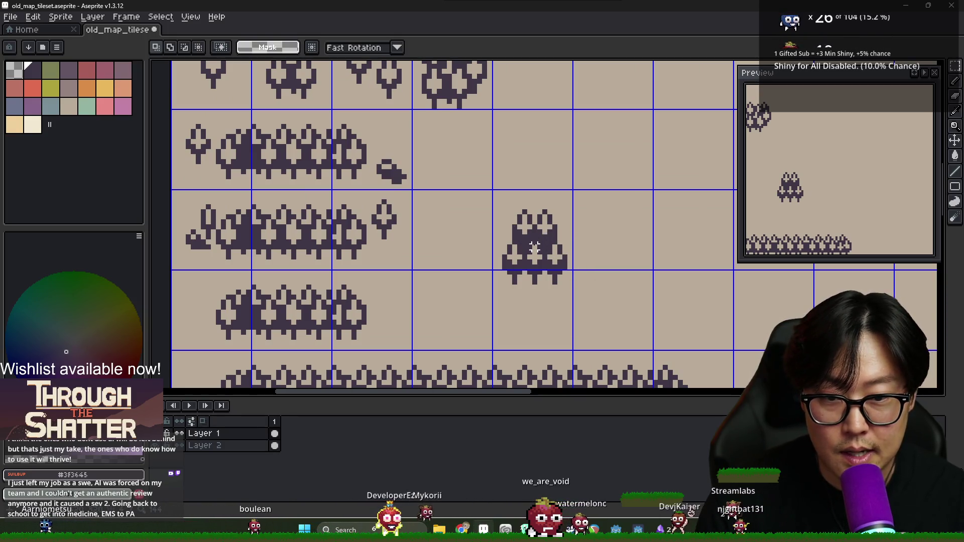
{"action": "left_click_drag", "start_coordinate": [499, 199], "coordinate": [564, 286]}
Copy the clump and stack a copy of its lower half on top to form a tall column.
{"action": "left_click_drag", "start_coordinate": [487, 185], "coordinate": [578, 285]}
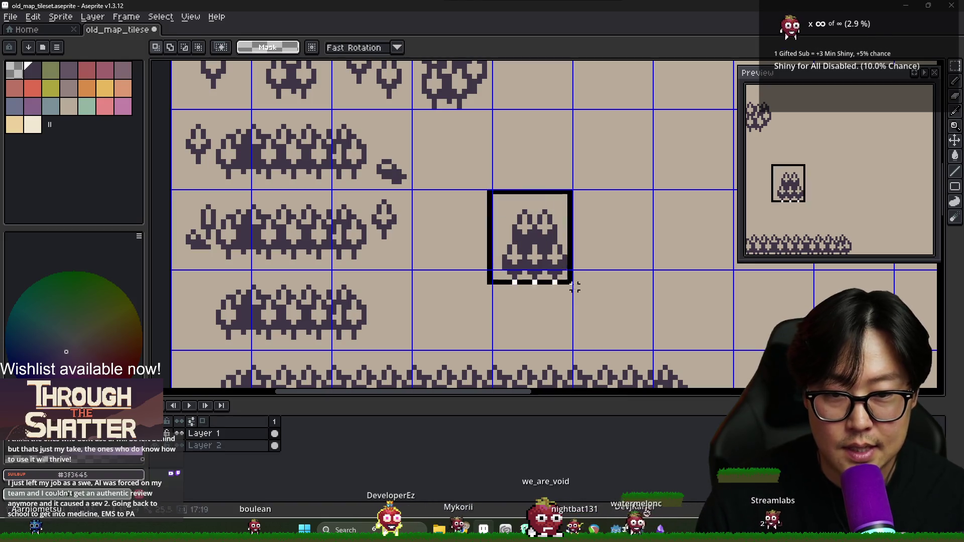
{"action": "left_click", "coordinate": [543, 246]}
{"action": "mouse_move", "coordinate": [543, 246]}
{"action": "left_mouse_down"}
{"action": "mouse_move", "coordinate": [542, 183]}
{"action": "mouse_move", "coordinate": [675, 188]}
{"action": "left_mouse_up"}
{"action": "scroll", "coordinate": [538, 240], "scroll_direction": "up", "scroll_amount": 1}
{"action": "left_click", "coordinate": [477, 251]}
{"action": "left_click_drag", "start_coordinate": [472, 244], "coordinate": [619, 322]}
{"action": "mouse_move", "coordinate": [550, 282]}
{"action": "left_mouse_down"}
{"action": "mouse_move", "coordinate": [547, 180]}
{"action": "mouse_move", "coordinate": [546, 210]}
{"action": "mouse_move", "coordinate": [546, 193]}
{"action": "left_mouse_up"}
{"action": "left_click", "coordinate": [605, 244]}
Delete the extra tree copy on the right and re-place the tree column within its tile.
{"action": "scroll", "coordinate": [593, 241], "scroll_direction": "down", "scroll_amount": 1}
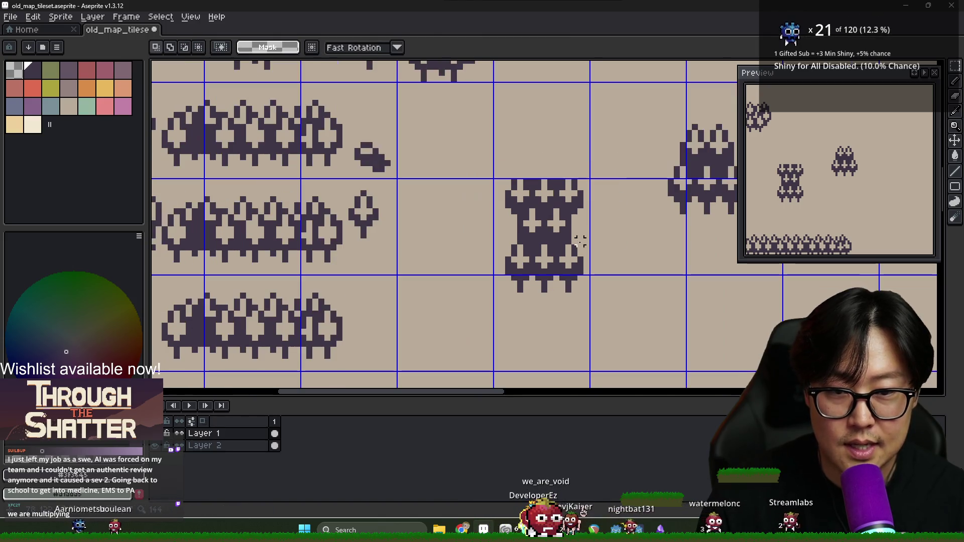
{"action": "scroll", "coordinate": [578, 236], "scroll_direction": "right", "scroll_amount": 1}
{"action": "left_click_drag", "start_coordinate": [612, 105], "coordinate": [708, 249]}
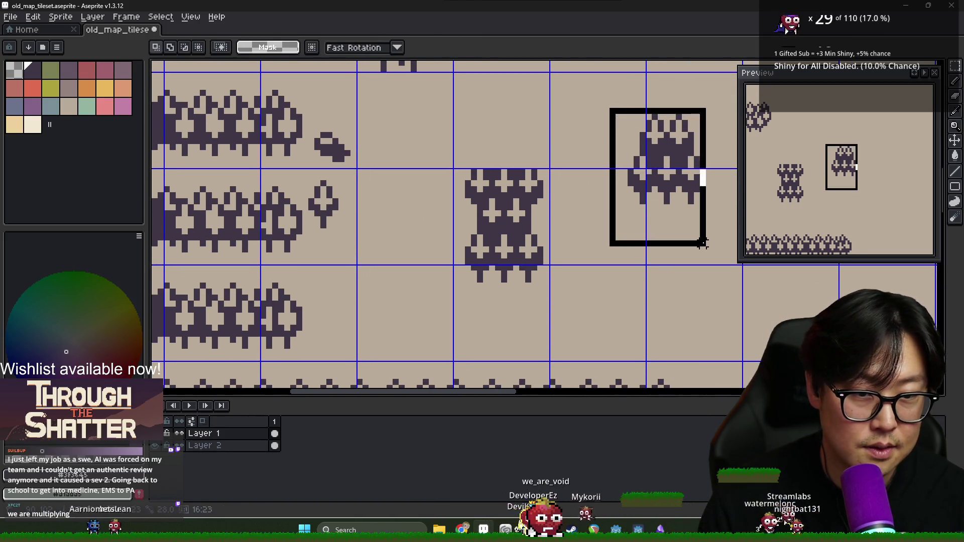
{"action": "key", "text": "Delete"}
{"action": "left_click_drag", "start_coordinate": [479, 205], "coordinate": [503, 285]}
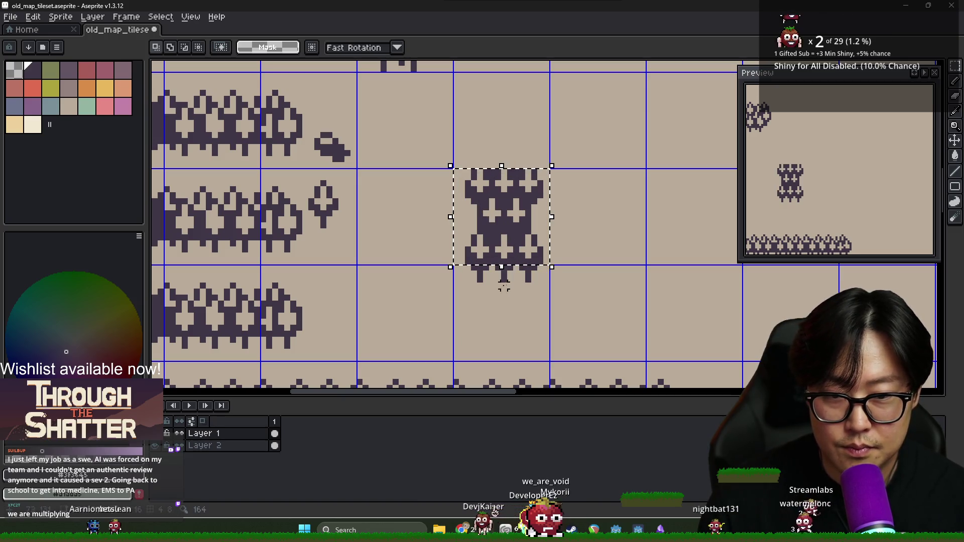
{"action": "scroll", "coordinate": [557, 262], "scroll_direction": "down", "scroll_amount": 2}
{"action": "scroll", "coordinate": [583, 262], "scroll_direction": "up", "scroll_amount": 1}
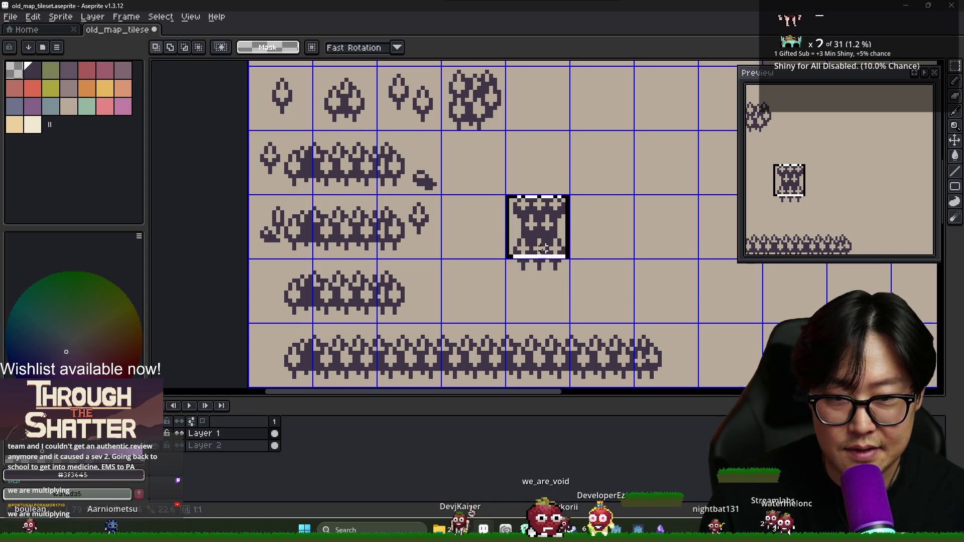
{"action": "left_click_drag", "start_coordinate": [535, 235], "coordinate": [551, 256]}
{"action": "key", "text": "Delete"}
{"action": "key", "text": "ctrl+v"}
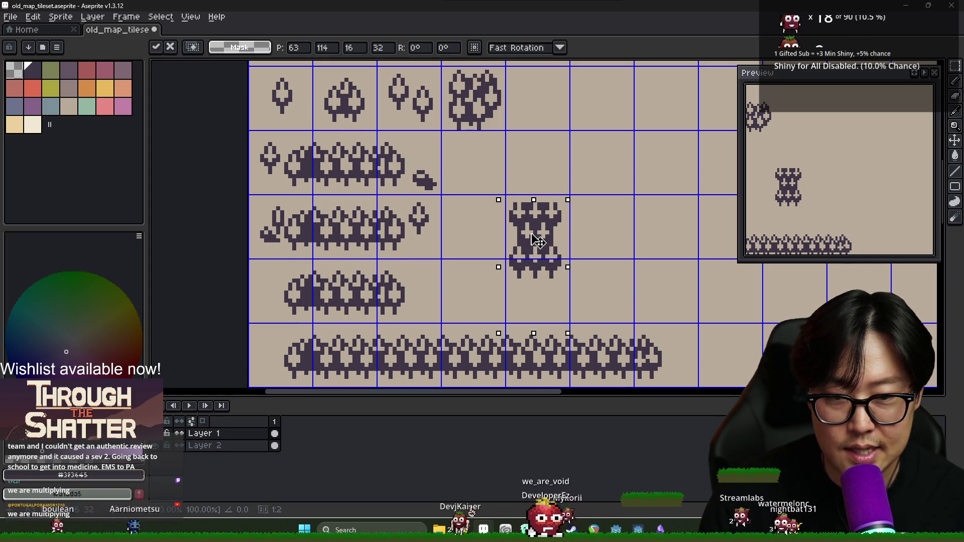
{"action": "scroll", "coordinate": [533, 222], "scroll_direction": "up", "scroll_amount": 1}
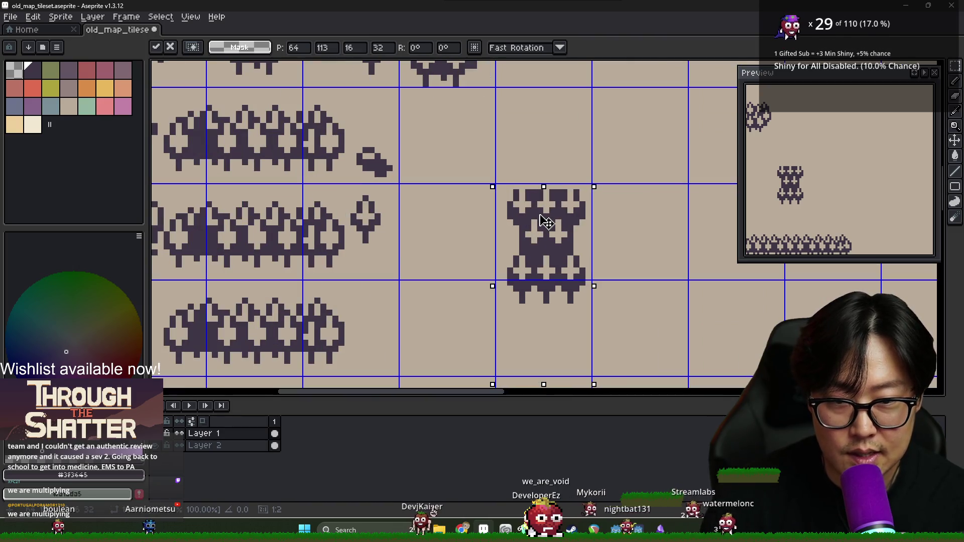
{"action": "key", "text": "Return"}
Add dark pixels above the column's top and erase stray pixels.
{"action": "scroll", "coordinate": [521, 190], "scroll_direction": "up", "scroll_amount": 3}
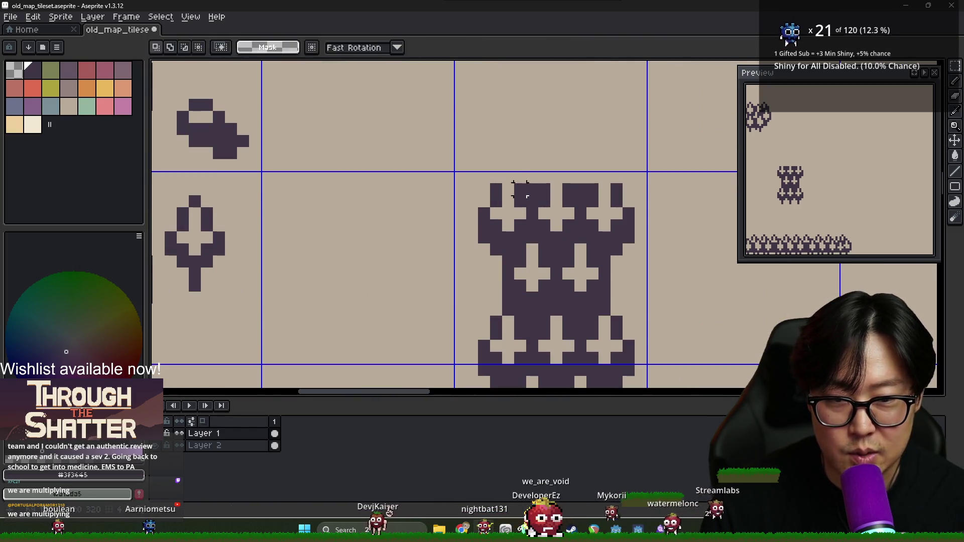
{"action": "key", "text": "b"}
{"action": "left_click", "coordinate": [509, 177]}
{"action": "left_click", "coordinate": [556, 177]}
{"action": "key", "text": "e"}
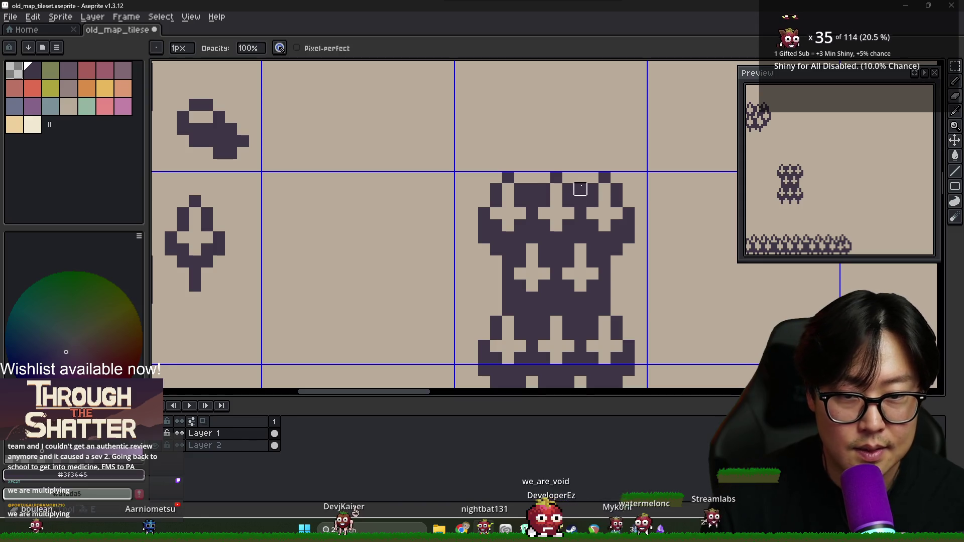
{"action": "scroll", "coordinate": [573, 236], "scroll_direction": "down", "scroll_amount": 3}
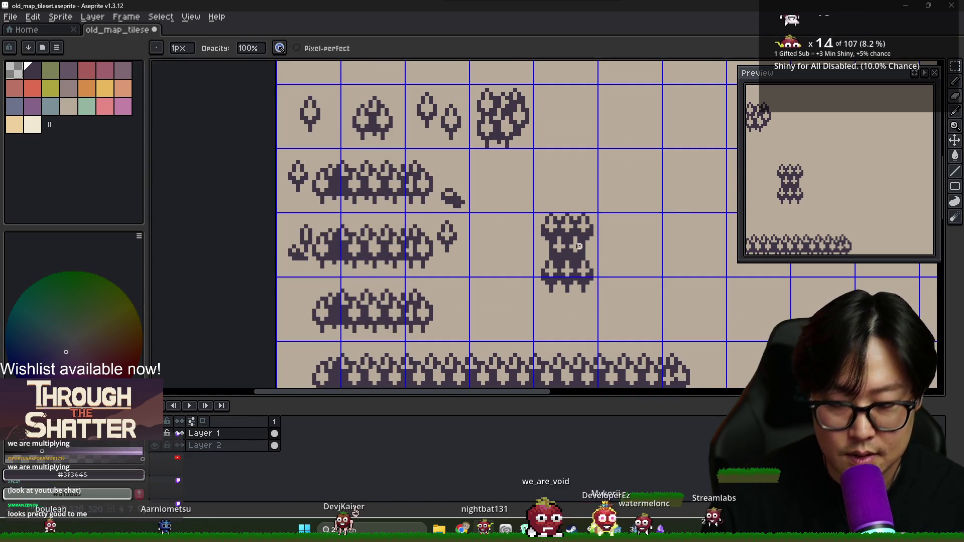
Lower the tree column by three pixels across its two cells.
{"action": "key", "text": "m"}
{"action": "left_click_drag", "start_coordinate": [559, 246], "coordinate": [570, 301]}
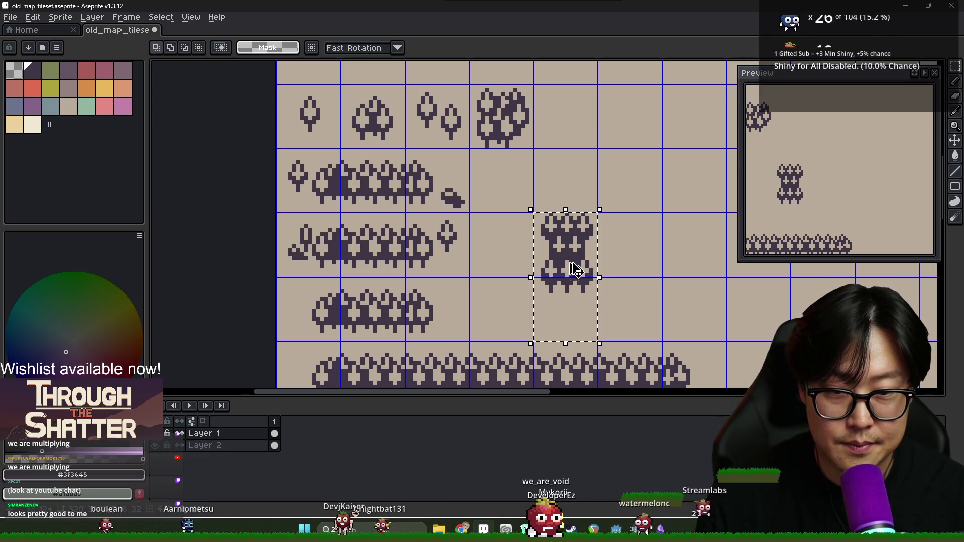
{"action": "left_click", "coordinate": [576, 260]}
{"action": "mouse_move", "coordinate": [576, 260]}
{"action": "left_mouse_down"}
{"action": "mouse_move", "coordinate": [573, 271]}
{"action": "mouse_move", "coordinate": [578, 187]}
{"action": "mouse_move", "coordinate": [580, 223]}
{"action": "left_mouse_up"}
{"action": "key", "text": "Return"}
Duplicate the tree column into the next column to the right.
{"action": "scroll", "coordinate": [641, 271], "scroll_direction": "down", "scroll_amount": 2}
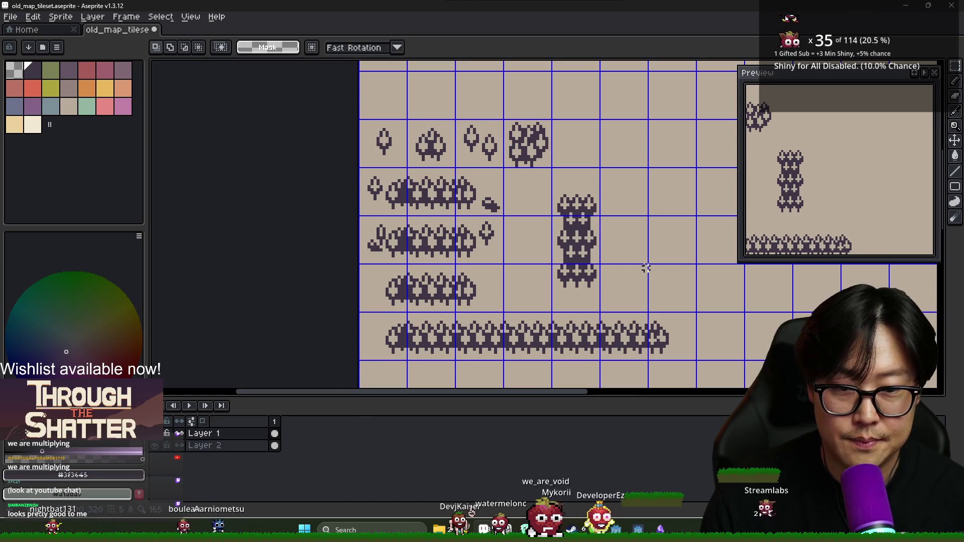
{"action": "mouse_move", "coordinate": [510, 139]}
{"action": "left_mouse_down"}
{"action": "mouse_move", "coordinate": [540, 224]}
{"action": "mouse_move", "coordinate": [540, 266]}
{"action": "left_mouse_up"}
{"action": "left_click_drag", "start_coordinate": [535, 215], "coordinate": [583, 215]}
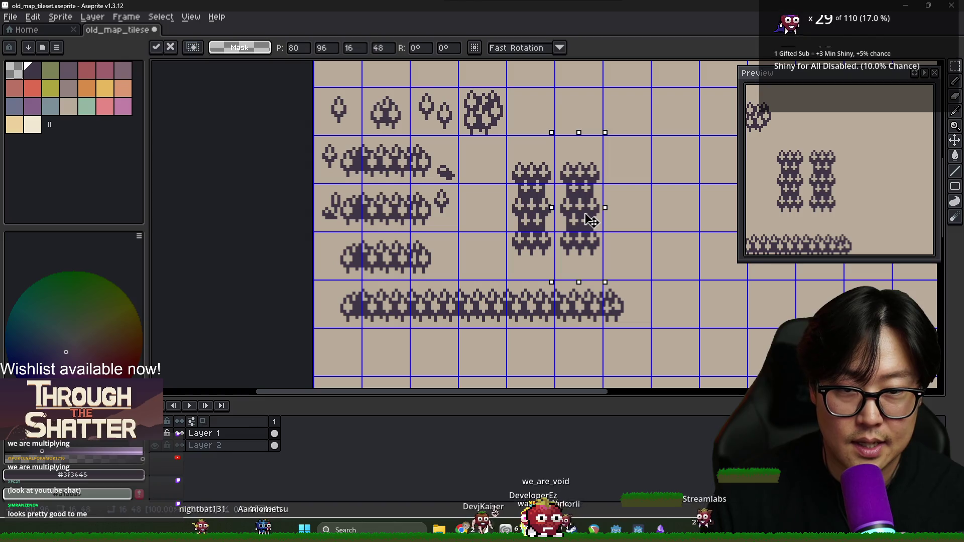
{"action": "key", "text": "Return"}
{"action": "scroll", "coordinate": [585, 201], "scroll_direction": "up", "scroll_amount": 2}
{"action": "key", "text": "i"}
{"action": "key", "text": "b"}
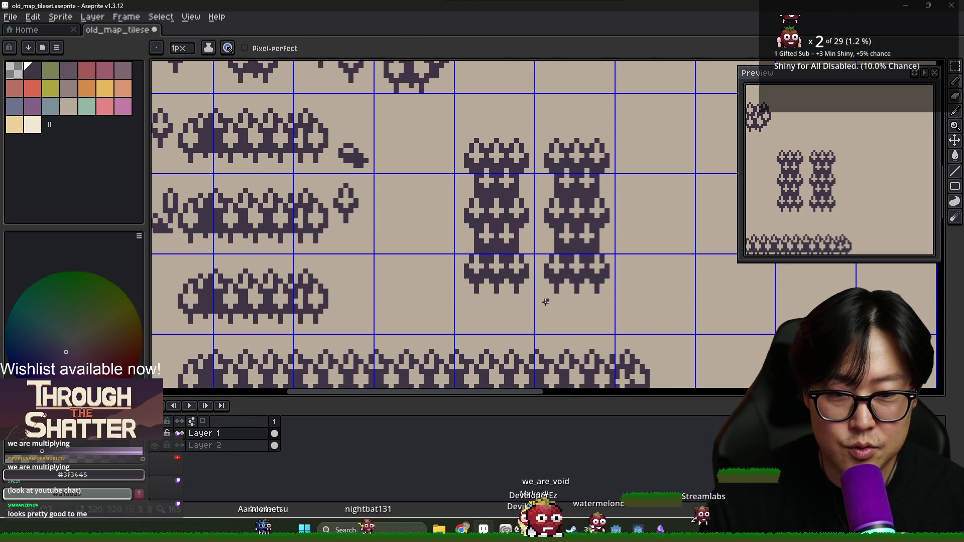
{"action": "scroll", "coordinate": [573, 217], "scroll_direction": "up", "scroll_amount": 3}
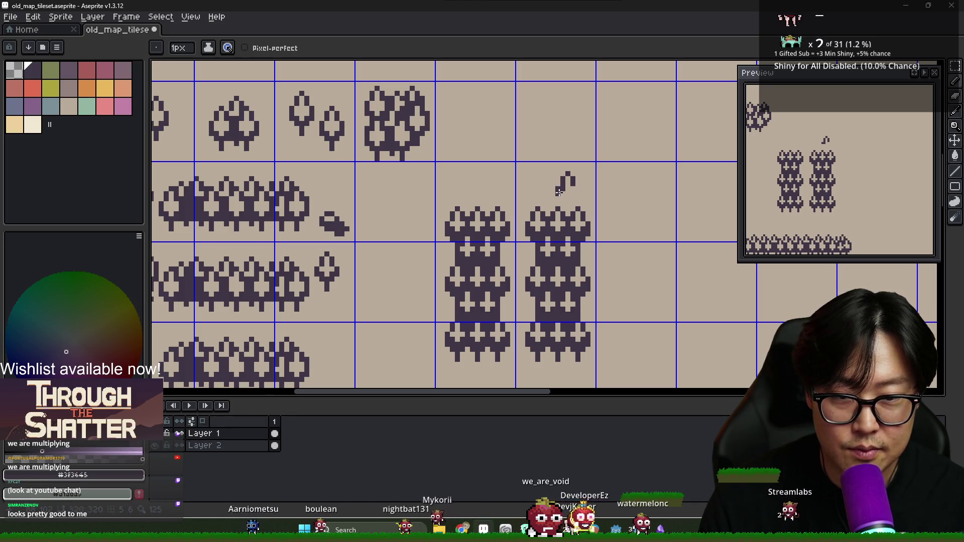
Fill out the small tree's right and bottom pixels, then pick the beige background colour.
{"action": "left_click_drag", "start_coordinate": [573, 193], "coordinate": [572, 197]}
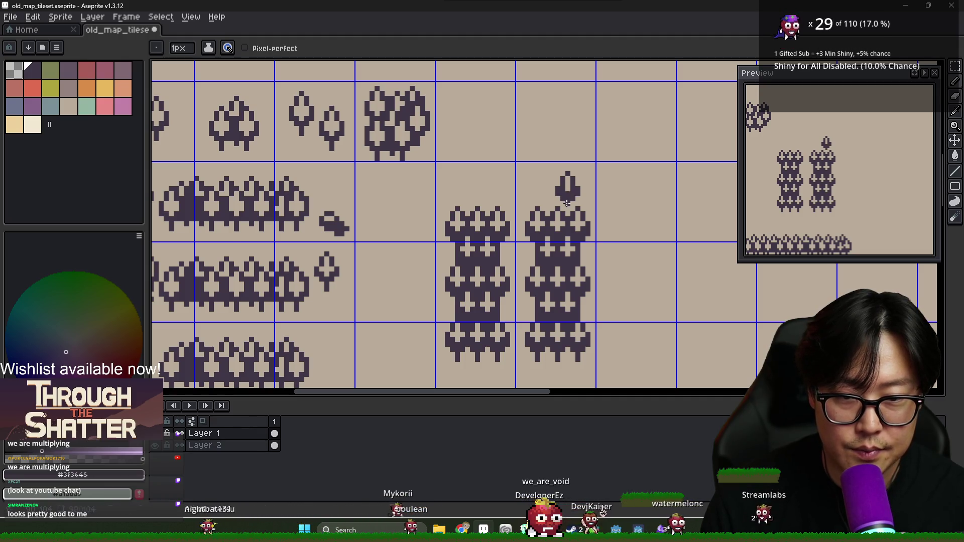
{"action": "scroll", "coordinate": [568, 207], "scroll_direction": "down", "scroll_amount": 2}
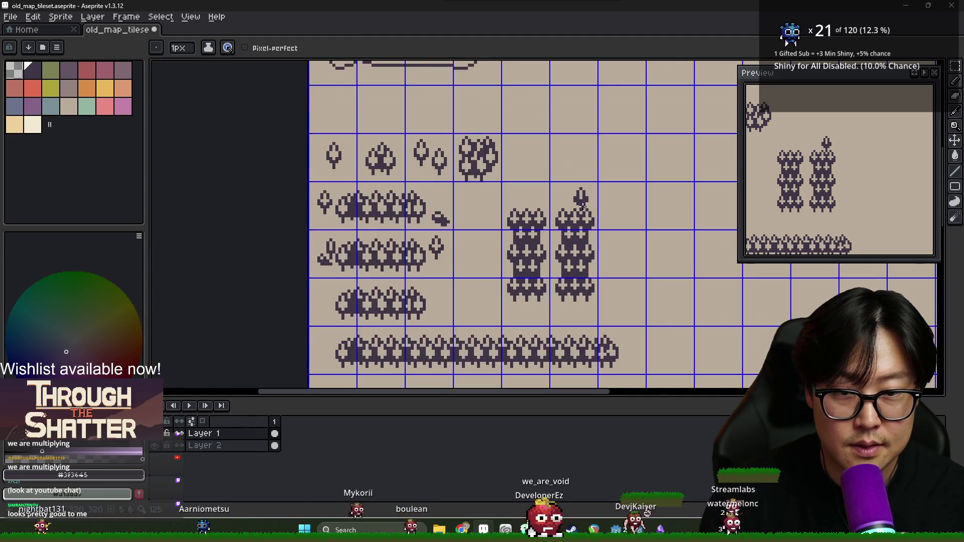
{"action": "scroll", "coordinate": [573, 196], "scroll_direction": "up", "scroll_amount": 3}
{"action": "left_click", "coordinate": [574, 191], "text": "alt"}
{"action": "scroll", "coordinate": [603, 206], "scroll_direction": "down", "scroll_amount": 1}
{"action": "scroll", "coordinate": [602, 205], "scroll_direction": "up", "scroll_amount": 1}
{"action": "key", "text": "e"}
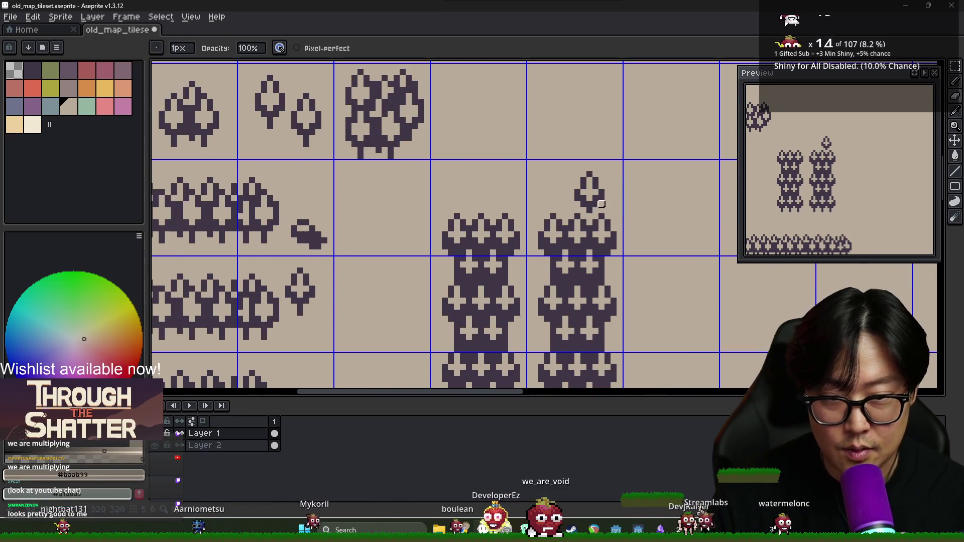
Raise the small tree slightly atop the right tree column.
{"action": "key", "text": "w"}
{"action": "left_click", "coordinate": [593, 201]}
{"action": "left_click_drag", "start_coordinate": [598, 201], "coordinate": [604, 190]}
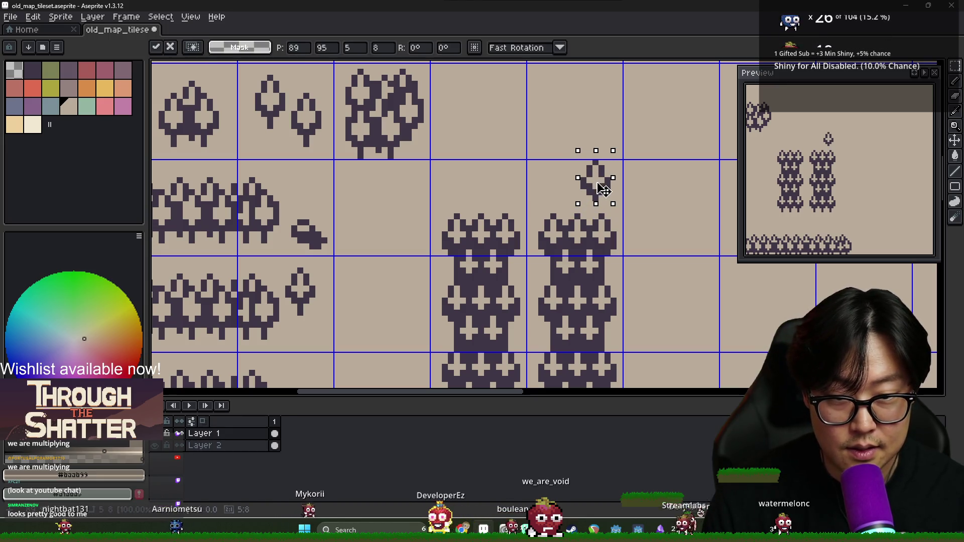
{"action": "left_click", "coordinate": [638, 207]}
{"action": "scroll", "coordinate": [638, 207], "scroll_direction": "down", "scroll_amount": 1}
{"action": "scroll", "coordinate": [618, 210], "scroll_direction": "up", "scroll_amount": 3}
Pencil a second small dark tree just left of the first one.
{"action": "key", "text": "b"}
{"action": "key", "text": "x"}
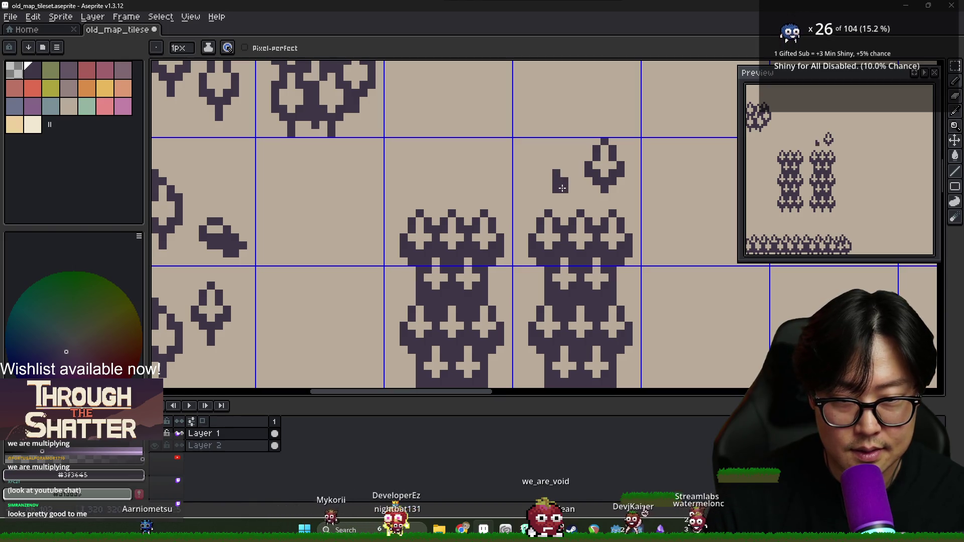
{"action": "left_click", "coordinate": [548, 185]}
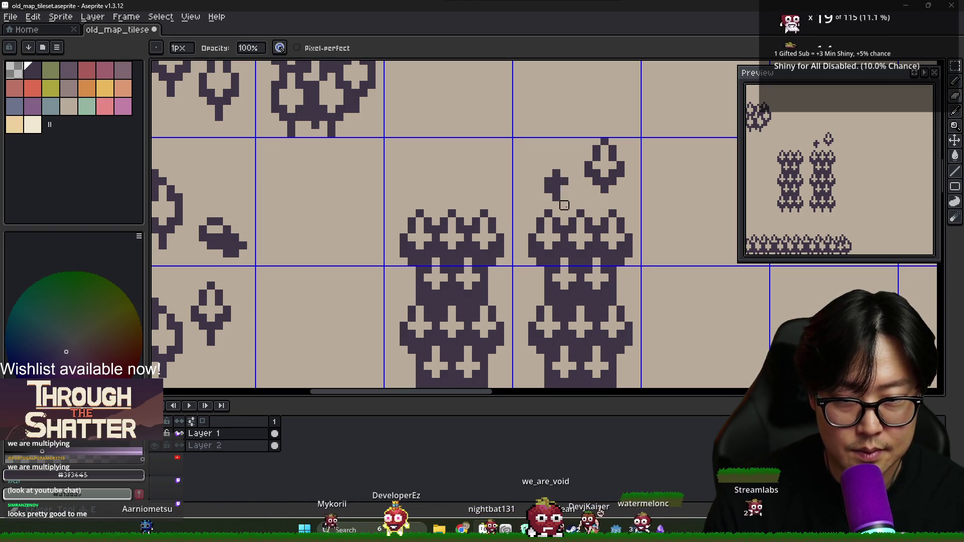
{"action": "left_click", "coordinate": [560, 189]}
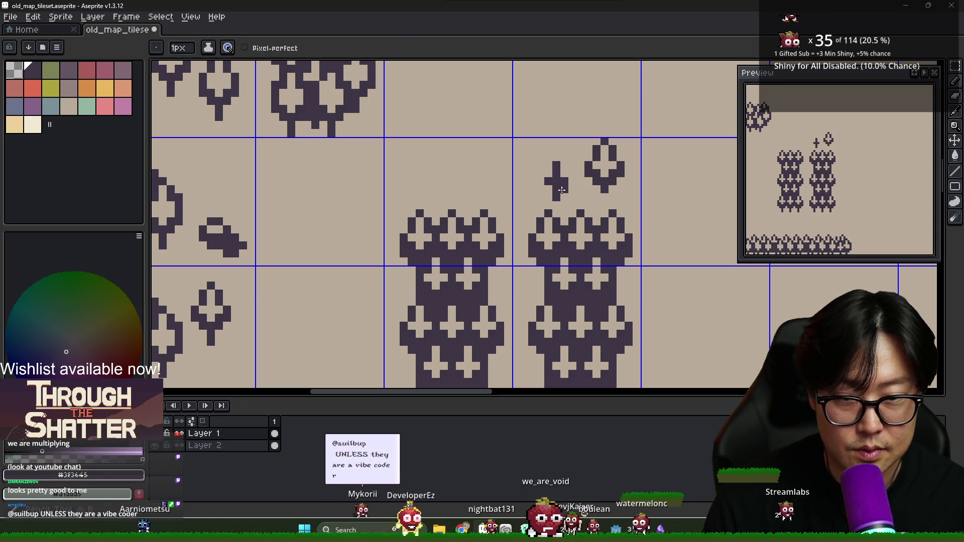
{"action": "scroll", "coordinate": [578, 201], "scroll_direction": "down", "scroll_amount": 1}
{"action": "scroll", "coordinate": [597, 215], "scroll_direction": "up", "scroll_amount": 1}
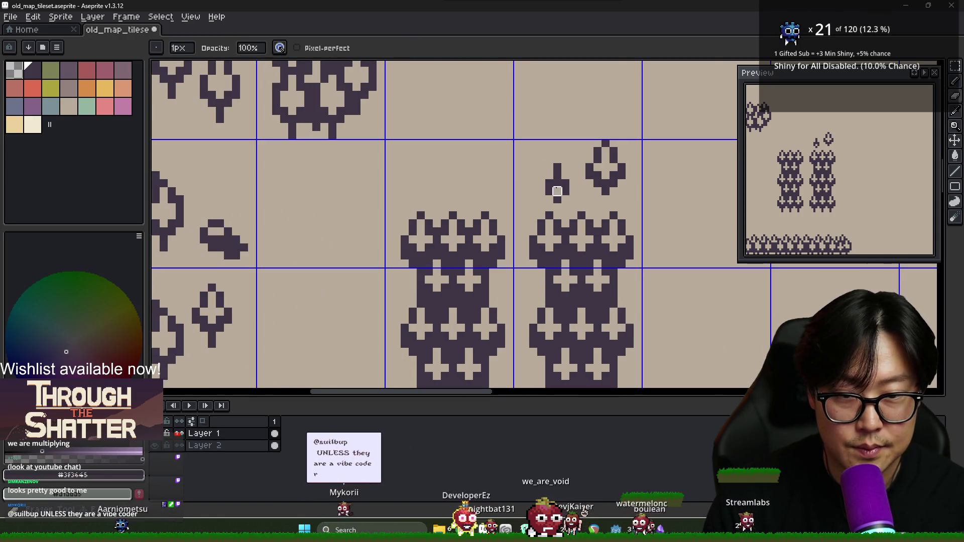
{"action": "scroll", "coordinate": [598, 215], "scroll_direction": "down", "scroll_amount": 5}
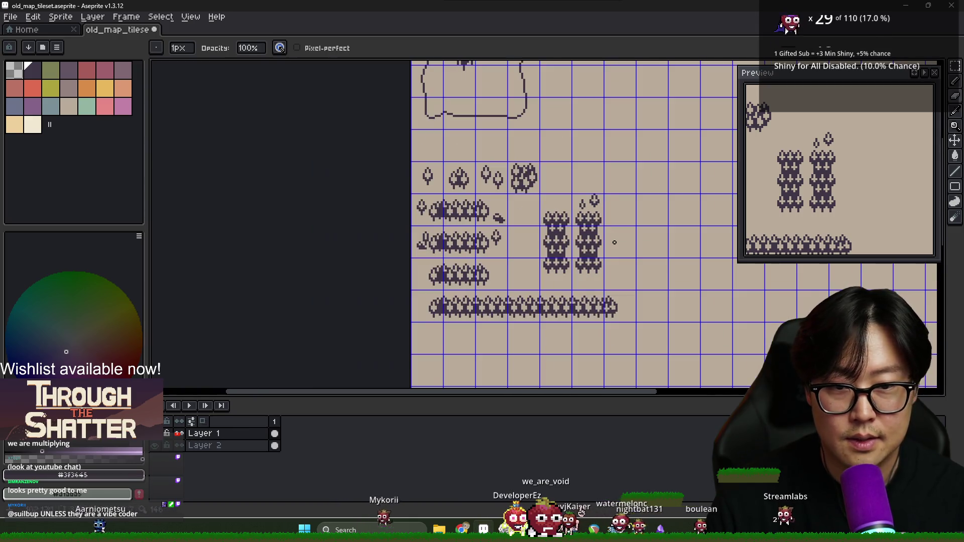
{"action": "scroll", "coordinate": [617, 250], "scroll_direction": "up", "scroll_amount": 1}
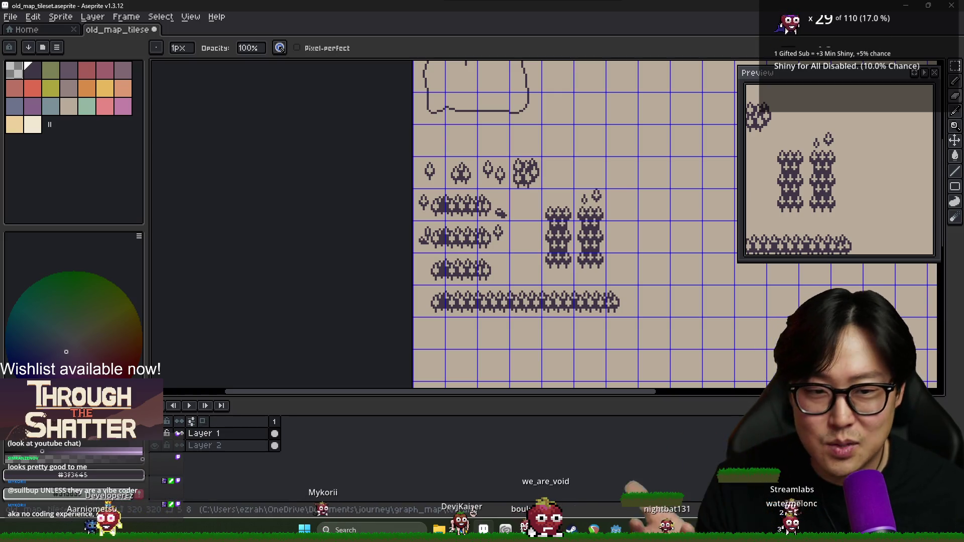
Draw a trunk joining the small left tree to the right tree column.
{"action": "scroll", "coordinate": [670, 187], "scroll_direction": "up", "scroll_amount": 5}
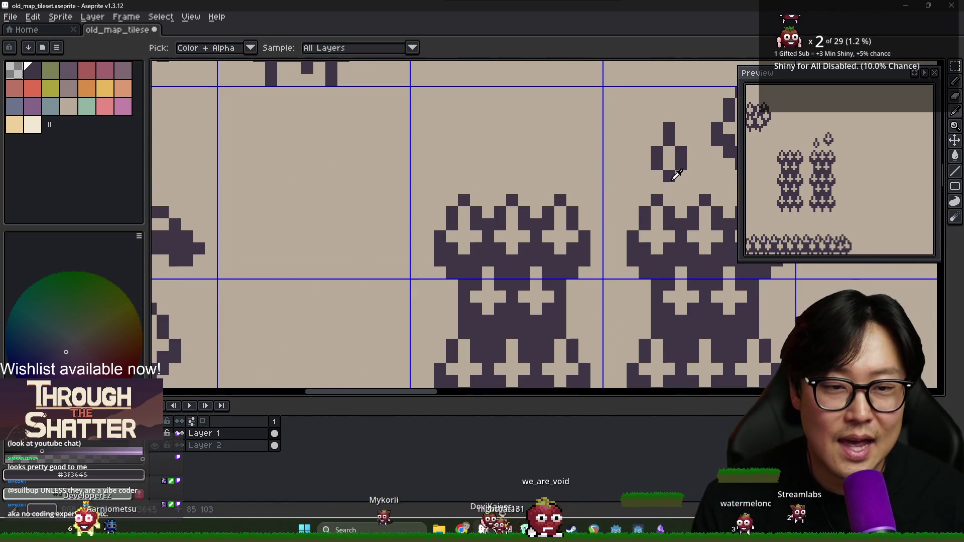
{"action": "left_click_drag", "start_coordinate": [671, 187], "coordinate": [544, 185]}
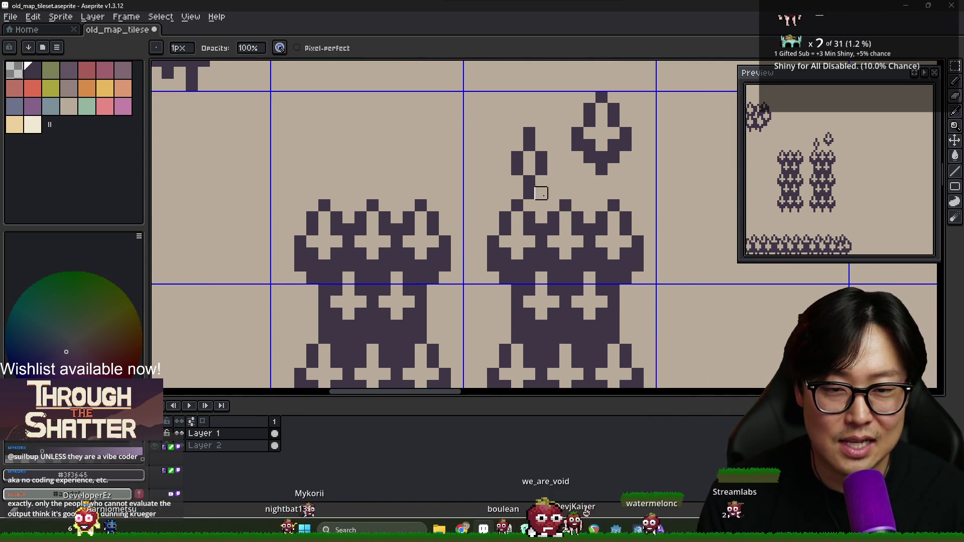
{"action": "left_click_drag", "start_coordinate": [517, 181], "coordinate": [529, 218]}
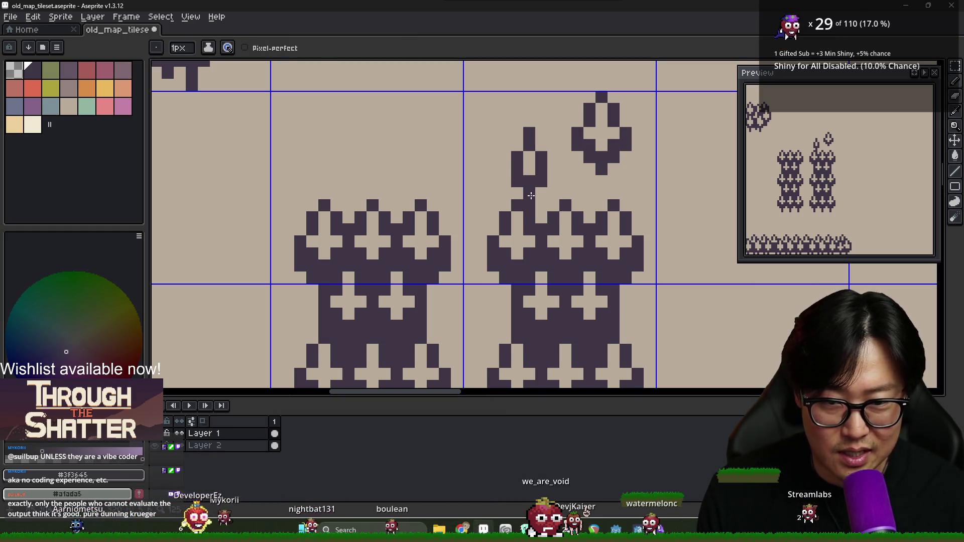
Shift the upper small tree one pixel right and add a pixel beneath it.
{"action": "key", "text": "m"}
{"action": "left_click_drag", "start_coordinate": [529, 210], "coordinate": [529, 164]}
{"action": "left_click_drag", "start_coordinate": [496, 124], "coordinate": [562, 214]}
{"action": "left_click", "coordinate": [554, 179]}
{"action": "left_click_drag", "start_coordinate": [555, 179], "coordinate": [566, 179]}
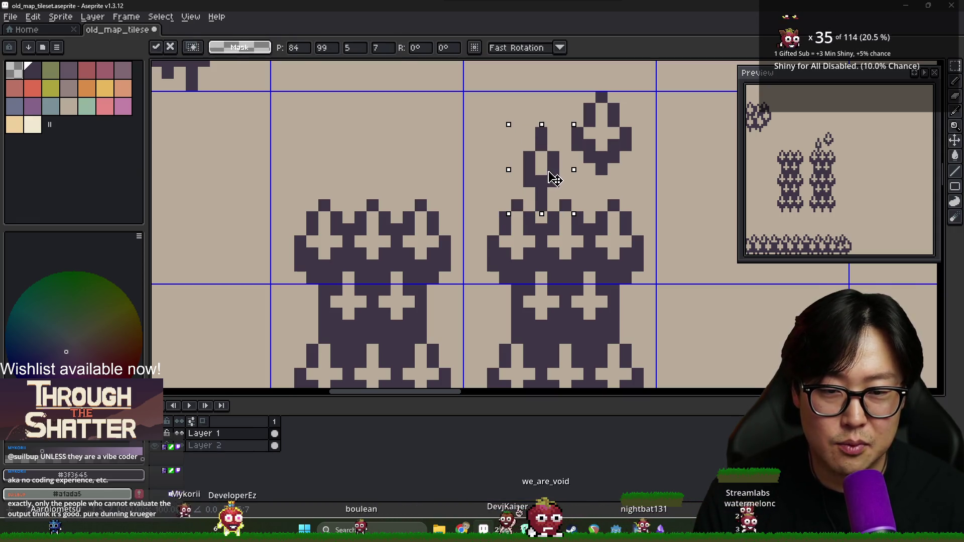
{"action": "left_click", "coordinate": [578, 213]}
{"action": "scroll", "coordinate": [581, 215], "scroll_direction": "down", "scroll_amount": 2}
{"action": "scroll", "coordinate": [581, 215], "scroll_direction": "up", "scroll_amount": 2}
{"action": "key", "text": "b"}
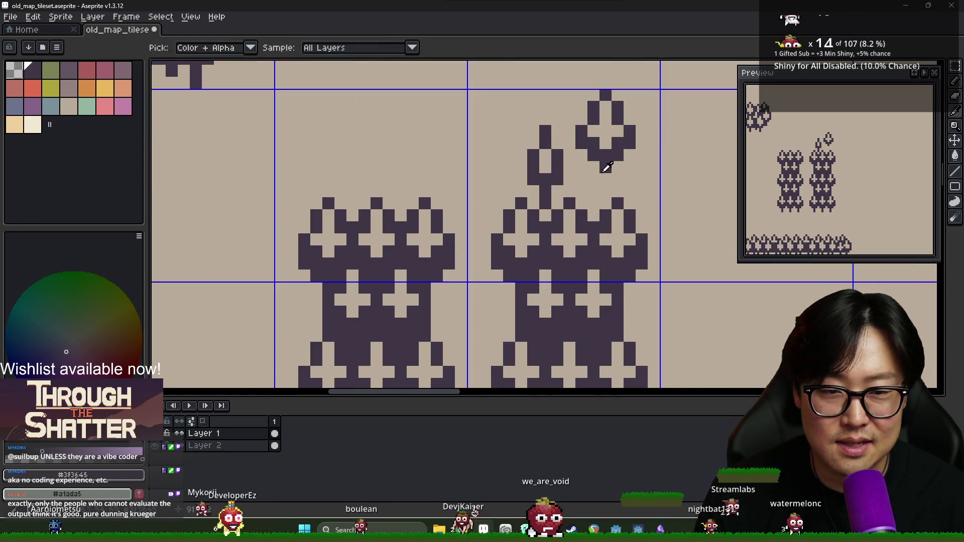
{"action": "left_click", "coordinate": [607, 174]}
Begin erasing a gap into the middle of the right tree column.
{"action": "scroll", "coordinate": [623, 204], "scroll_direction": "down", "scroll_amount": 2}
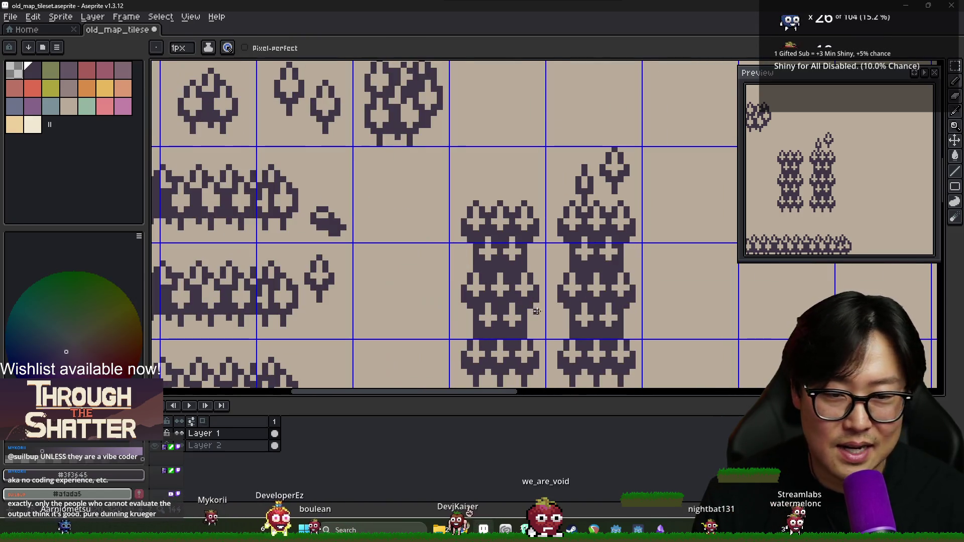
{"action": "left_click", "coordinate": [155, 433]}
{"action": "left_click", "coordinate": [155, 432]}
{"action": "scroll", "coordinate": [468, 296], "scroll_direction": "down", "scroll_amount": 1}
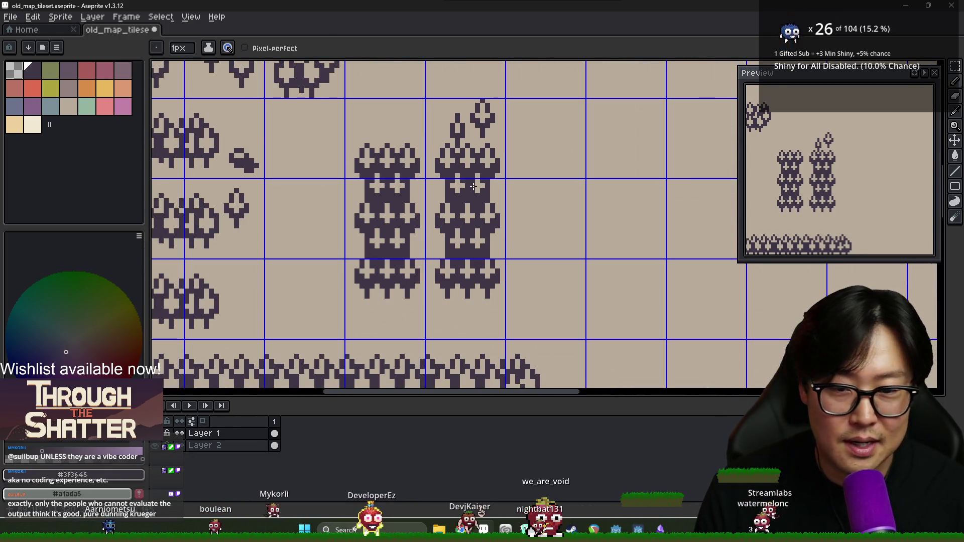
{"action": "scroll", "coordinate": [468, 295], "scroll_direction": "down", "scroll_amount": 1}
{"action": "scroll", "coordinate": [467, 289], "scroll_direction": "up", "scroll_amount": 1}
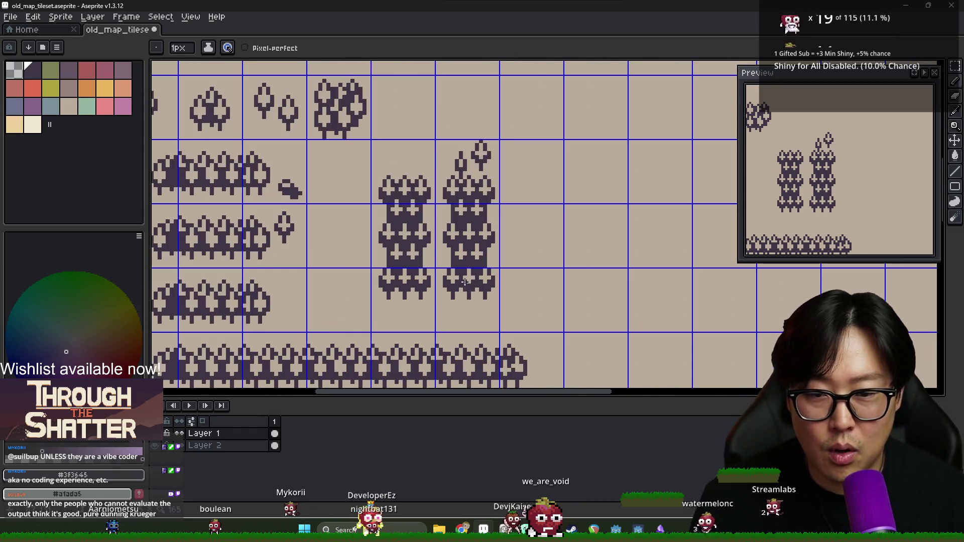
{"action": "scroll", "coordinate": [465, 282], "scroll_direction": "down", "scroll_amount": 2}
{"action": "scroll", "coordinate": [465, 281], "scroll_direction": "up", "scroll_amount": 3}
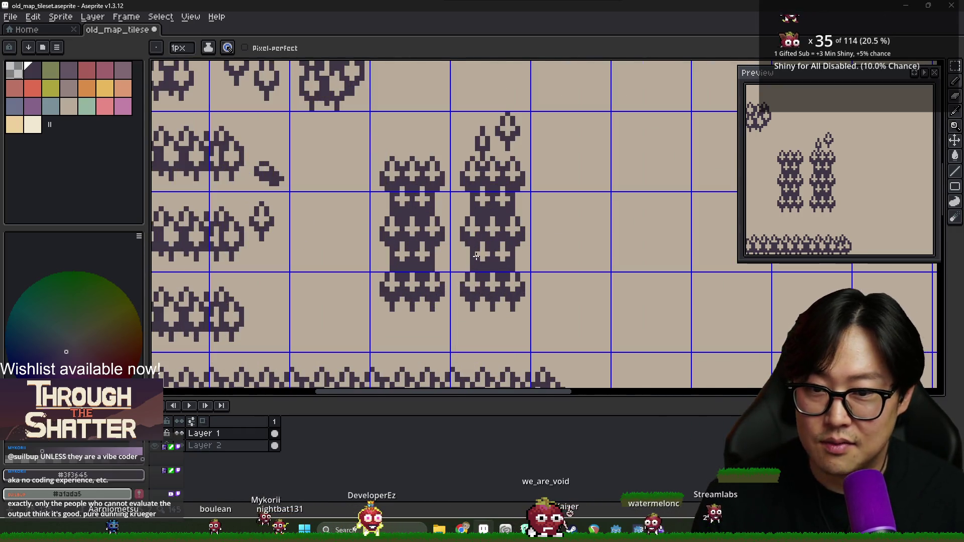
{"action": "key", "text": "b"}
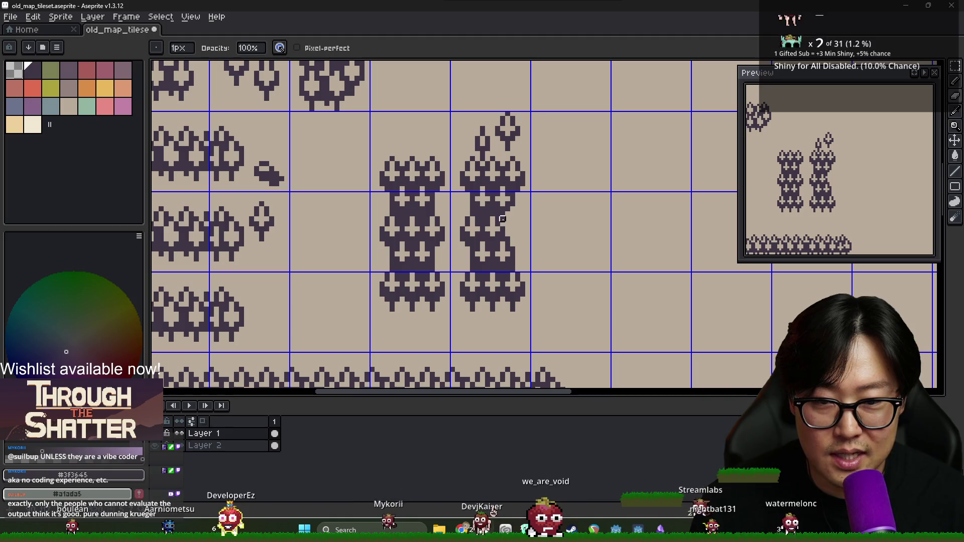
{"action": "key", "text": "alt"}
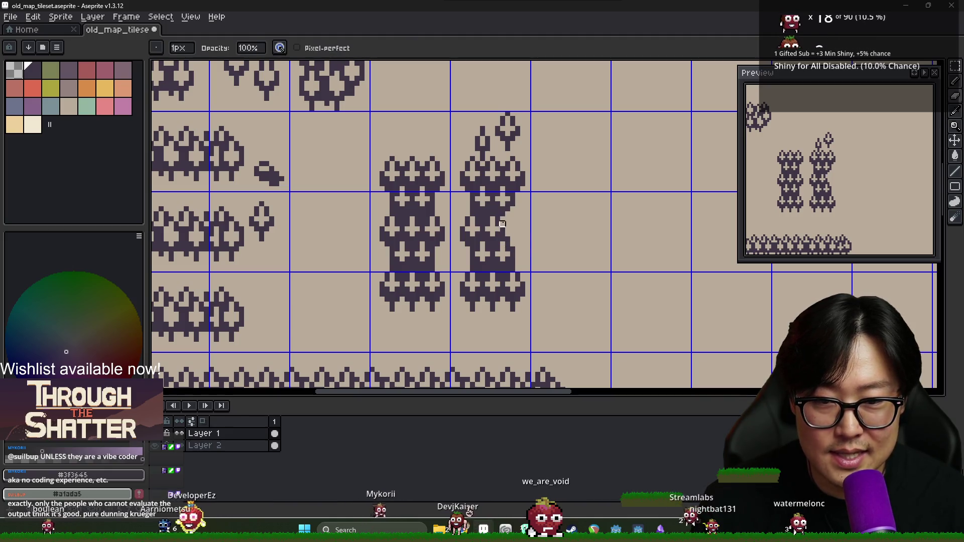
{"action": "key", "text": "alt"}
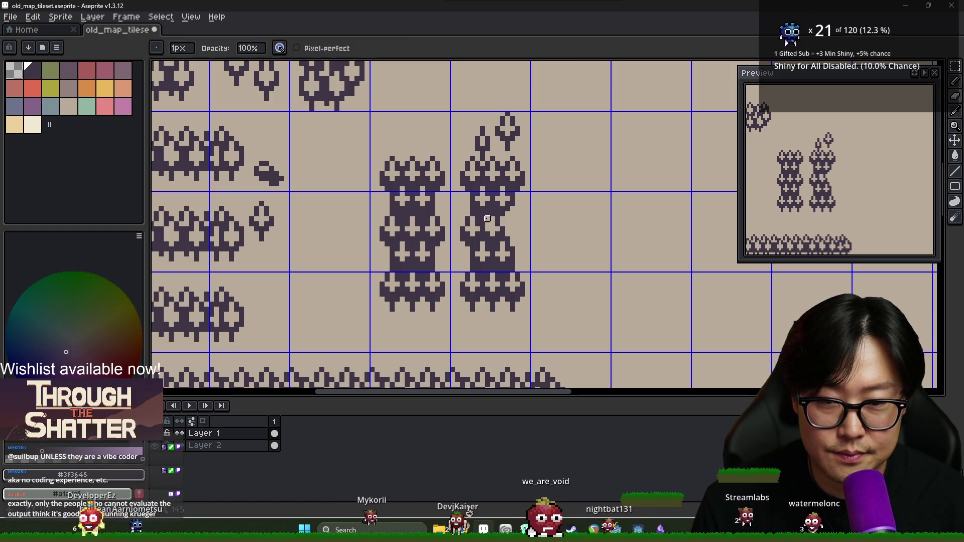
{"action": "key", "text": "alt"}
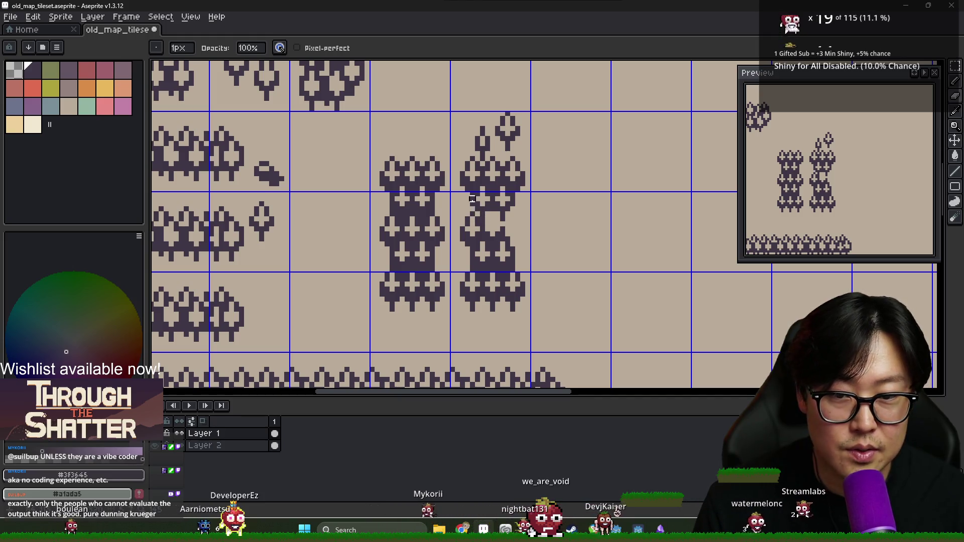
Refine the column's curved notch, alternating pencil and eraser pixels.
{"action": "key", "text": "i"}
{"action": "key", "text": "b"}
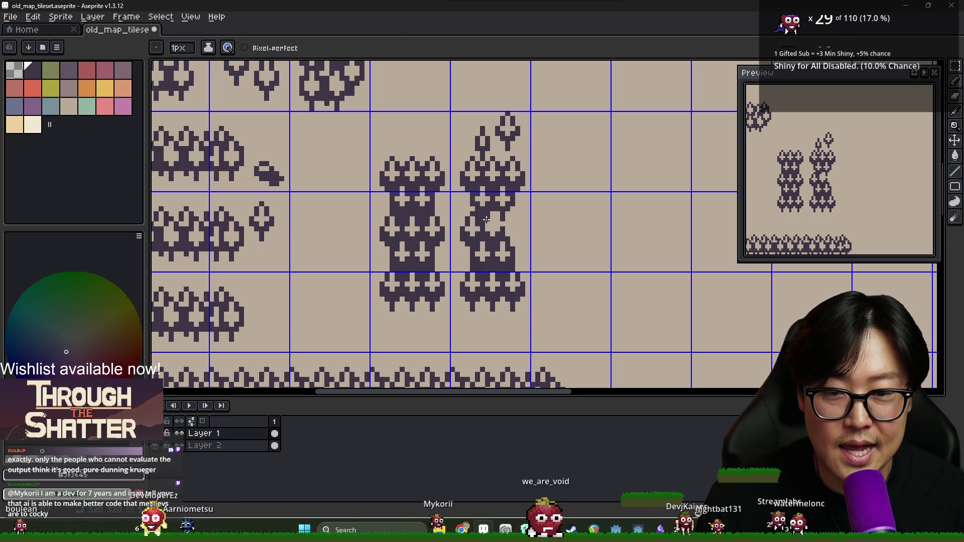
{"action": "key", "text": "e"}
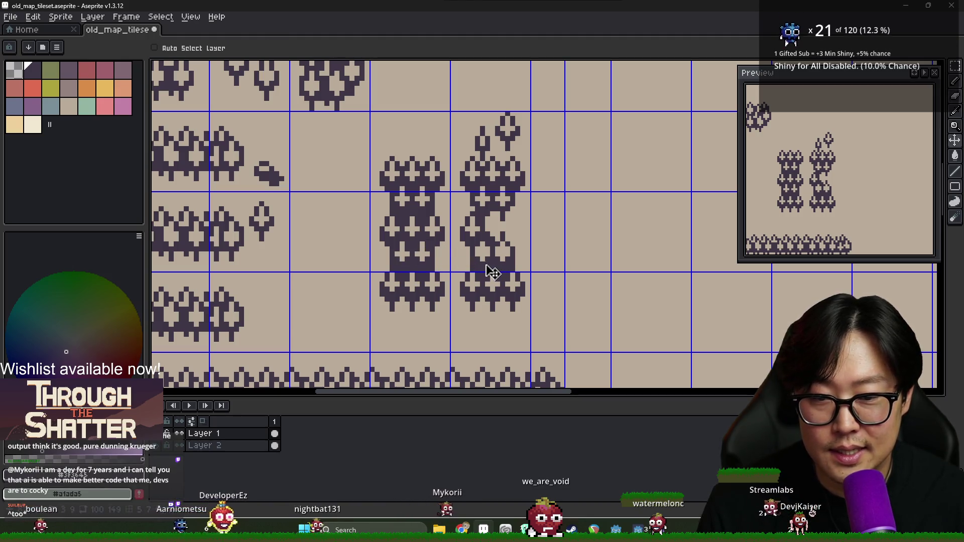
{"action": "key", "text": "b"}
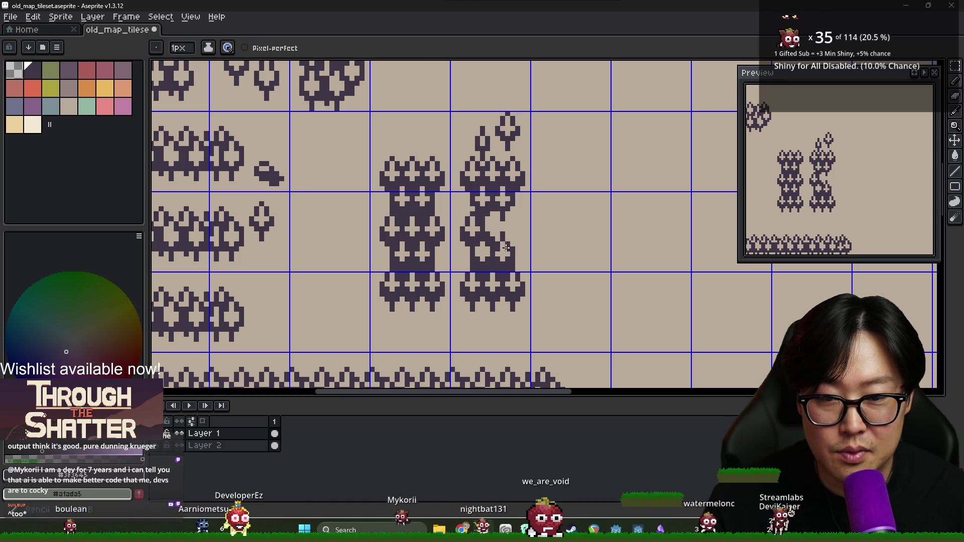
{"action": "key", "text": "e"}
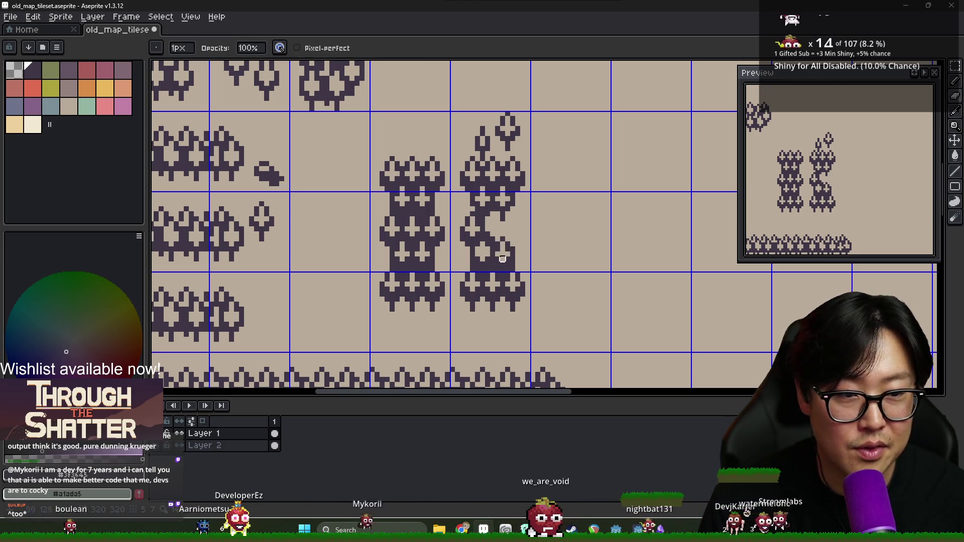
{"action": "key", "text": "b"}
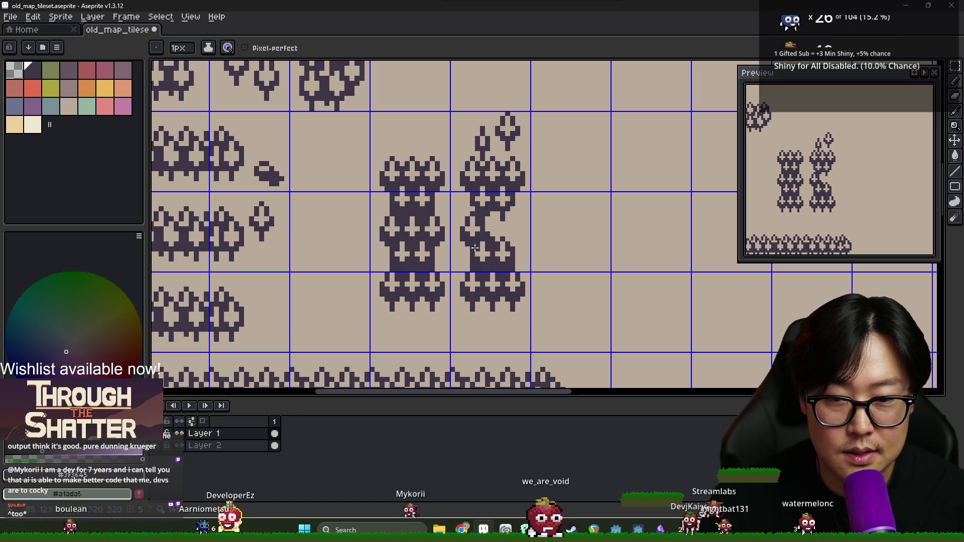
{"action": "key", "text": "e"}
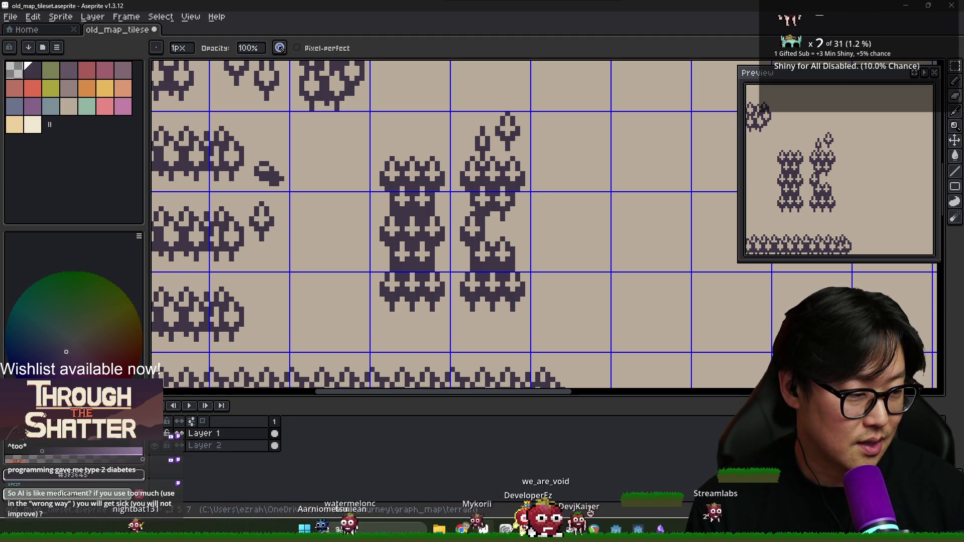
Zoom in on the broken middle of the right tree column.
{"action": "scroll", "coordinate": [467, 223], "scroll_direction": "up", "scroll_amount": 2}
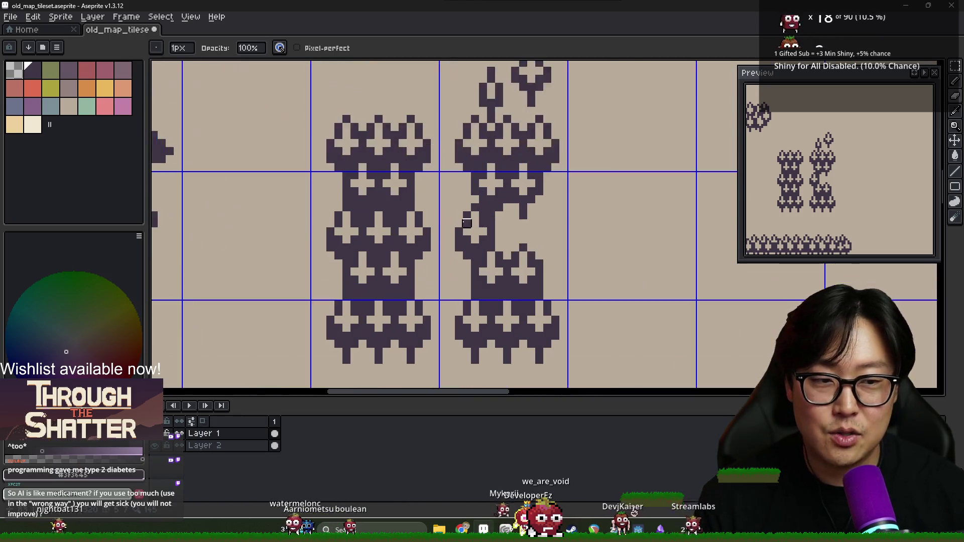
Add a sampled dark pixel to the broken column's left edge.
{"action": "scroll", "coordinate": [466, 222], "scroll_direction": "up", "scroll_amount": 1}
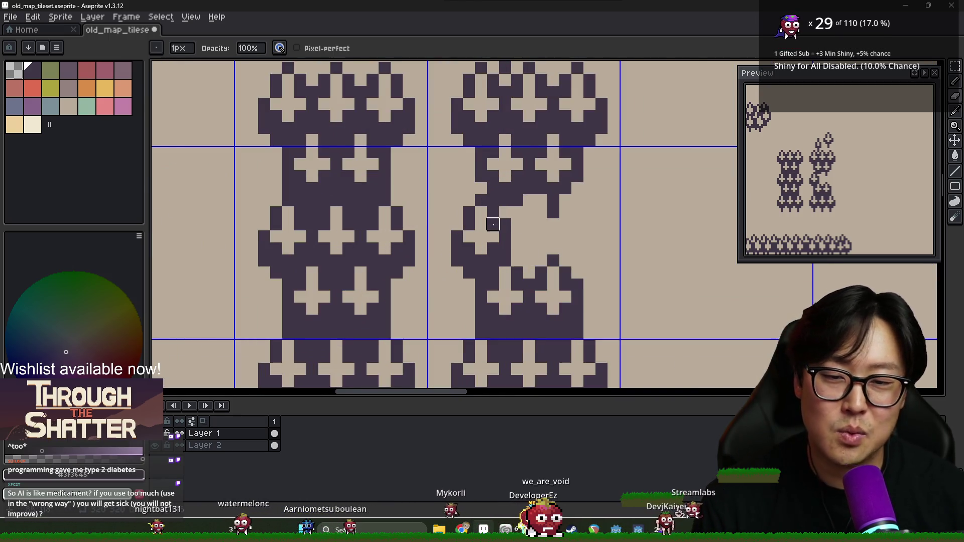
{"action": "left_click", "coordinate": [505, 200], "text": "alt"}
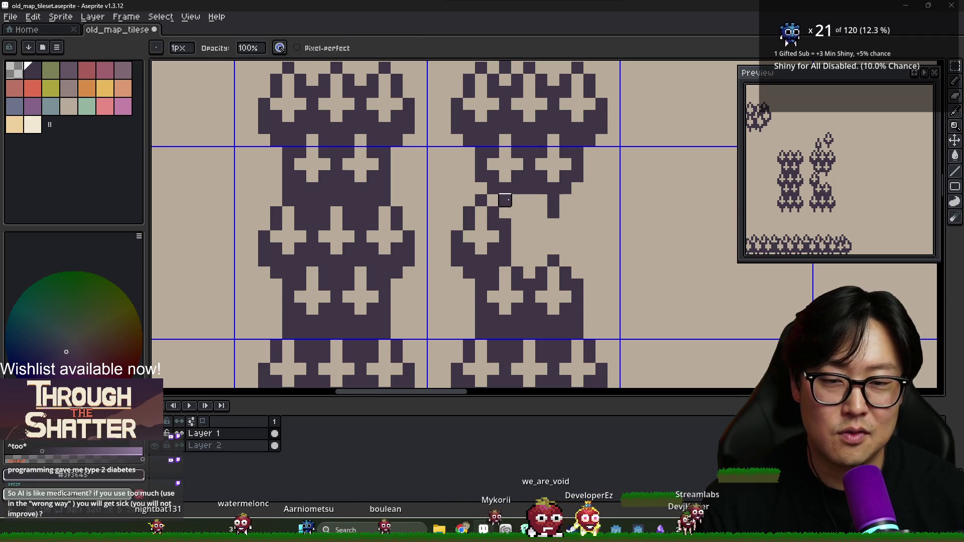
{"action": "key", "text": "alt"}
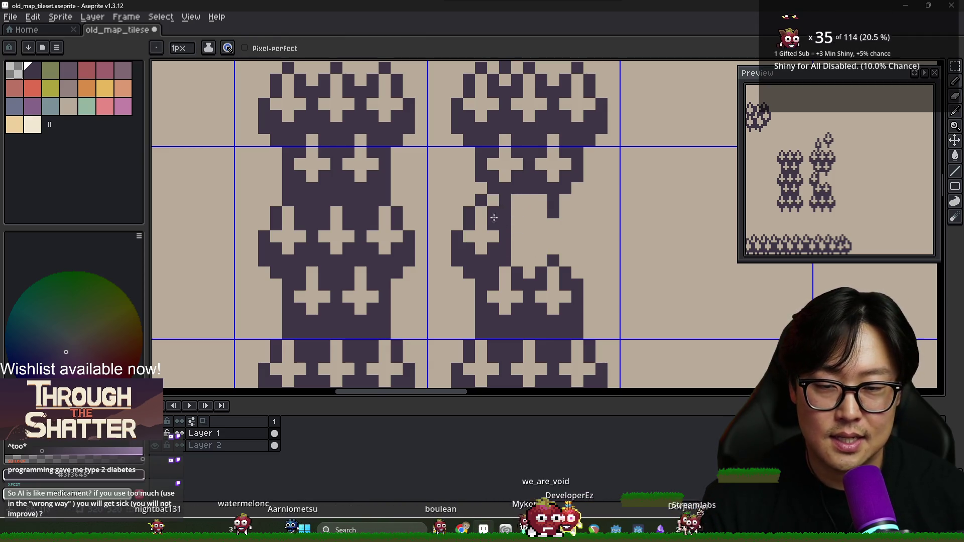
{"action": "left_click", "coordinate": [457, 201]}
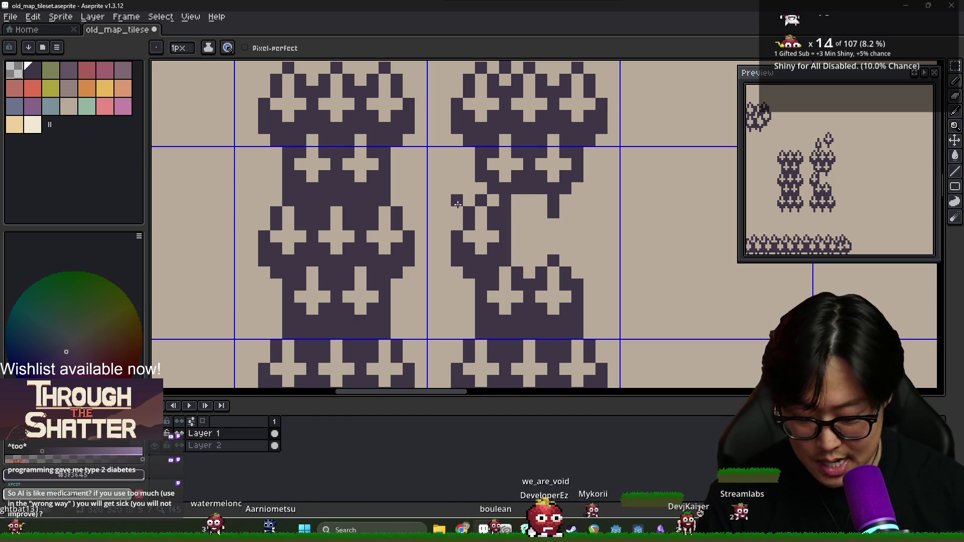
Move the column's middle-left tree chunk leftward to widen the gap.
{"action": "key", "text": "m"}
{"action": "mouse_move", "coordinate": [449, 192]}
{"action": "left_mouse_down"}
{"action": "mouse_move", "coordinate": [501, 258]}
{"action": "mouse_move", "coordinate": [426, 259]}
{"action": "mouse_move", "coordinate": [427, 269]}
{"action": "left_mouse_up"}
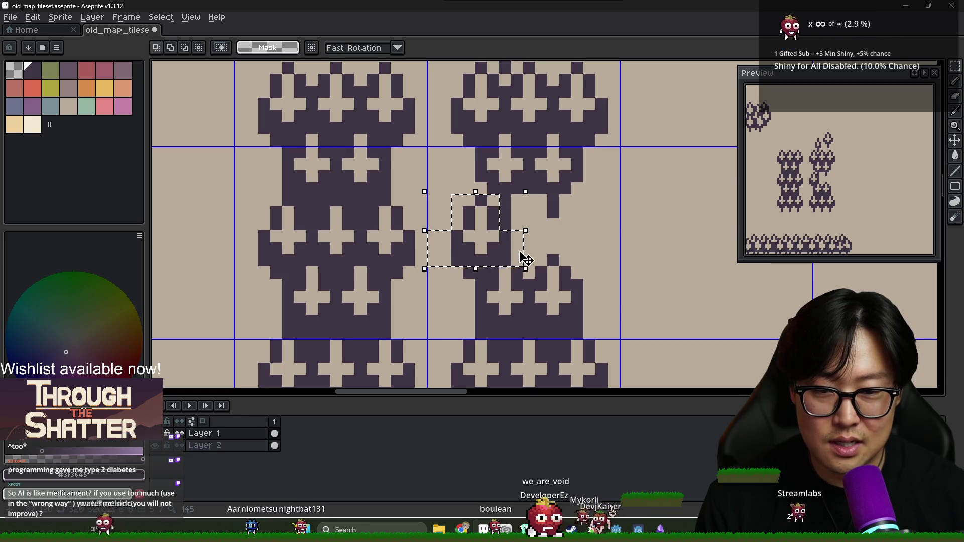
{"action": "mouse_move", "coordinate": [528, 248]}
{"action": "left_mouse_down"}
{"action": "mouse_move", "coordinate": [485, 228]}
{"action": "mouse_move", "coordinate": [477, 246]}
{"action": "left_mouse_up"}
{"action": "key", "text": "ctrl+d"}
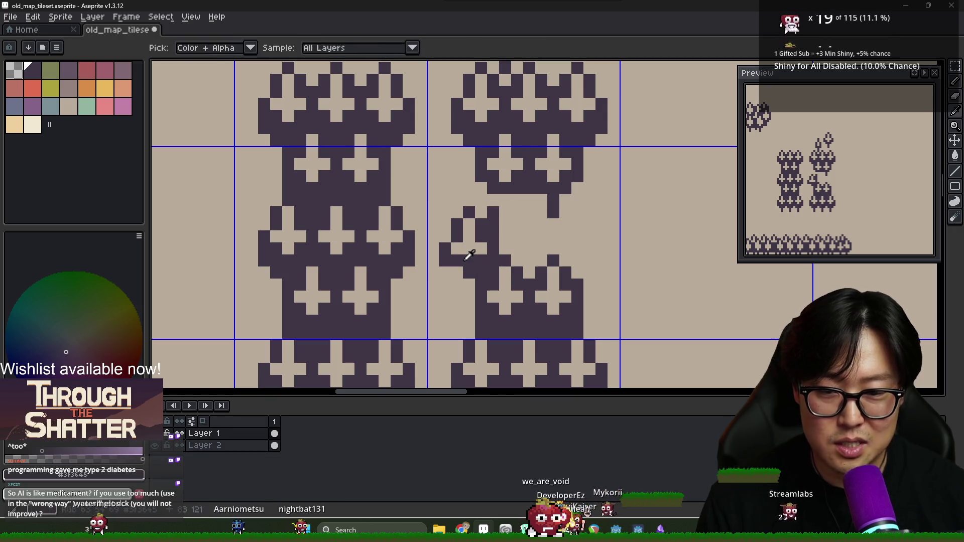
Touch up the shifted chunk using the beige and dark purple colours.
{"action": "key", "text": "b"}
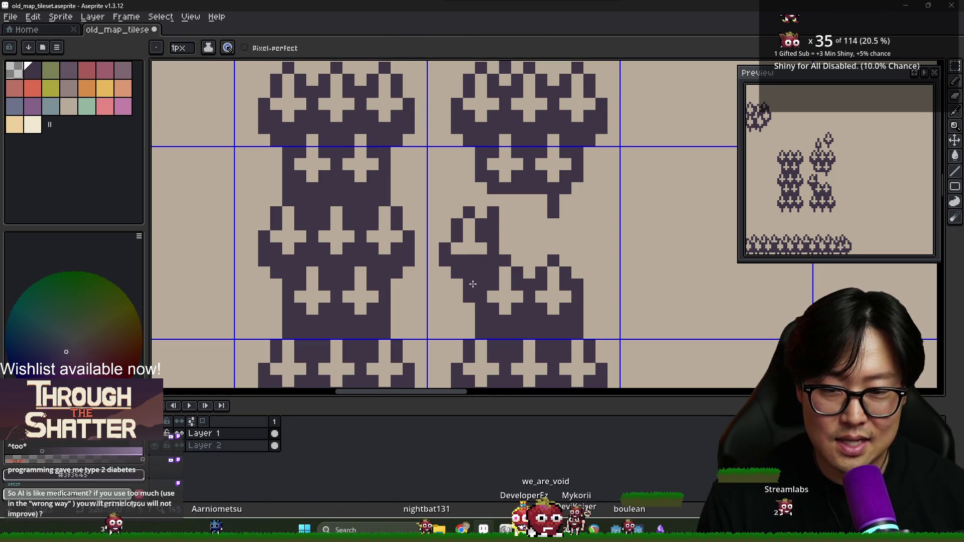
{"action": "left_click", "coordinate": [477, 246], "text": "alt"}
{"action": "key", "text": "e"}
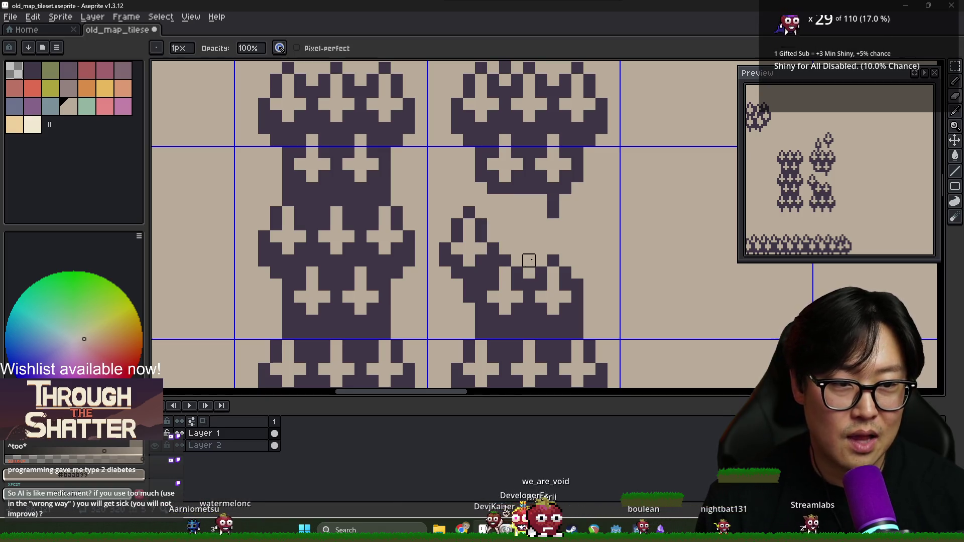
{"action": "key", "text": "i"}
{"action": "left_click", "coordinate": [508, 182]}
{"action": "key", "text": "b"}
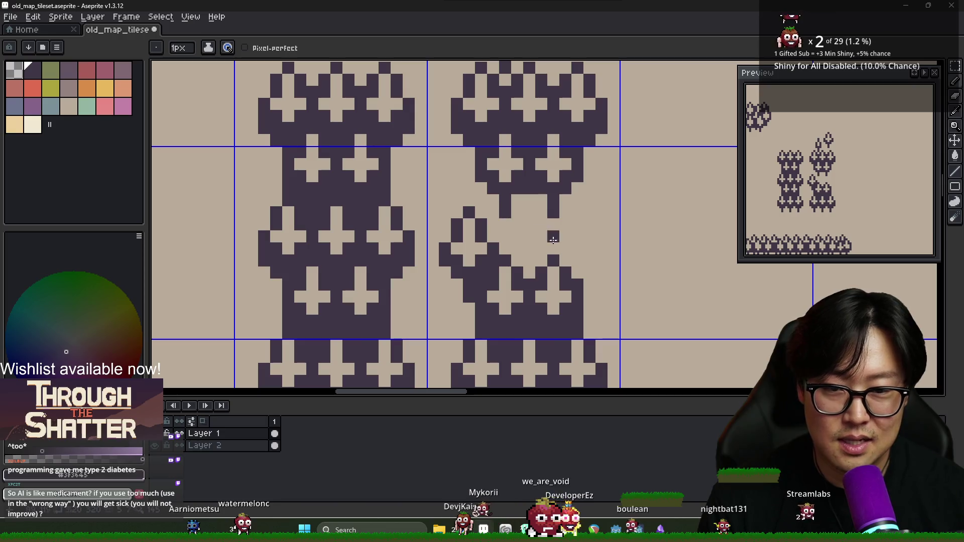
{"action": "scroll", "coordinate": [562, 242], "scroll_direction": "down", "scroll_amount": 5}
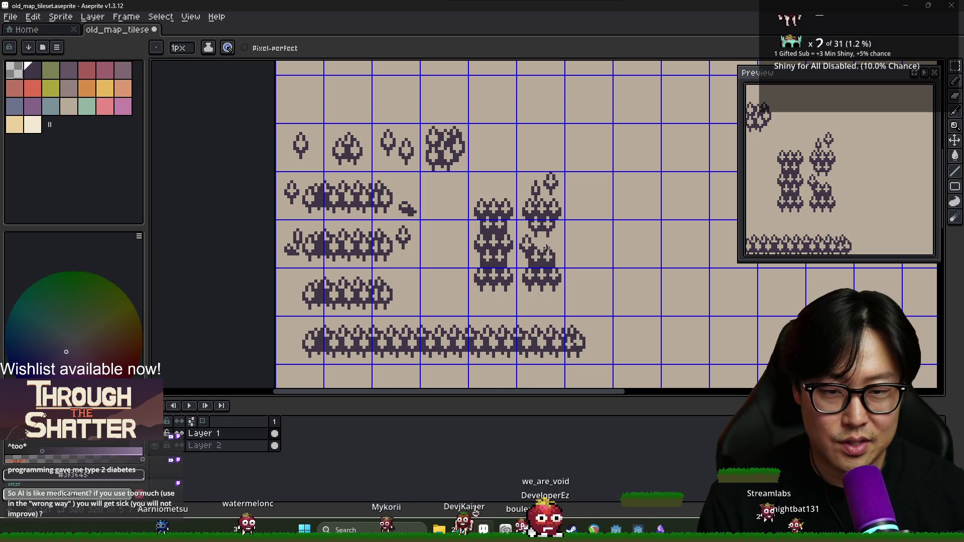
Zoom out and delete the long bottom row of trees.
{"action": "scroll", "coordinate": [547, 249], "scroll_direction": "up", "scroll_amount": 4}
{"action": "scroll", "coordinate": [536, 280], "scroll_direction": "down", "scroll_amount": 2}
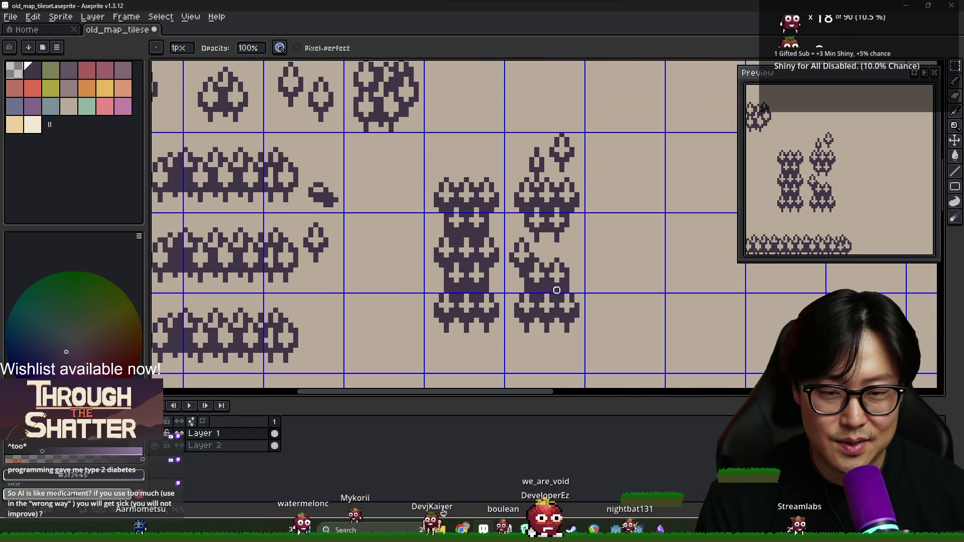
{"action": "scroll", "coordinate": [555, 274], "scroll_direction": "down", "scroll_amount": 1}
{"action": "scroll", "coordinate": [550, 248], "scroll_direction": "down", "scroll_amount": 1}
{"action": "scroll", "coordinate": [551, 248], "scroll_direction": "down", "scroll_amount": 1}
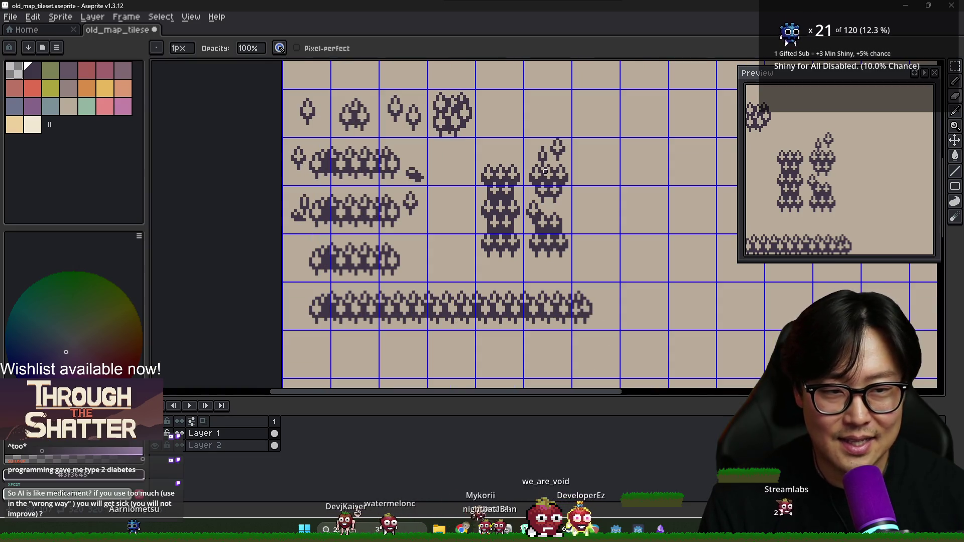
{"action": "scroll", "coordinate": [555, 188], "scroll_direction": "down", "scroll_amount": 1}
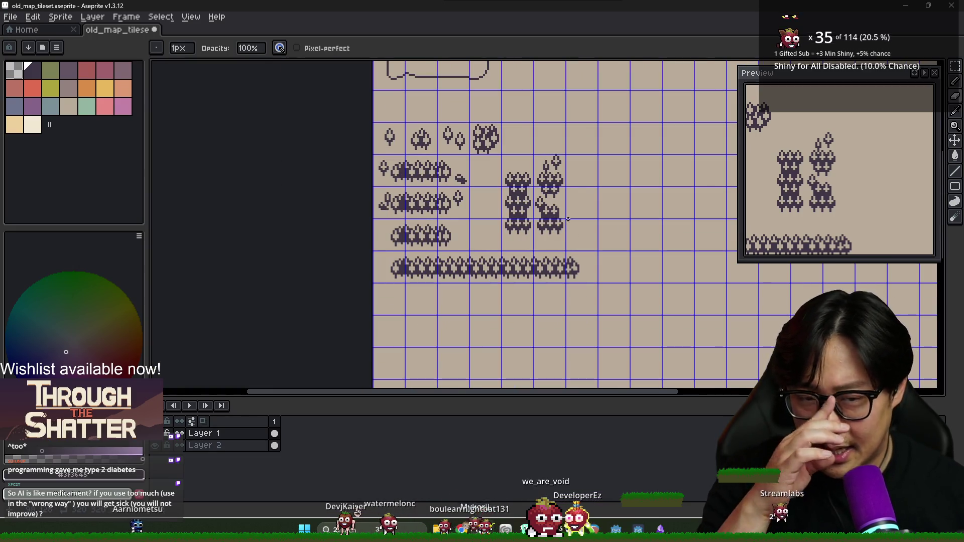
{"action": "key", "text": "m"}
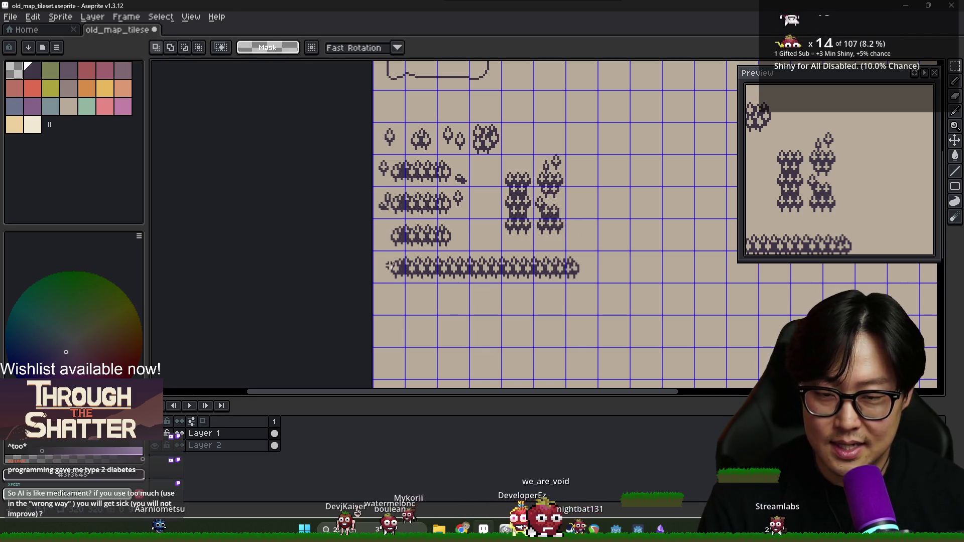
{"action": "left_click_drag", "start_coordinate": [391, 262], "coordinate": [594, 277]}
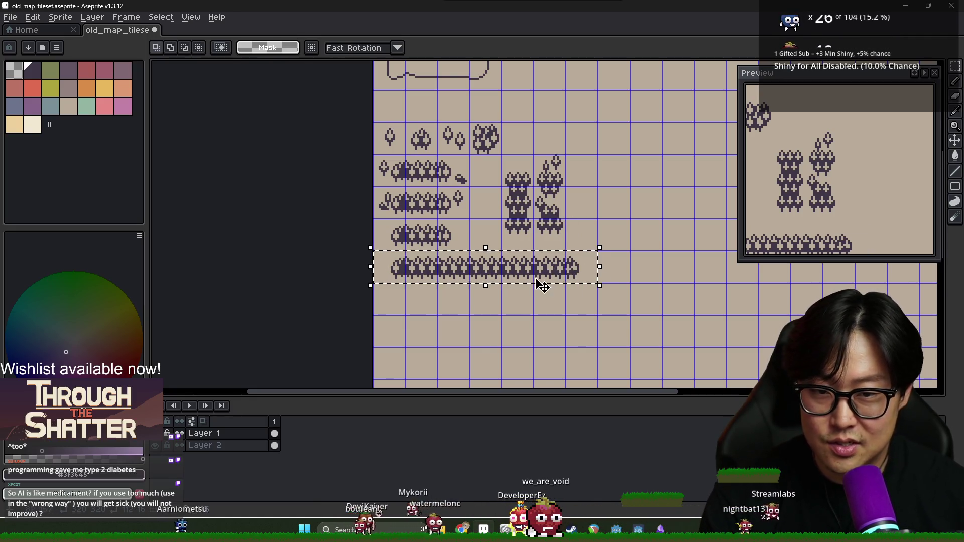
{"action": "key", "text": "Delete"}
Select one tile of the four-tree row.
{"action": "scroll", "coordinate": [455, 254], "scroll_direction": "left", "scroll_amount": 2}
{"action": "scroll", "coordinate": [535, 215], "scroll_direction": "right", "scroll_amount": 2}
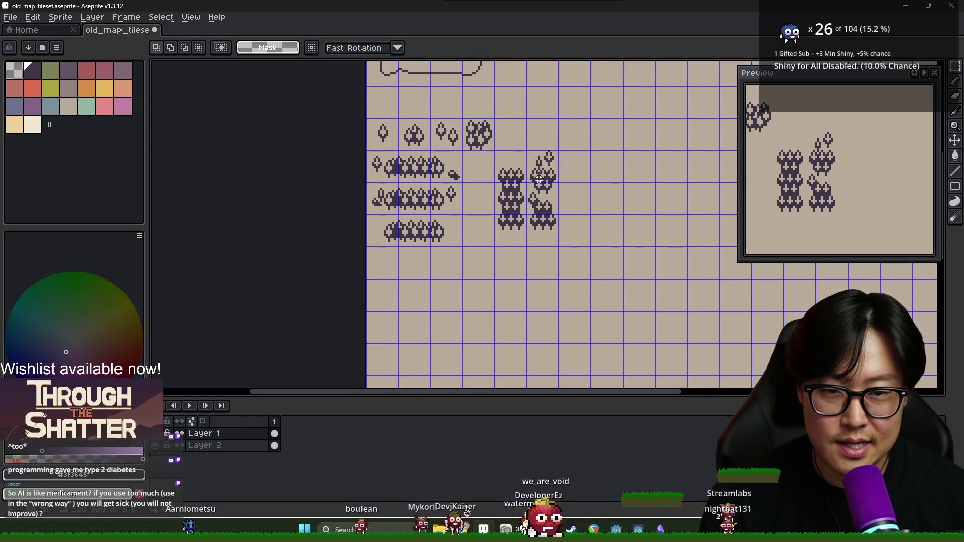
{"action": "scroll", "coordinate": [530, 200], "scroll_direction": "up", "scroll_amount": 2}
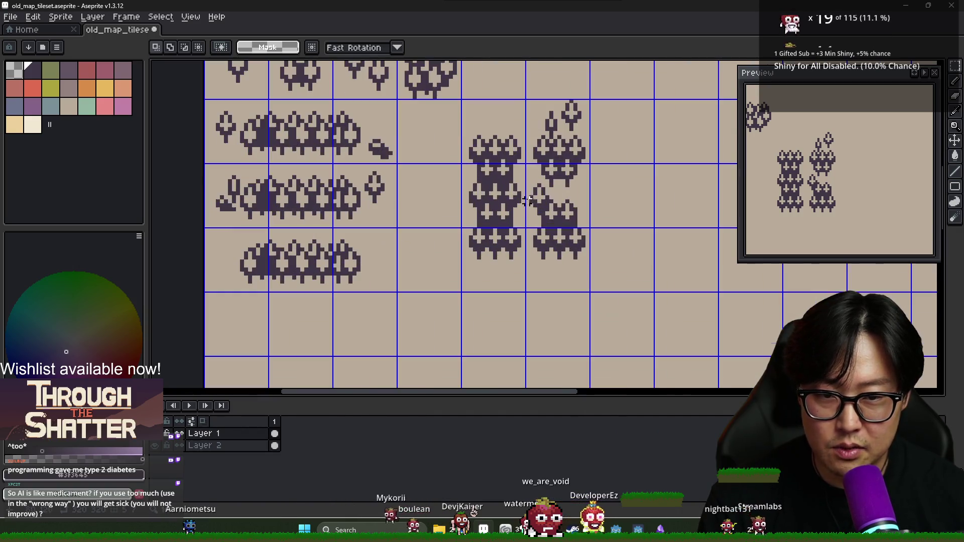
{"action": "mouse_move", "coordinate": [463, 166]}
{"action": "left_mouse_down"}
{"action": "mouse_move", "coordinate": [525, 227]}
{"action": "mouse_move", "coordinate": [299, 203]}
{"action": "mouse_move", "coordinate": [291, 352]}
{"action": "mouse_move", "coordinate": [297, 321]}
{"action": "left_mouse_up"}
Copy the tree tile into the cell below and erase its middle tree.
{"action": "left_click", "coordinate": [494, 205]}
{"action": "scroll", "coordinate": [296, 321], "scroll_direction": "up", "scroll_amount": 1}
{"action": "scroll", "coordinate": [374, 260], "scroll_direction": "up", "scroll_amount": 1}
{"action": "key", "text": "ctrl+d"}
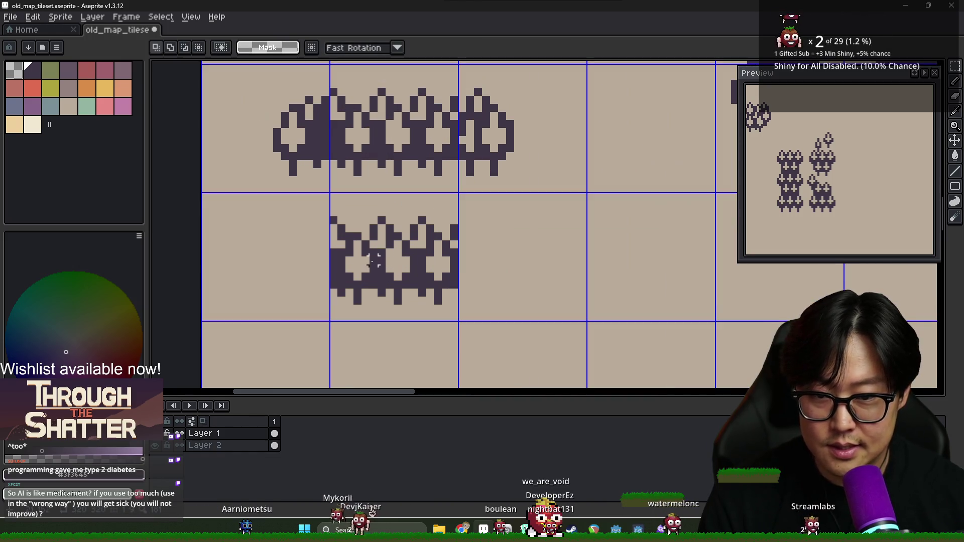
{"action": "key", "text": "e"}
{"action": "mouse_move", "coordinate": [374, 228]}
{"action": "left_mouse_down"}
{"action": "mouse_move", "coordinate": [383, 226]}
{"action": "mouse_move", "coordinate": [373, 285]}
{"action": "left_mouse_up"}
{"action": "key", "text": "b"}
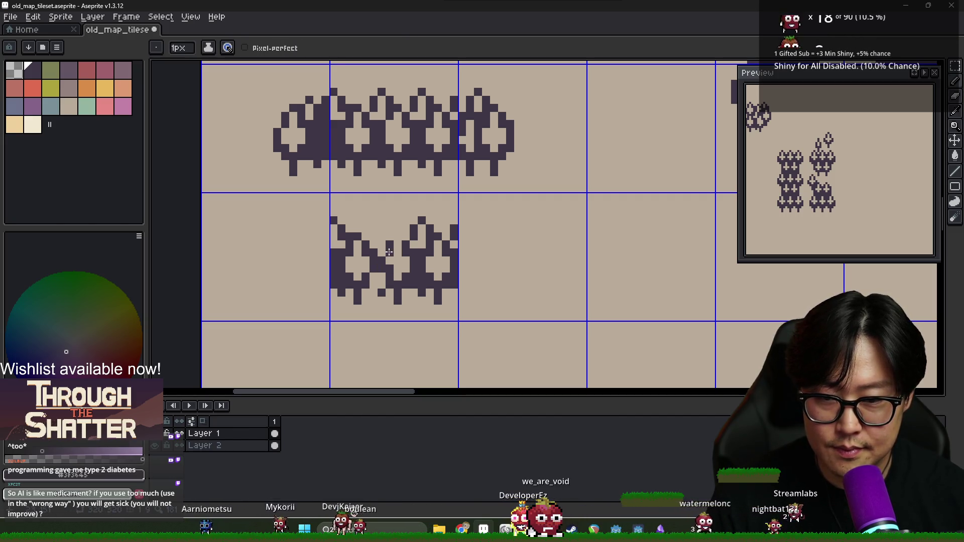
{"action": "left_click", "coordinate": [391, 284], "text": "alt"}
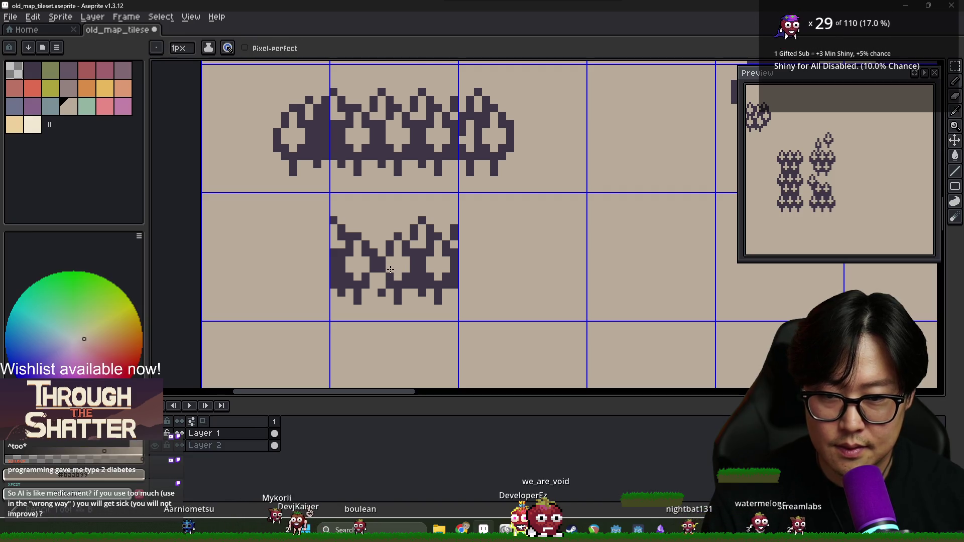
{"action": "key", "text": "x"}
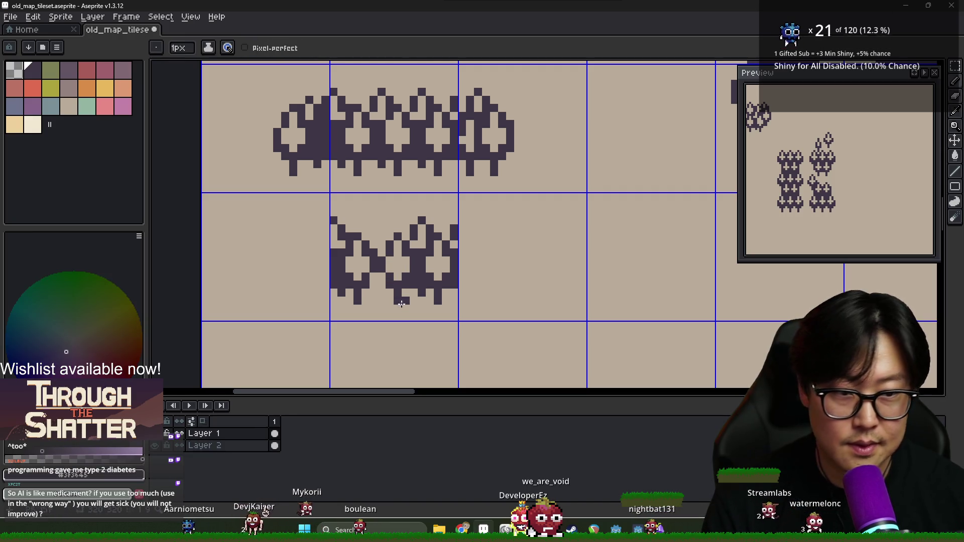
Duplicate the gapped tree-cluster tile one cell further down.
{"action": "scroll", "coordinate": [853, 165], "scroll_direction": "up", "scroll_amount": 2}
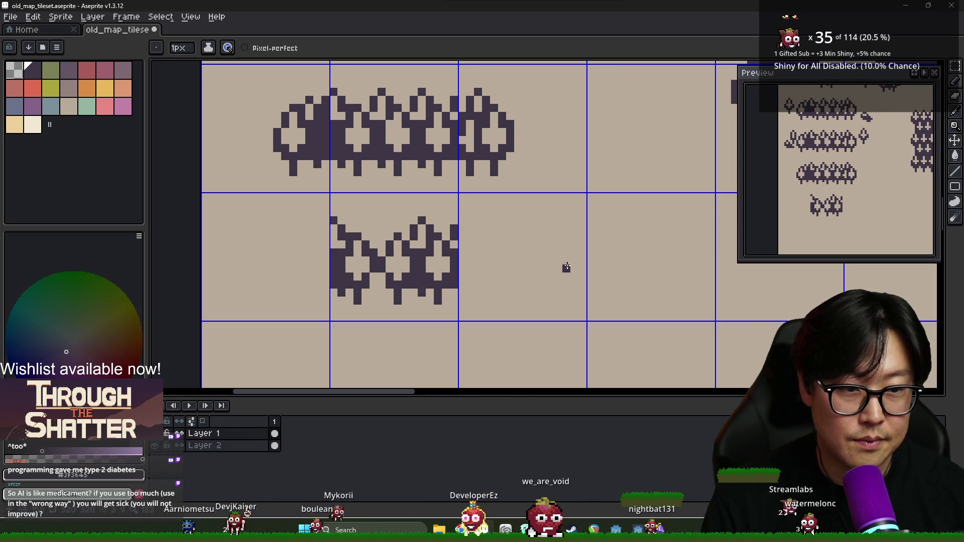
{"action": "scroll", "coordinate": [434, 263], "scroll_direction": "down", "scroll_amount": 1}
{"action": "scroll", "coordinate": [434, 263], "scroll_direction": "down", "scroll_amount": 1}
{"action": "scroll", "coordinate": [439, 263], "scroll_direction": "down", "scroll_amount": 1}
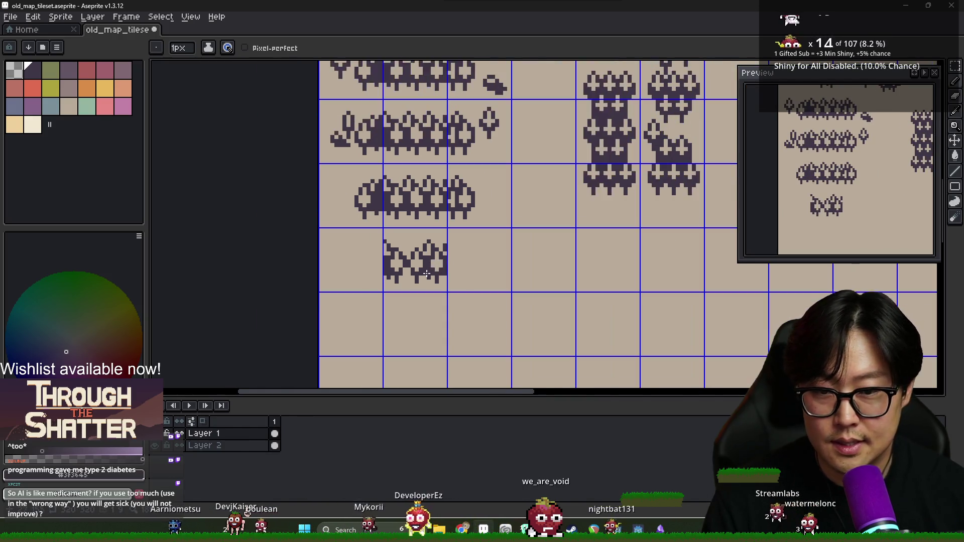
{"action": "scroll", "coordinate": [438, 263], "scroll_direction": "up", "scroll_amount": 2}
{"action": "key", "text": "m"}
{"action": "mouse_move", "coordinate": [382, 226]}
{"action": "left_mouse_down"}
{"action": "mouse_move", "coordinate": [416, 251]}
{"action": "mouse_move", "coordinate": [411, 274]}
{"action": "mouse_move", "coordinate": [506, 264]}
{"action": "mouse_move", "coordinate": [445, 341]}
{"action": "mouse_move", "coordinate": [459, 326]}
{"action": "left_mouse_up"}
{"action": "scroll", "coordinate": [529, 270], "scroll_direction": "down", "scroll_amount": 1}
{"action": "key", "text": "ctrl+d"}
{"action": "scroll", "coordinate": [461, 315], "scroll_direction": "up", "scroll_amount": 1}
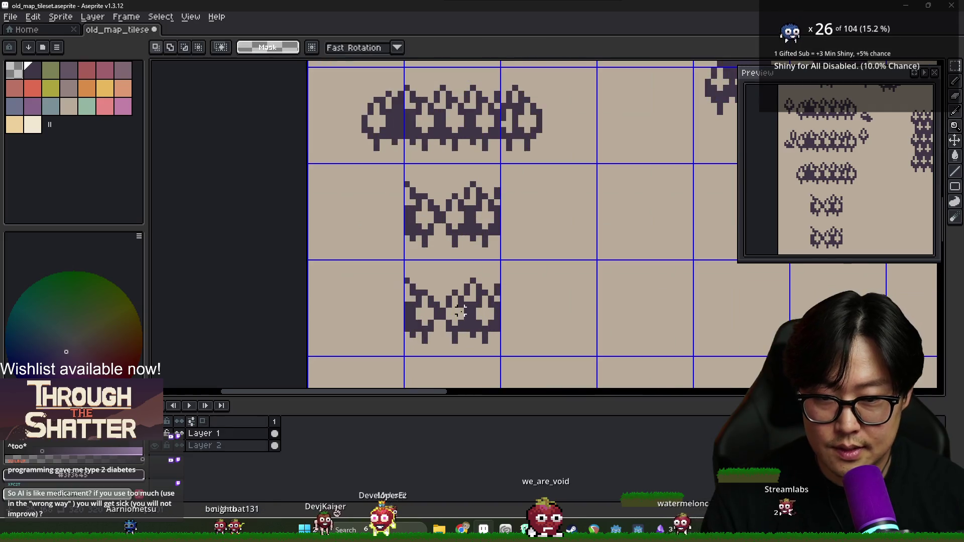
{"action": "scroll", "coordinate": [461, 316], "scroll_direction": "up", "scroll_amount": 3}
Pencil a small dark pointed peak between the two trees of the lower copy.
{"action": "key", "text": "b"}
{"action": "scroll", "coordinate": [409, 279], "scroll_direction": "down", "scroll_amount": 2}
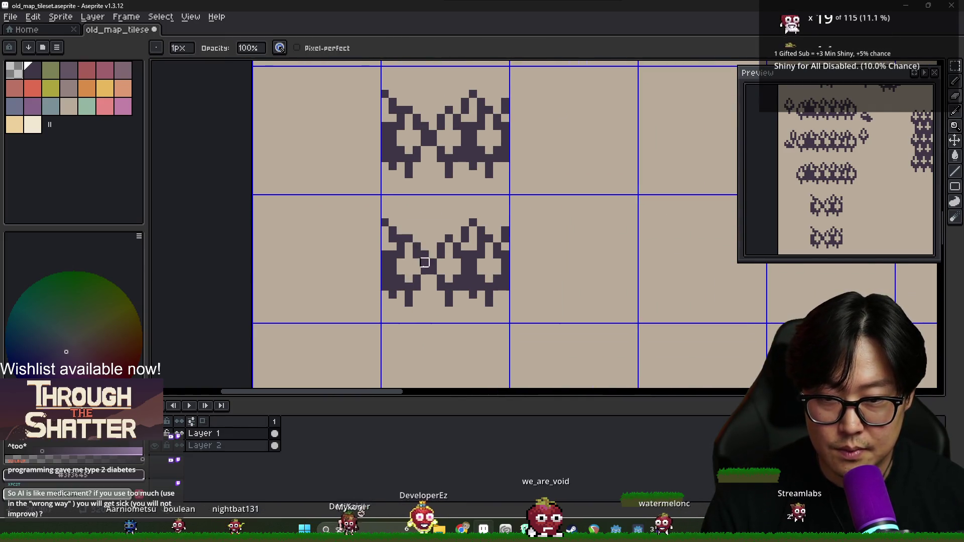
{"action": "key", "text": "i"}
{"action": "key", "text": "b"}
{"action": "left_click", "coordinate": [425, 214]}
{"action": "left_click", "coordinate": [432, 206]}
{"action": "left_click_drag", "start_coordinate": [441, 214], "coordinate": [440, 223]}
{"action": "left_click", "coordinate": [424, 222]}
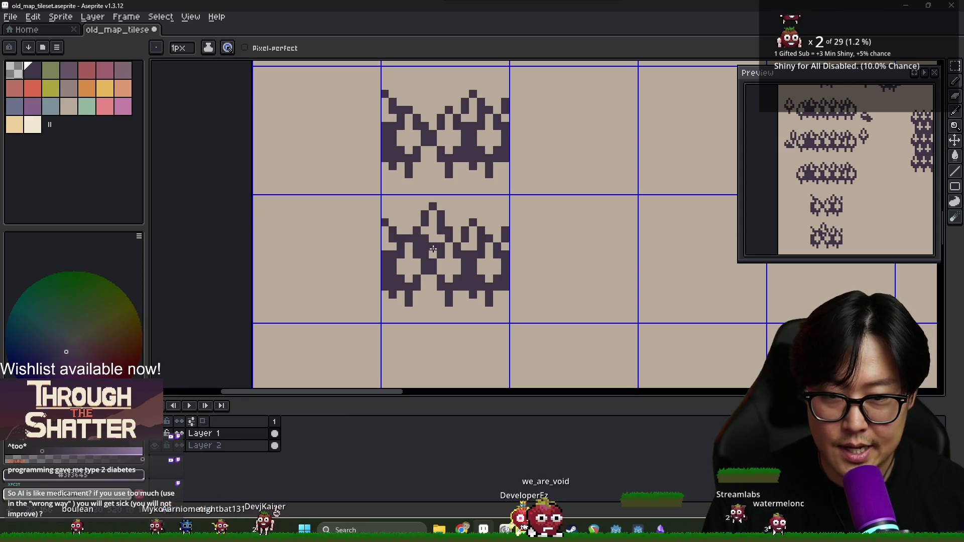
{"action": "left_click", "coordinate": [436, 226], "text": "alt"}
{"action": "left_click", "coordinate": [432, 250], "text": "alt"}
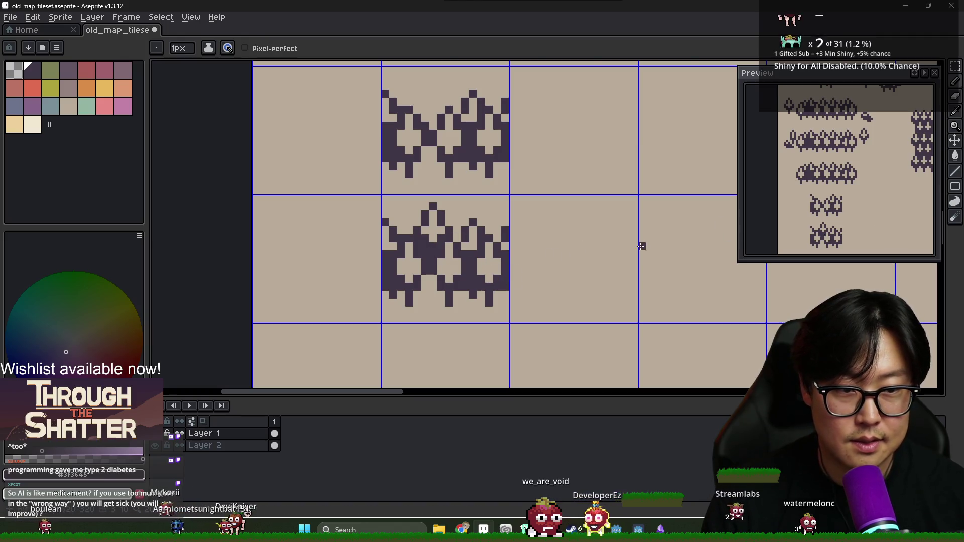
{"action": "scroll", "coordinate": [689, 240], "scroll_direction": "down", "scroll_amount": 5}
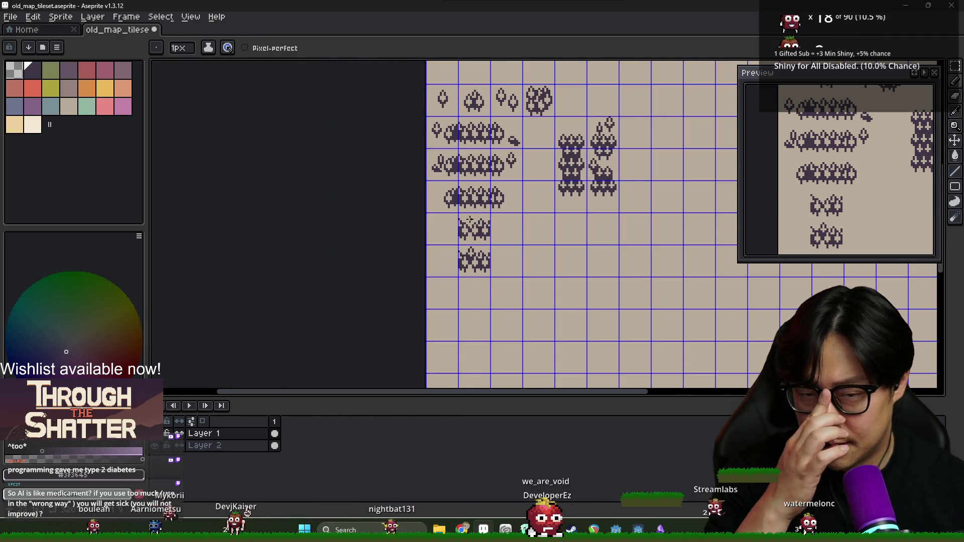
Move the selected tree-column tile two cells to the right.
{"action": "scroll", "coordinate": [583, 160], "scroll_direction": "up", "scroll_amount": 2}
{"action": "scroll", "coordinate": [585, 160], "scroll_direction": "down", "scroll_amount": 3}
{"action": "scroll", "coordinate": [590, 160], "scroll_direction": "up", "scroll_amount": 2}
{"action": "key", "text": "m"}
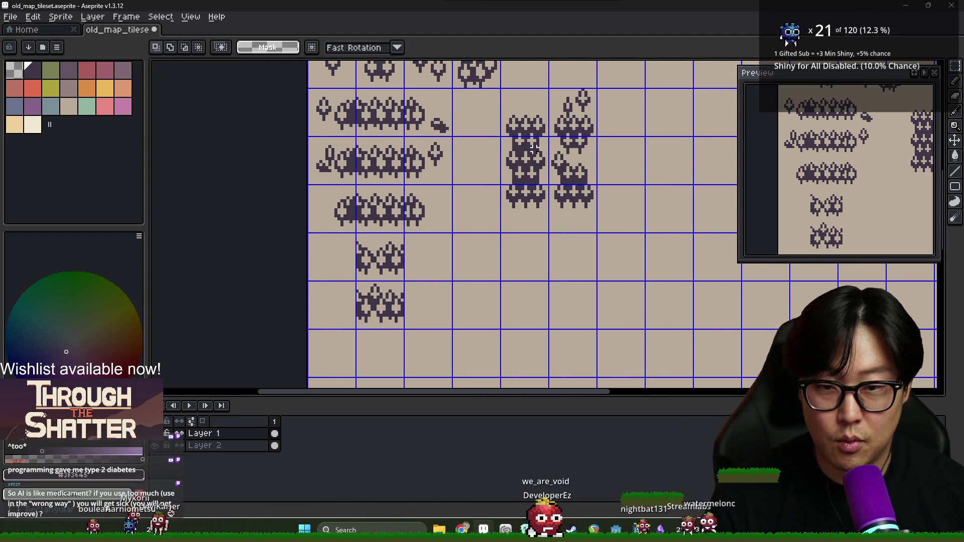
{"action": "left_click_drag", "start_coordinate": [552, 174], "coordinate": [647, 173]}
{"action": "scroll", "coordinate": [645, 174], "scroll_direction": "up", "scroll_amount": 1}
{"action": "key", "text": "ctrl+d"}
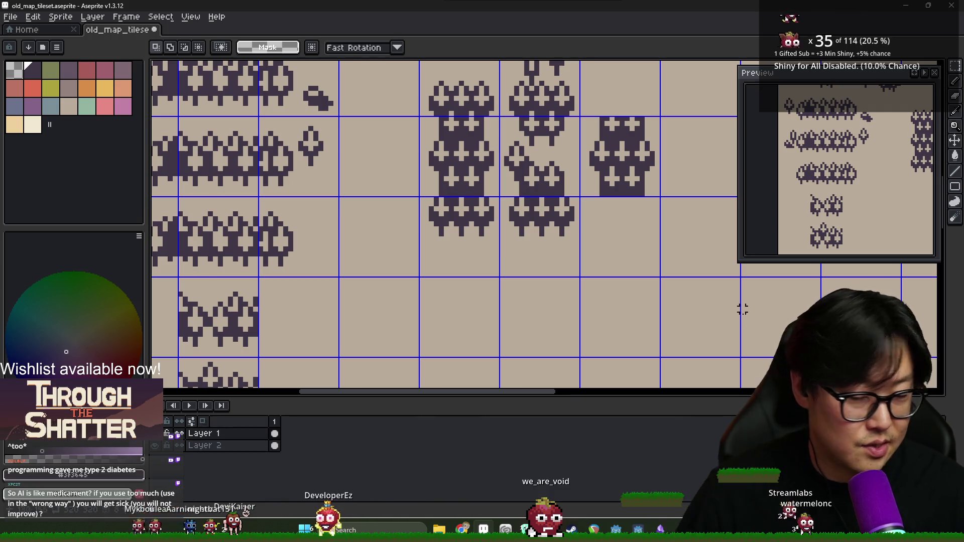
Chip pixels along the tile's bottom edge using colours sampled from the canvas.
{"action": "scroll", "coordinate": [640, 201], "scroll_direction": "up", "scroll_amount": 4}
{"action": "key", "text": "b"}
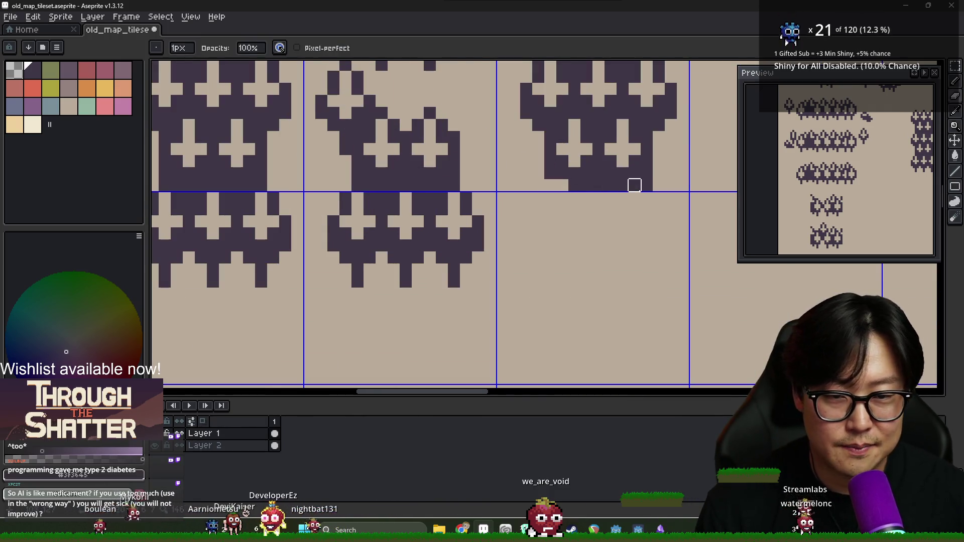
{"action": "key", "text": "alt"}
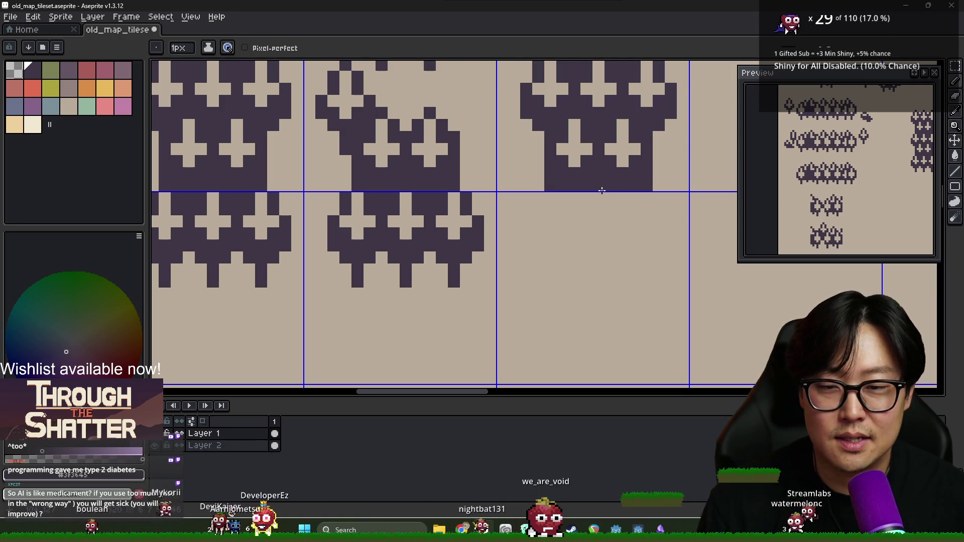
{"action": "scroll", "coordinate": [604, 190], "scroll_direction": "down", "scroll_amount": 5}
{"action": "scroll", "coordinate": [549, 200], "scroll_direction": "up", "scroll_amount": 2}
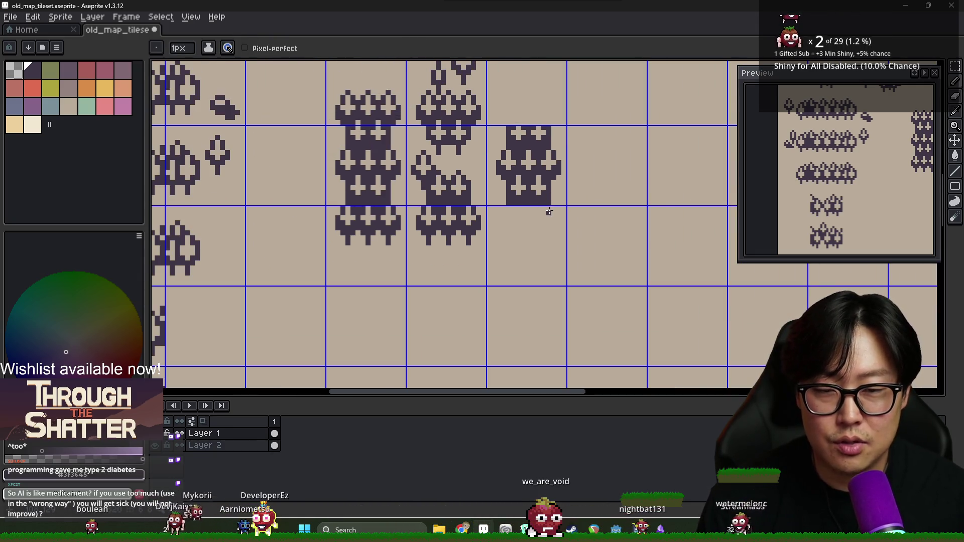
{"action": "scroll", "coordinate": [525, 199], "scroll_direction": "up", "scroll_amount": 1}
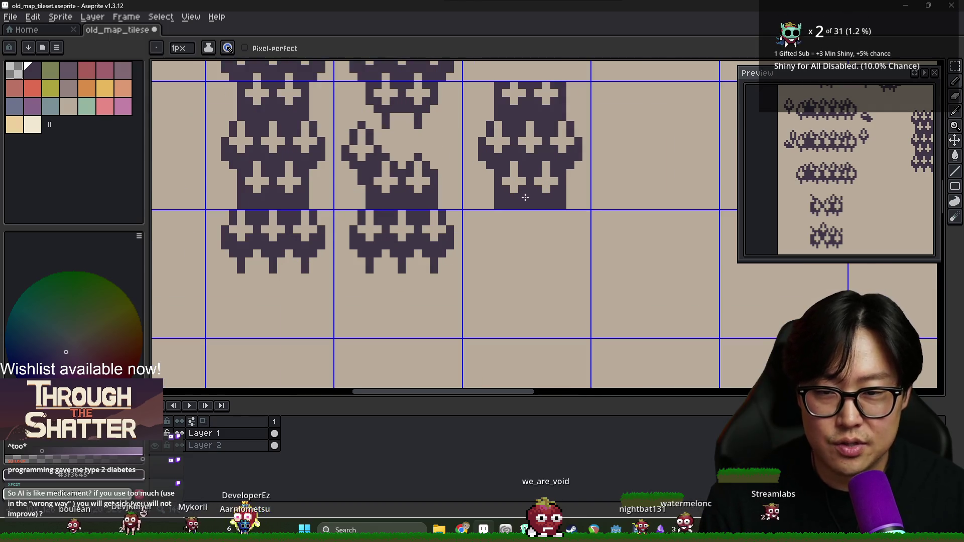
{"action": "scroll", "coordinate": [526, 197], "scroll_direction": "down", "scroll_amount": 3}
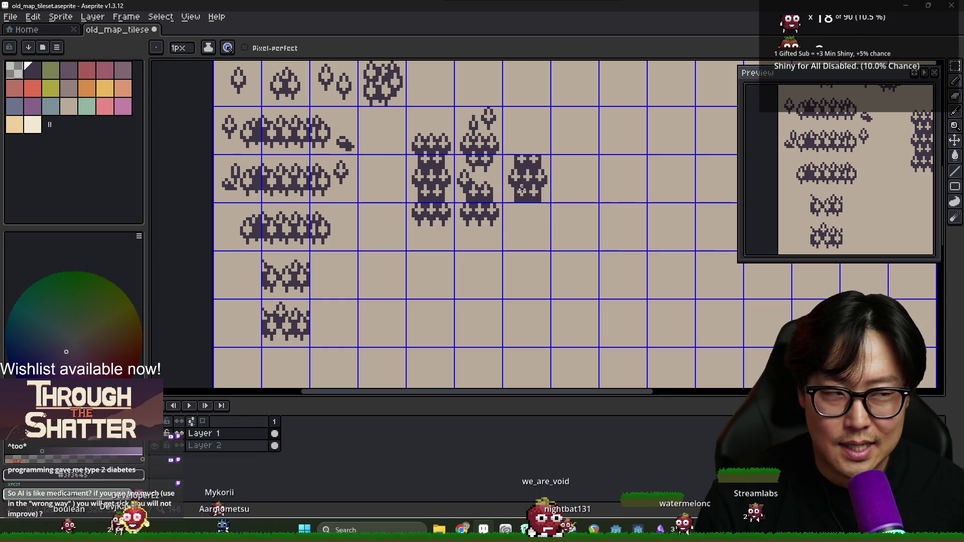
{"action": "key", "text": "i"}
{"action": "scroll", "coordinate": [525, 194], "scroll_direction": "up", "scroll_amount": 4}
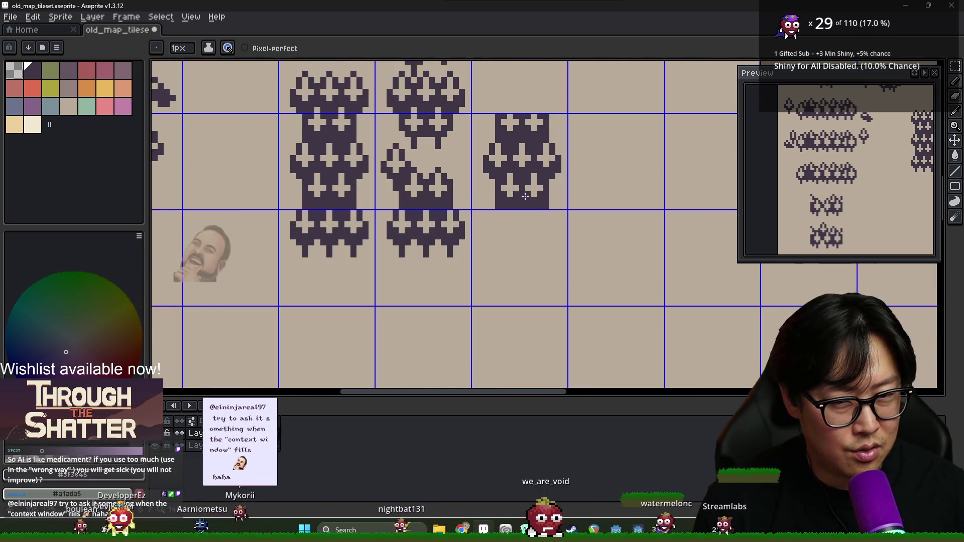
{"action": "key", "text": "b"}
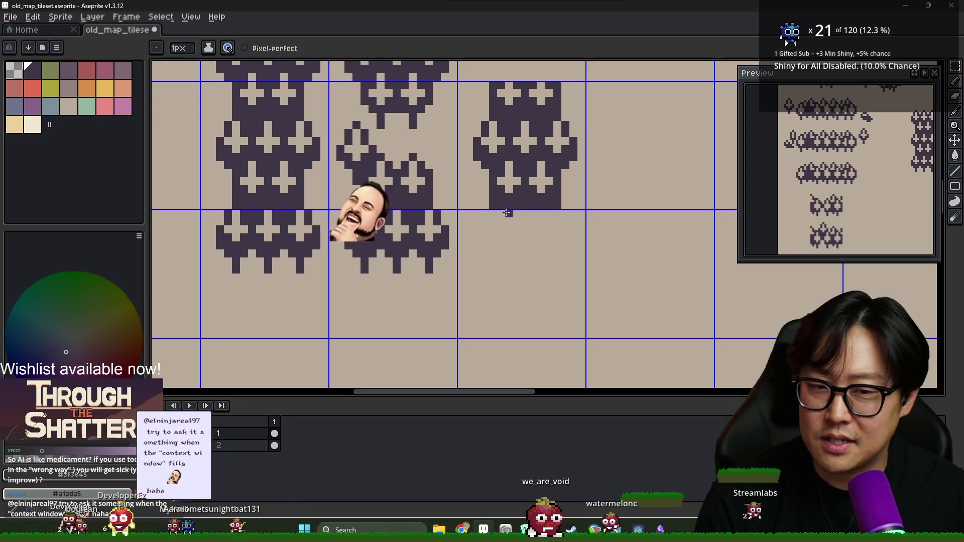
{"action": "scroll", "coordinate": [506, 185], "scroll_direction": "down", "scroll_amount": 4}
{"action": "scroll", "coordinate": [536, 151], "scroll_direction": "up", "scroll_amount": 5}
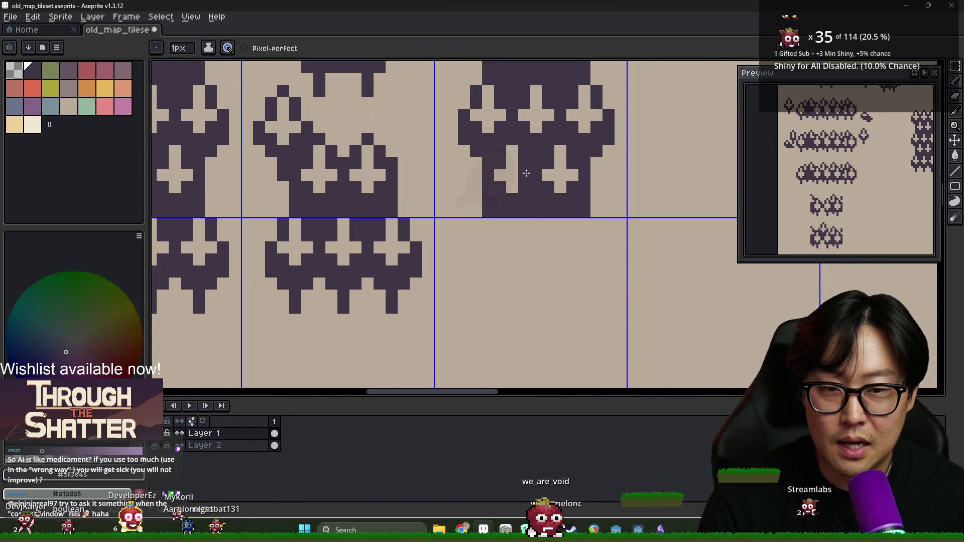
{"action": "scroll", "coordinate": [549, 163], "scroll_direction": "down", "scroll_amount": 6}
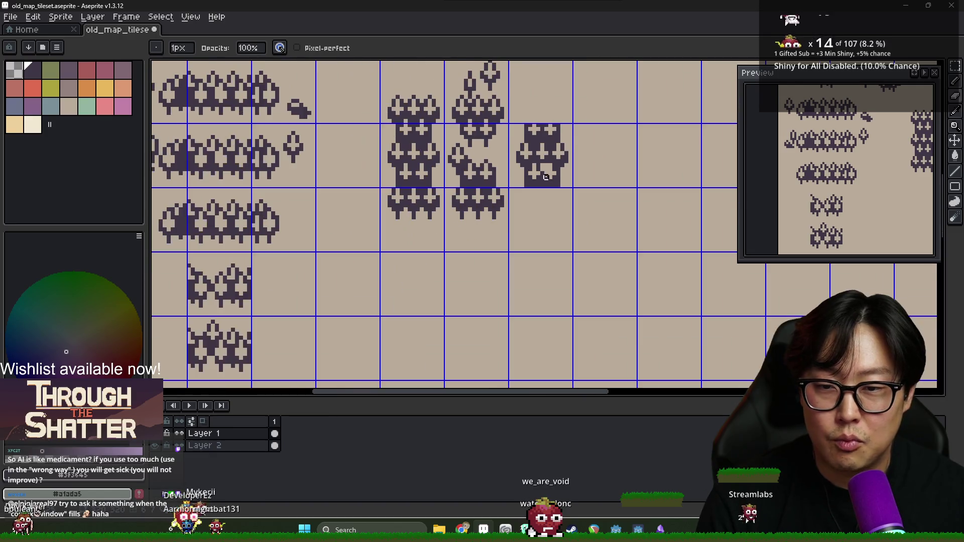
{"action": "scroll", "coordinate": [551, 177], "scroll_direction": "up", "scroll_amount": 2}
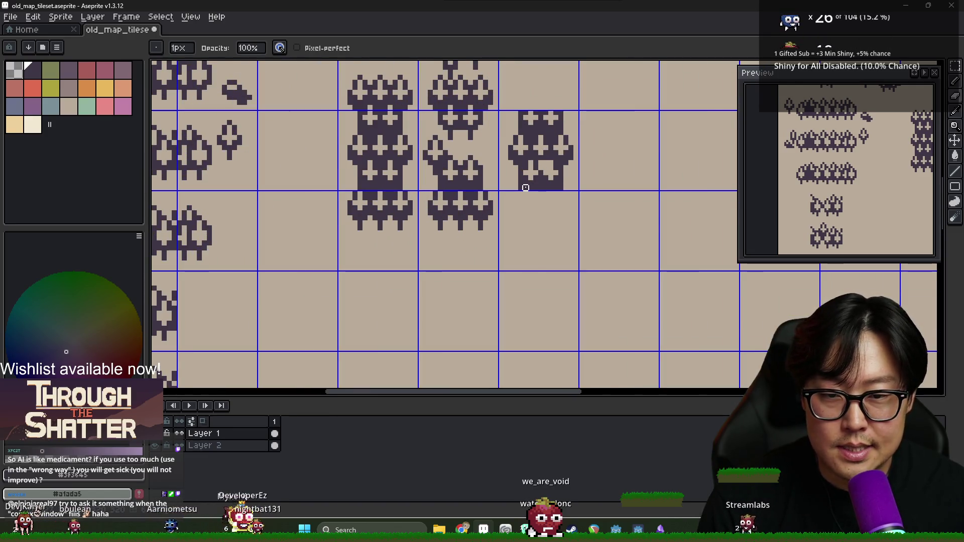
{"action": "scroll", "coordinate": [526, 187], "scroll_direction": "up", "scroll_amount": 1}
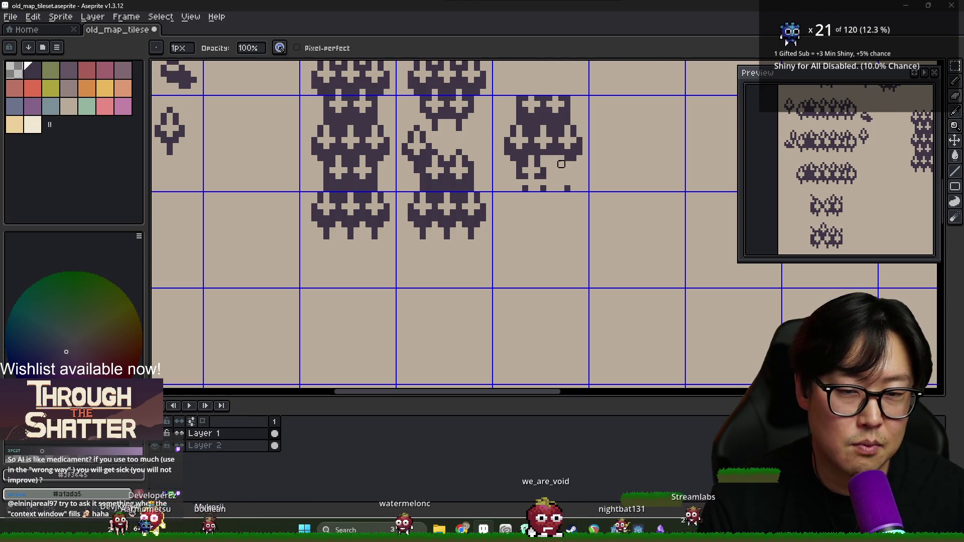
Erase and redraw pixels on the tree-column tile, alternating between eraser and pencil.
{"action": "key", "text": "e"}
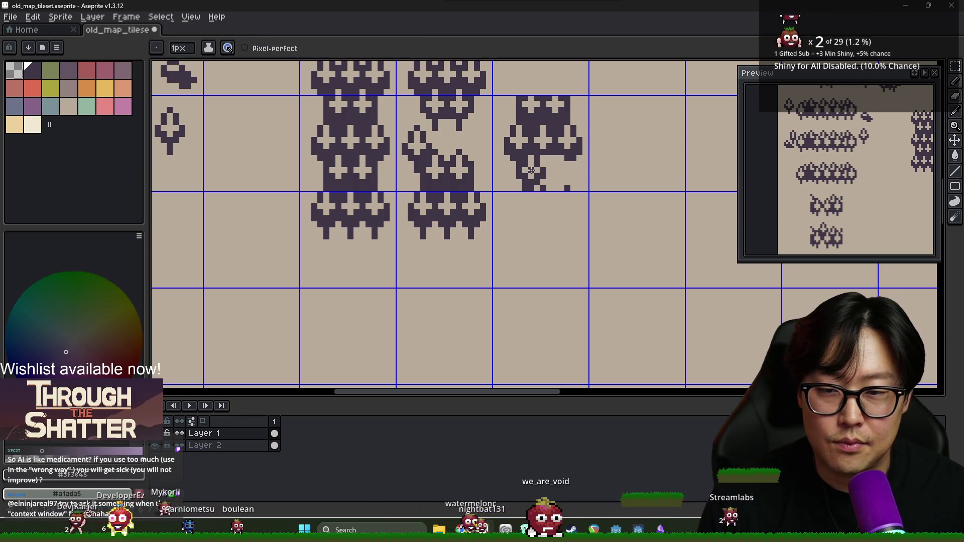
{"action": "scroll", "coordinate": [525, 164], "scroll_direction": "down", "scroll_amount": 1}
{"action": "key", "text": "b"}
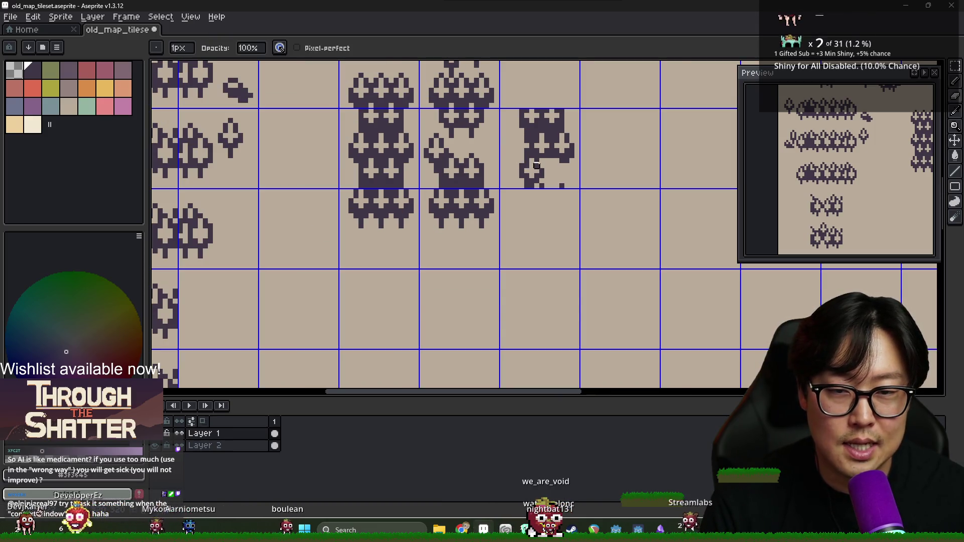
{"action": "scroll", "coordinate": [872, 223], "scroll_direction": "down", "scroll_amount": 2}
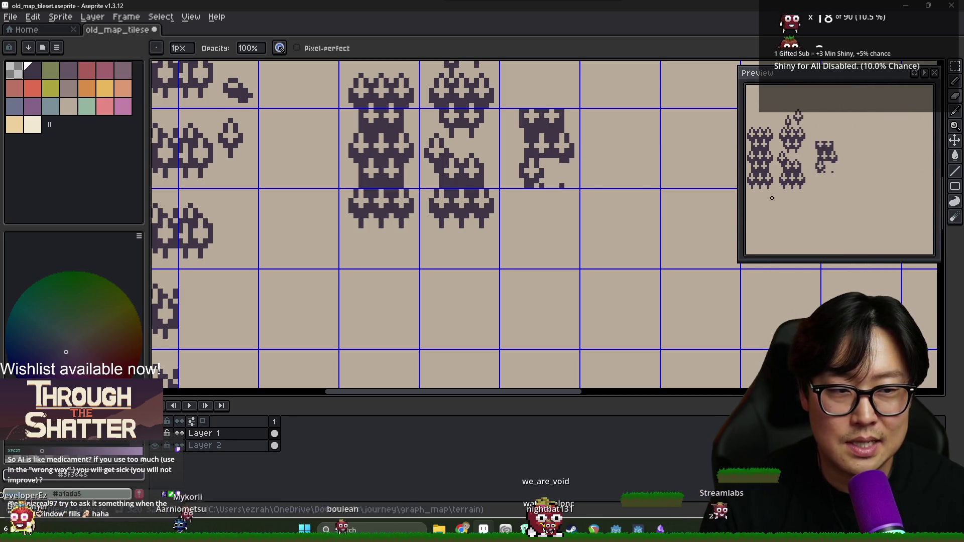
{"action": "key", "text": "e"}
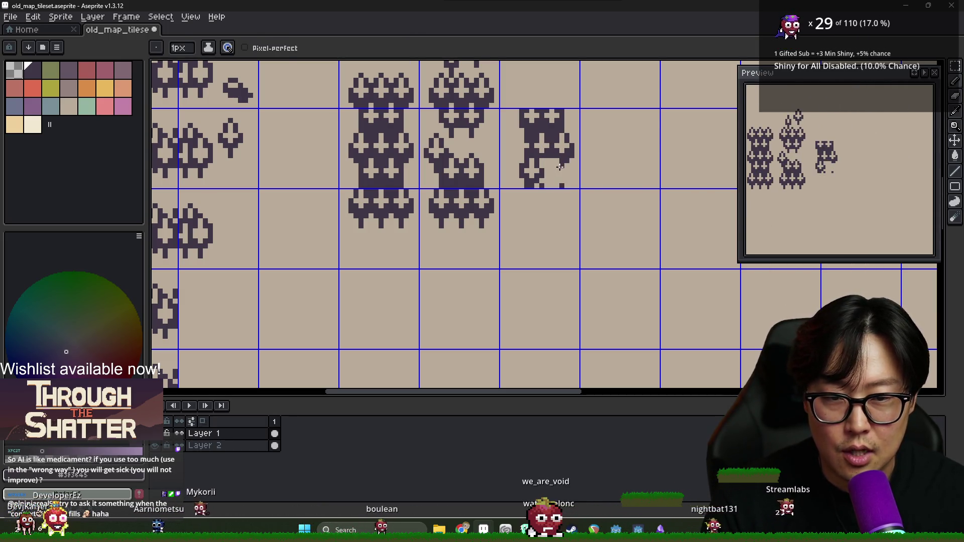
{"action": "key", "text": "b"}
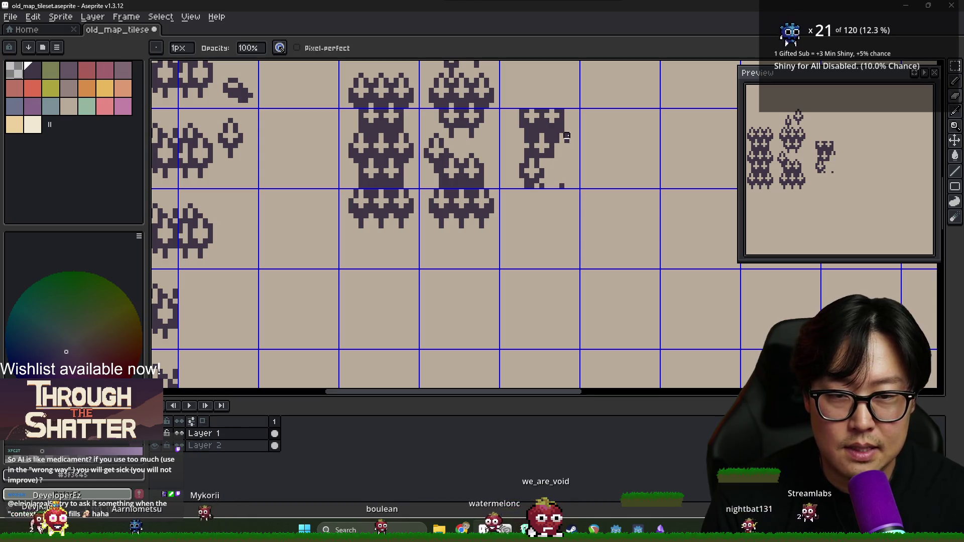
{"action": "key", "text": "e"}
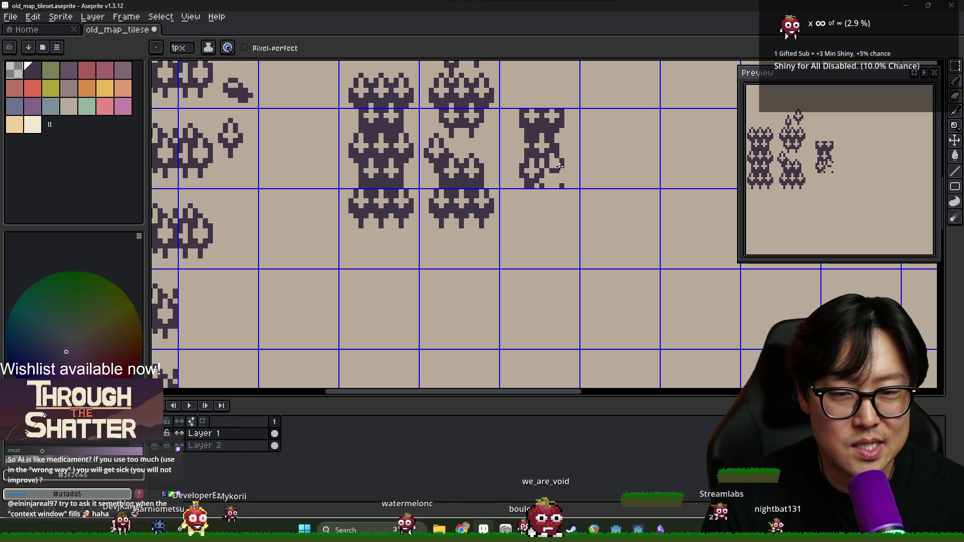
Chip gaps into the tile's trees by alternating beige background and dark tree colours.
{"action": "left_click", "coordinate": [556, 155], "text": "alt"}
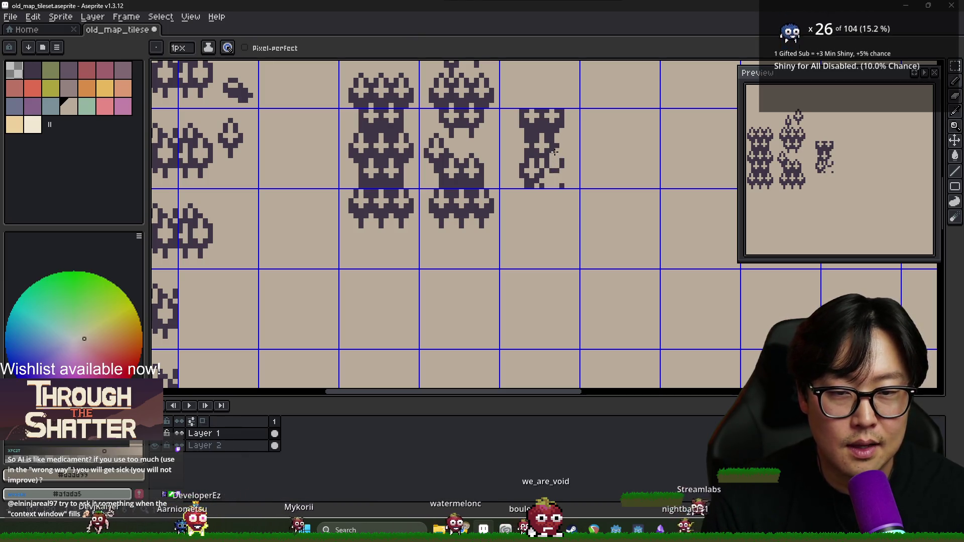
{"action": "left_click", "coordinate": [554, 150], "text": "alt"}
{"action": "left_click", "coordinate": [559, 155], "text": "alt"}
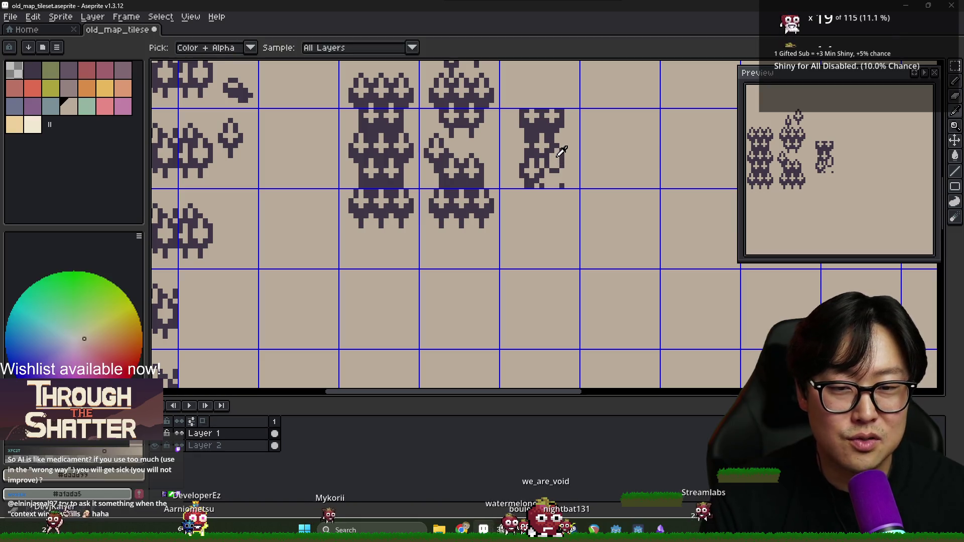
{"action": "left_click", "coordinate": [562, 155], "text": "alt"}
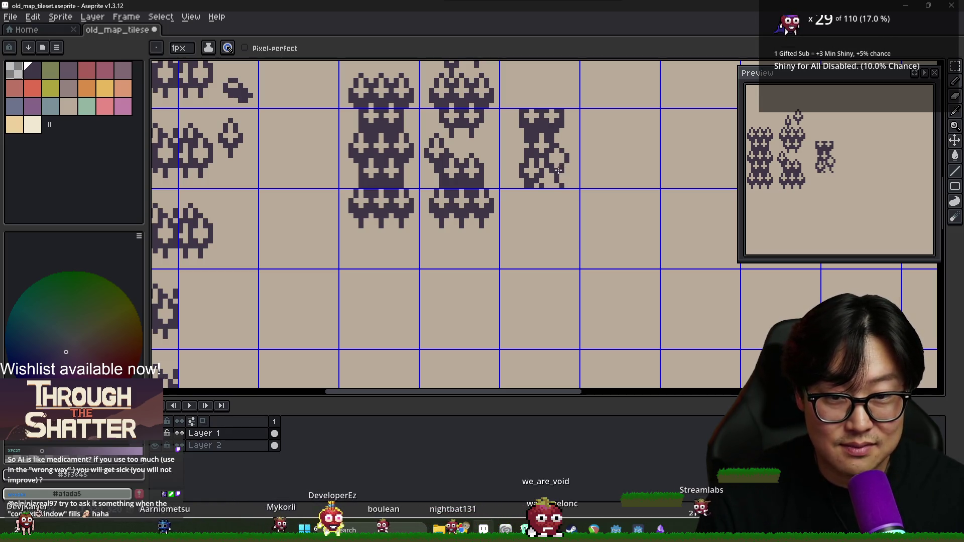
{"action": "left_click", "coordinate": [553, 167], "text": "alt"}
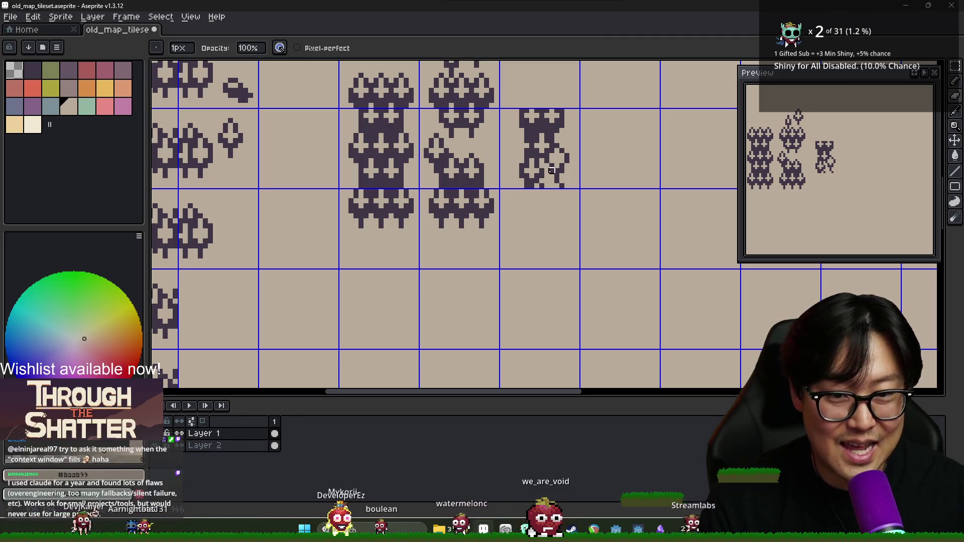
{"action": "left_click", "coordinate": [560, 177], "text": "alt"}
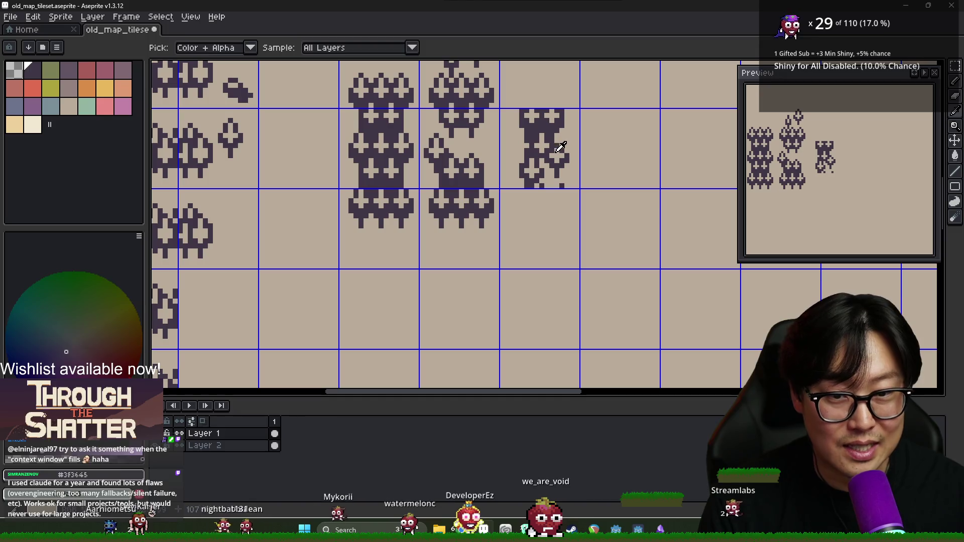
{"action": "left_click", "coordinate": [554, 145], "text": "alt"}
{"action": "left_click", "coordinate": [560, 156], "text": "alt"}
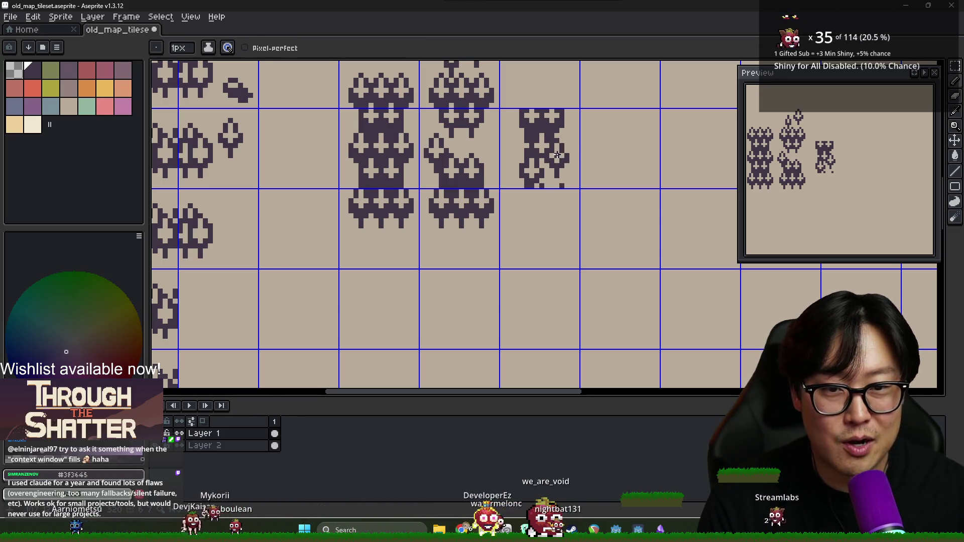
{"action": "left_click", "coordinate": [526, 150], "text": "alt"}
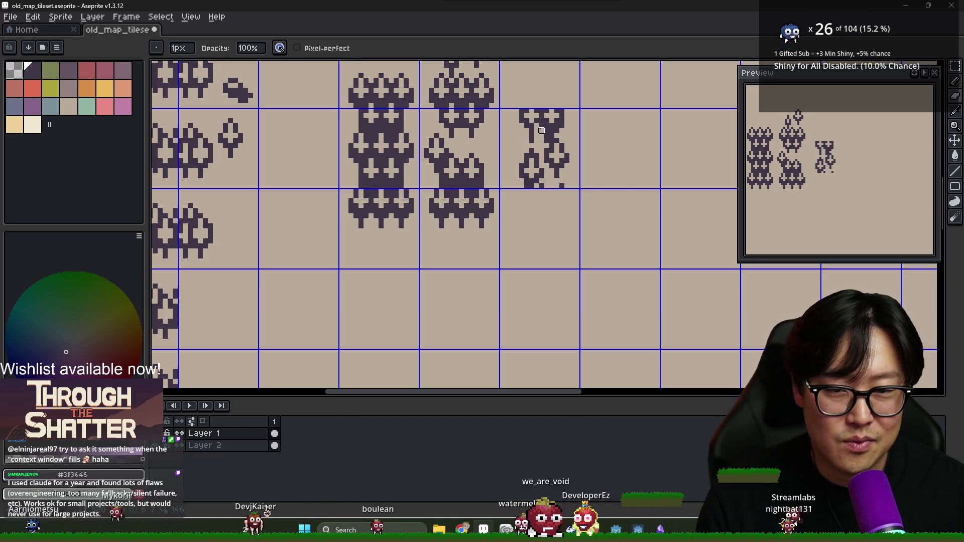
Thin out the broken tree tile further, switching between eraser and pencil.
{"action": "key", "text": "g"}
{"action": "key", "text": "e"}
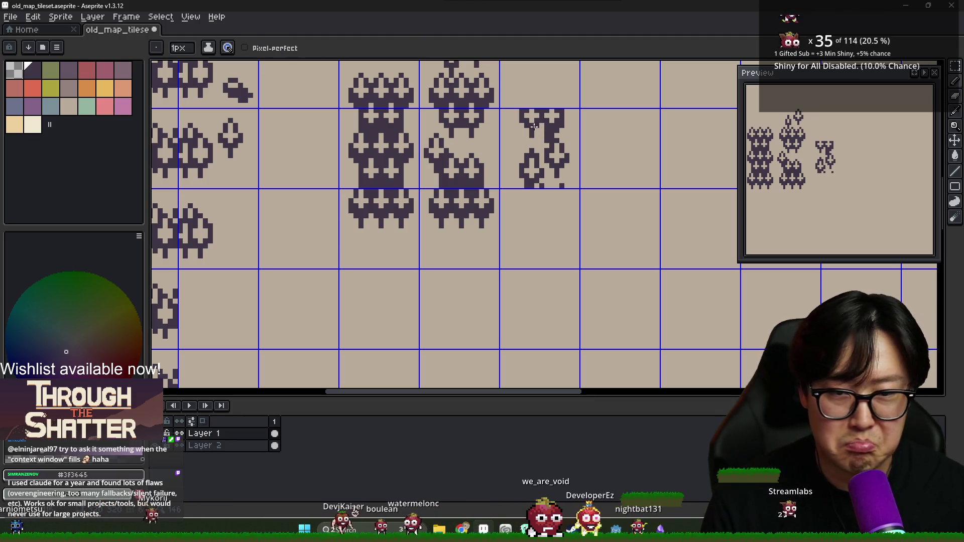
{"action": "scroll", "coordinate": [561, 145], "scroll_direction": "down", "scroll_amount": 1}
{"action": "scroll", "coordinate": [561, 145], "scroll_direction": "down", "scroll_amount": 1}
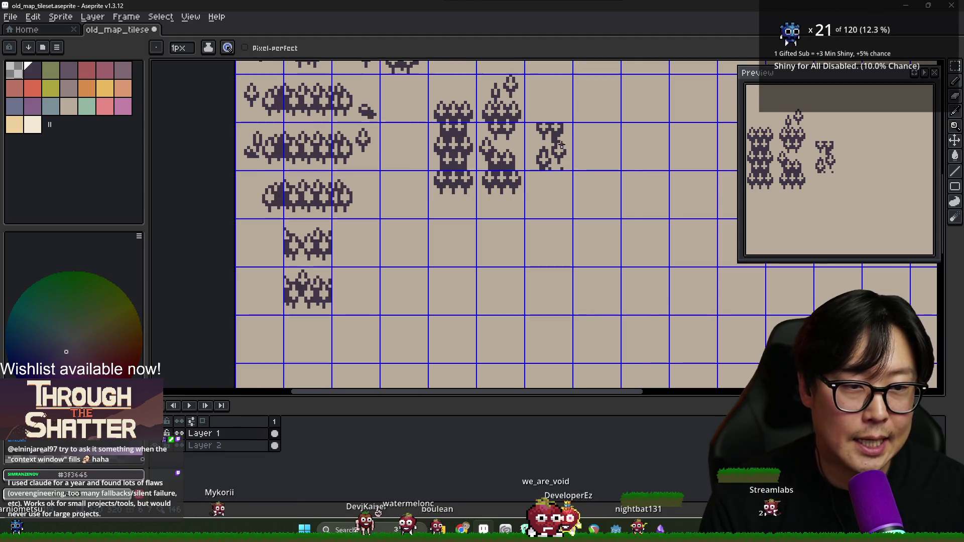
{"action": "scroll", "coordinate": [559, 151], "scroll_direction": "down", "scroll_amount": 1}
{"action": "scroll", "coordinate": [558, 159], "scroll_direction": "up", "scroll_amount": 1}
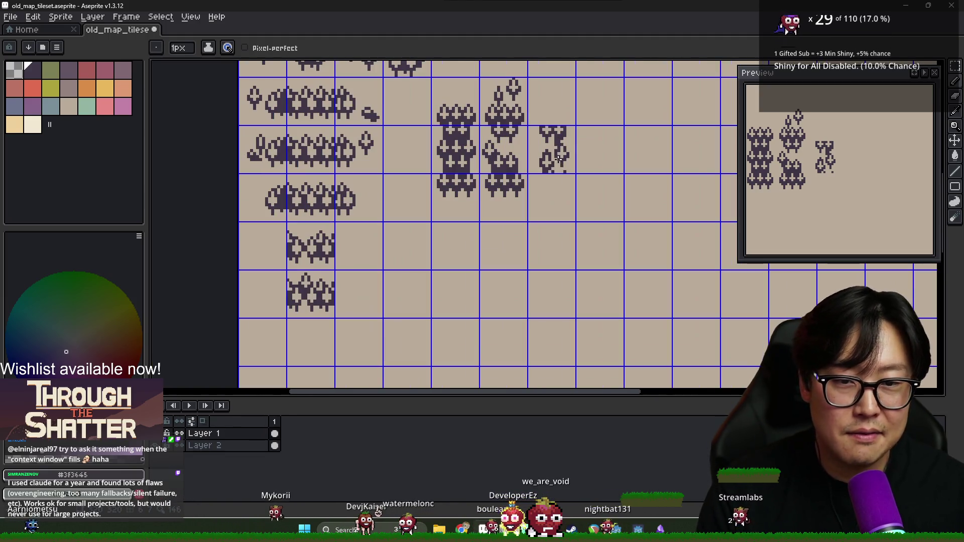
{"action": "key", "text": "b"}
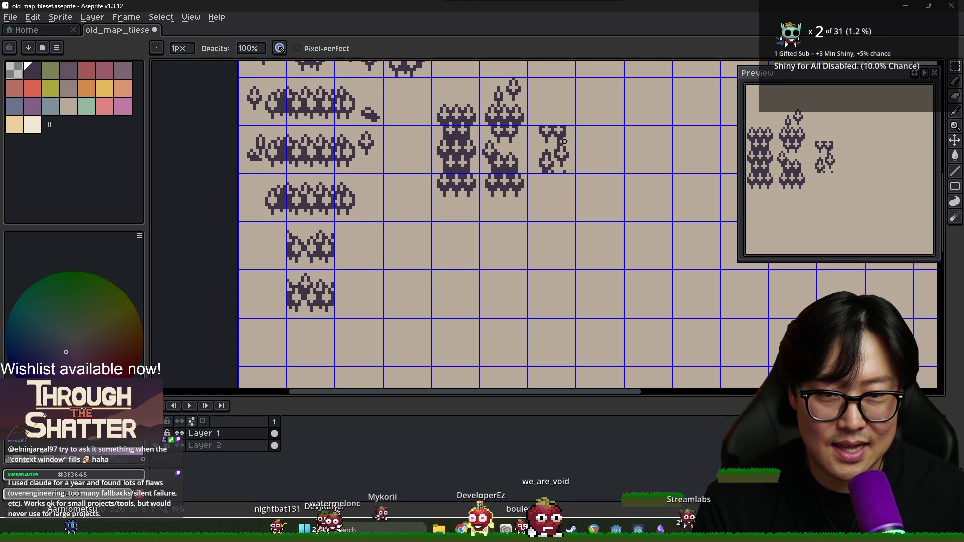
{"action": "key", "text": "e"}
{"action": "scroll", "coordinate": [555, 140], "scroll_direction": "up", "scroll_amount": 1}
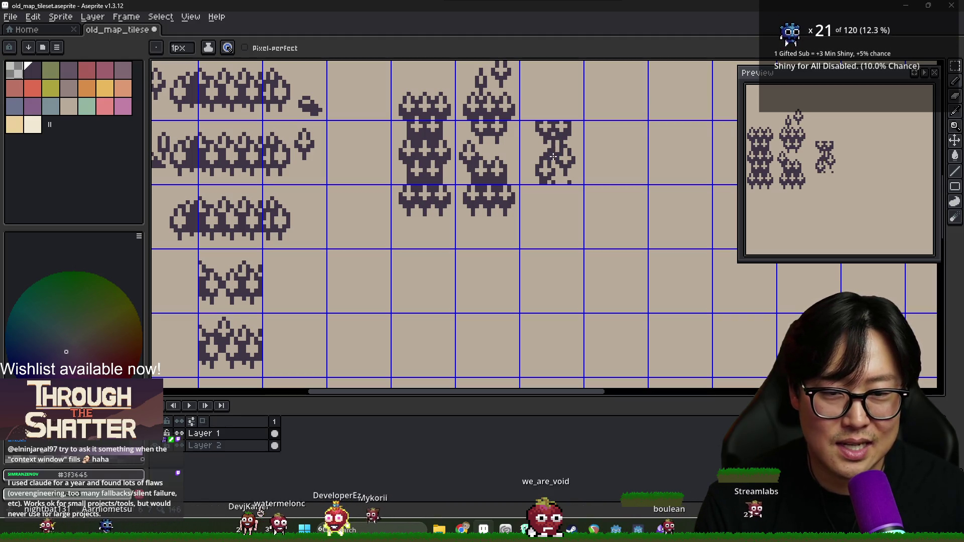
Alternate tan and dark #3f3645 samples, end on the dark ink, and zoom out to the full sprite.
{"action": "left_click", "coordinate": [553, 146], "text": "alt"}
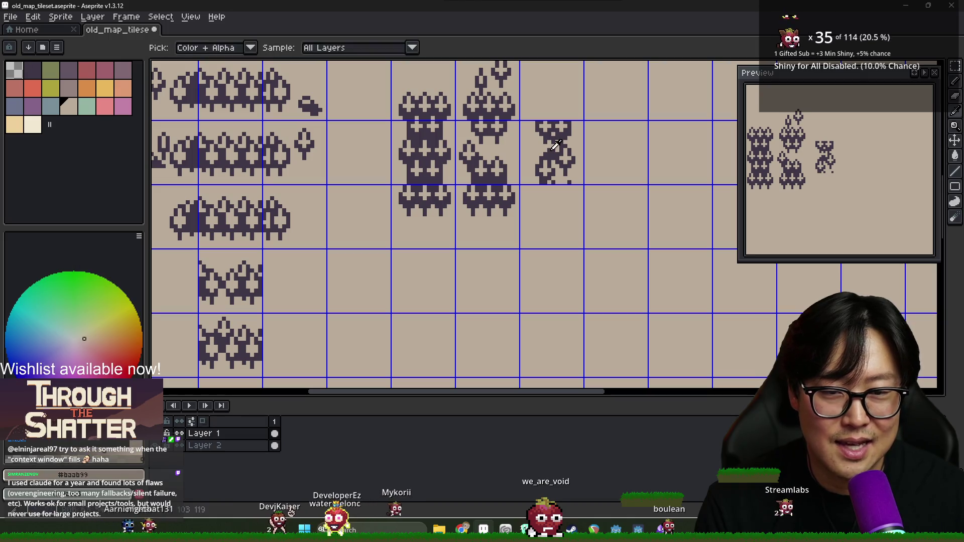
{"action": "left_click", "coordinate": [551, 145], "text": "alt"}
{"action": "left_click", "coordinate": [558, 146], "text": "alt"}
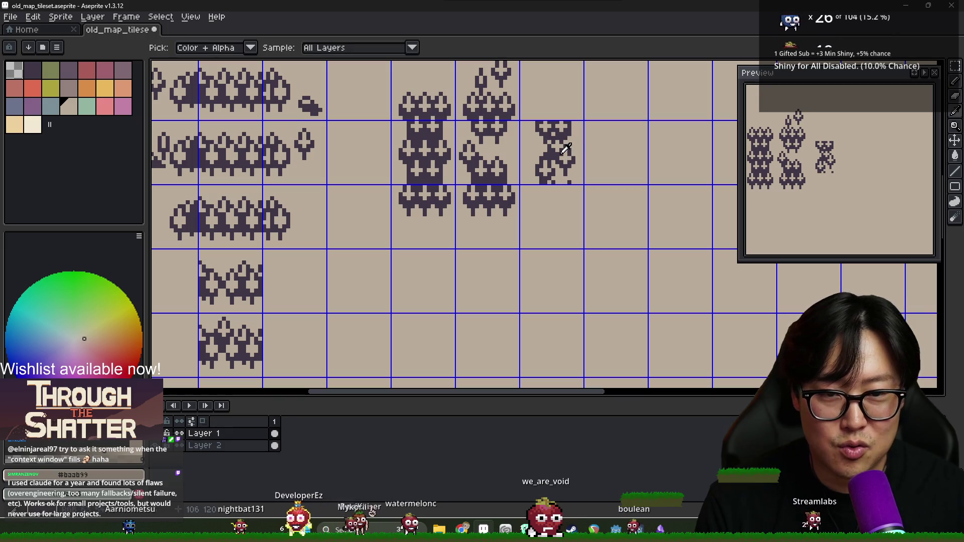
{"action": "left_click", "coordinate": [564, 149], "text": "alt"}
{"action": "left_click", "coordinate": [562, 153], "text": "alt"}
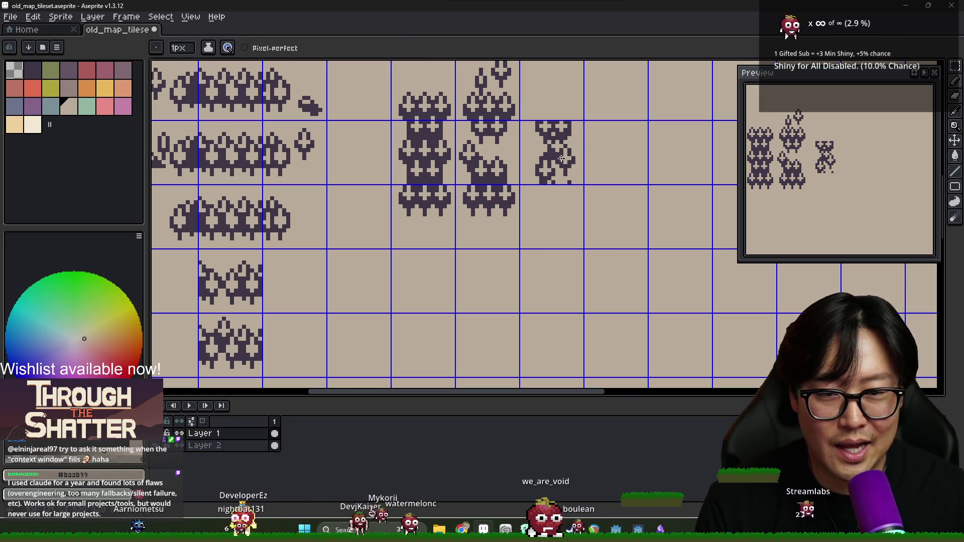
{"action": "left_click", "coordinate": [560, 156], "text": "alt"}
{"action": "scroll", "coordinate": [561, 156], "scroll_direction": "down", "scroll_amount": 3}
{"action": "scroll", "coordinate": [560, 158], "scroll_direction": "up", "scroll_amount": 3}
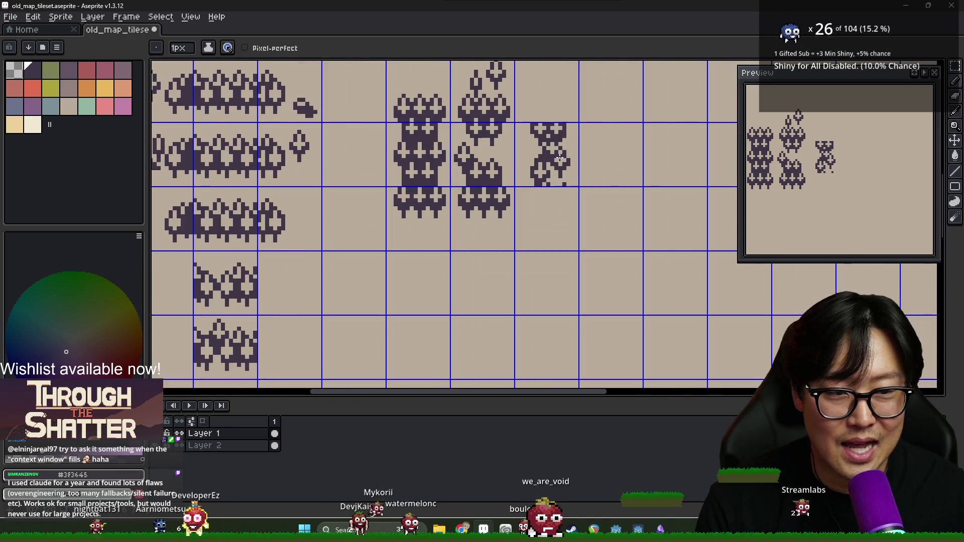
{"action": "left_click", "coordinate": [551, 142], "text": "alt"}
{"action": "left_click", "coordinate": [547, 138], "text": "alt"}
{"action": "left_click", "coordinate": [548, 137], "text": "alt"}
{"action": "left_click", "coordinate": [549, 135], "text": "alt"}
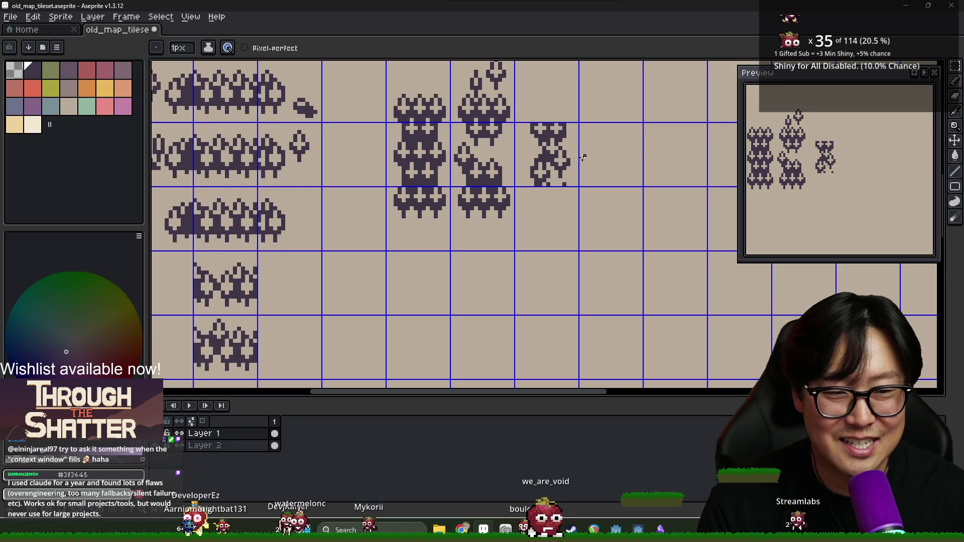
{"action": "scroll", "coordinate": [583, 157], "scroll_direction": "down", "scroll_amount": 3}
{"action": "scroll", "coordinate": [581, 168], "scroll_direction": "down", "scroll_amount": 1}
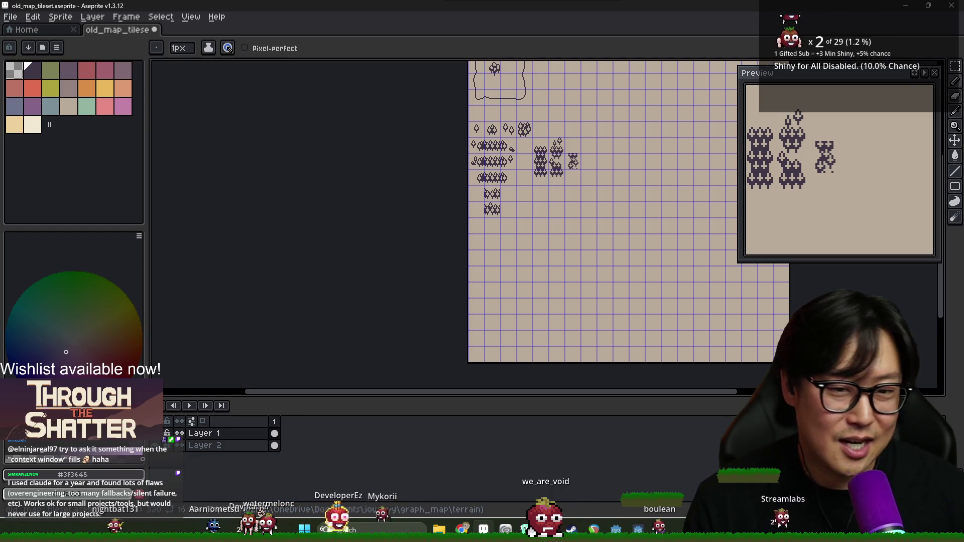
{"action": "scroll", "coordinate": [564, 179], "scroll_direction": "up", "scroll_amount": 5}
{"action": "scroll", "coordinate": [569, 205], "scroll_direction": "down", "scroll_amount": 3}
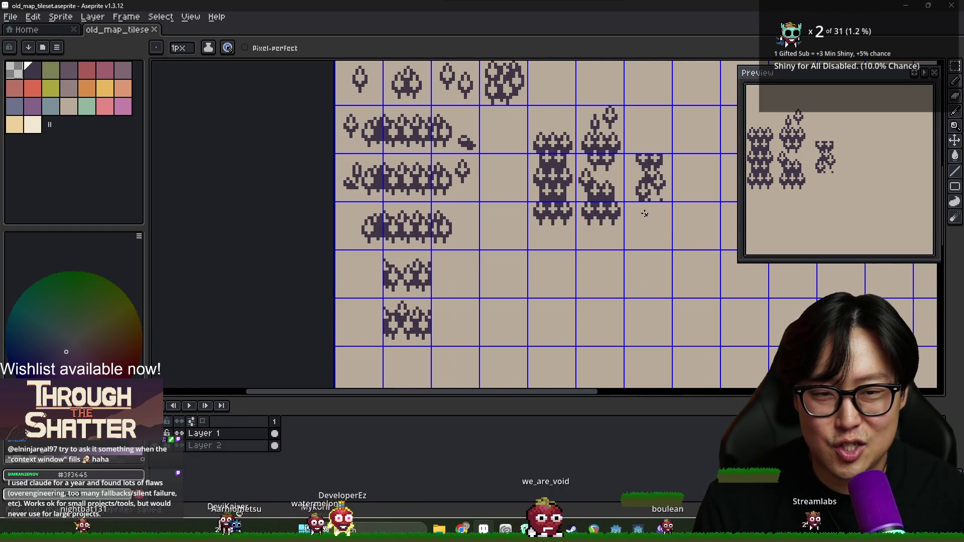
{"action": "scroll", "coordinate": [497, 204], "scroll_direction": "down", "scroll_amount": 2}
{"action": "scroll", "coordinate": [503, 200], "scroll_direction": "up", "scroll_amount": 1}
{"action": "scroll", "coordinate": [505, 197], "scroll_direction": "down", "scroll_amount": 1}
{"action": "scroll", "coordinate": [497, 186], "scroll_direction": "up", "scroll_amount": 2}
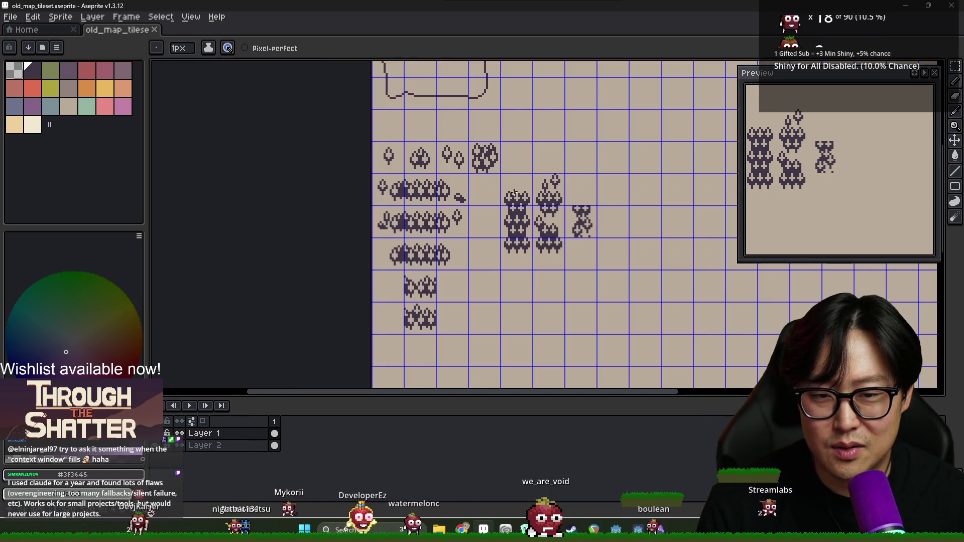
{"action": "scroll", "coordinate": [520, 219], "scroll_direction": "up", "scroll_amount": 1}
{"action": "scroll", "coordinate": [522, 216], "scroll_direction": "down", "scroll_amount": 1}
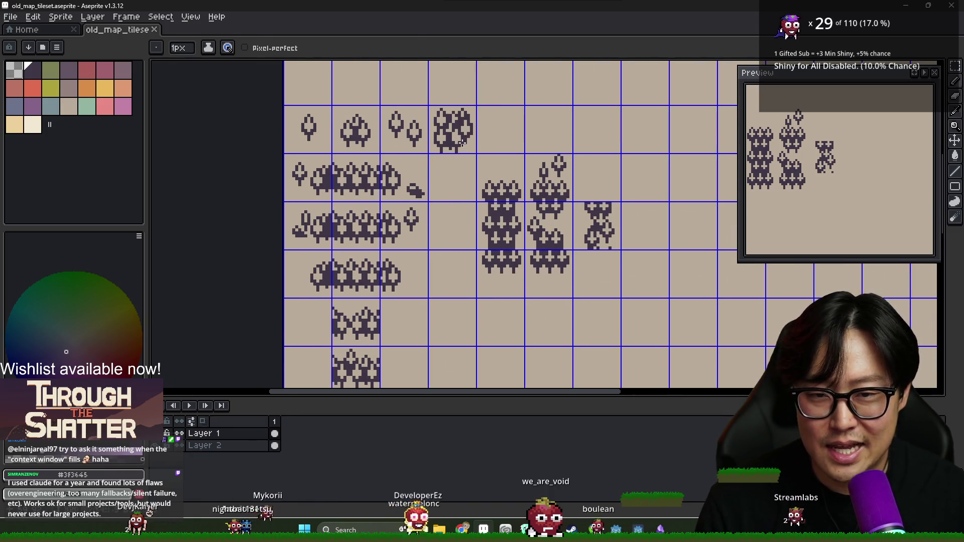
{"action": "scroll", "coordinate": [573, 185], "scroll_direction": "down", "scroll_amount": 2}
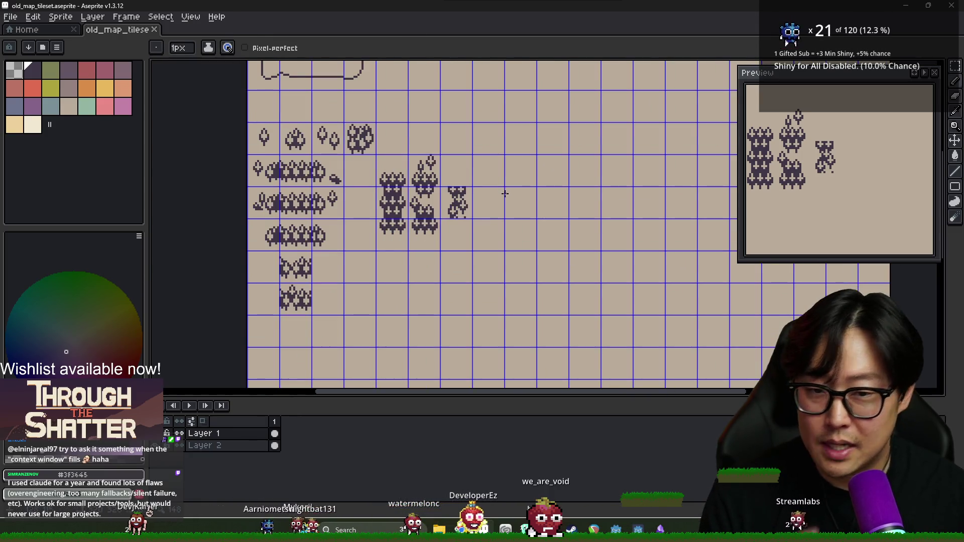
{"action": "scroll", "coordinate": [388, 234], "scroll_direction": "up", "scroll_amount": 2}
{"action": "scroll", "coordinate": [387, 234], "scroll_direction": "down", "scroll_amount": 2}
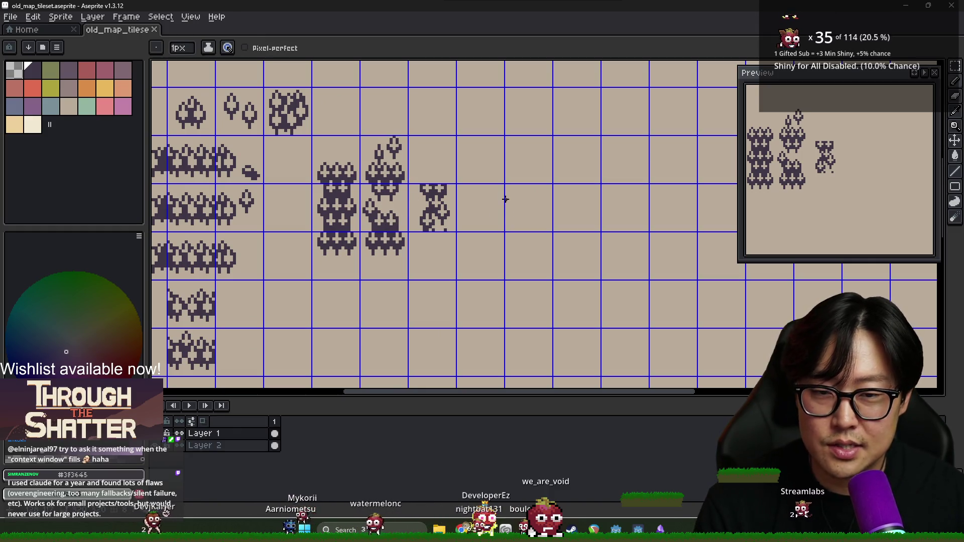
{"action": "scroll", "coordinate": [389, 228], "scroll_direction": "up", "scroll_amount": 2}
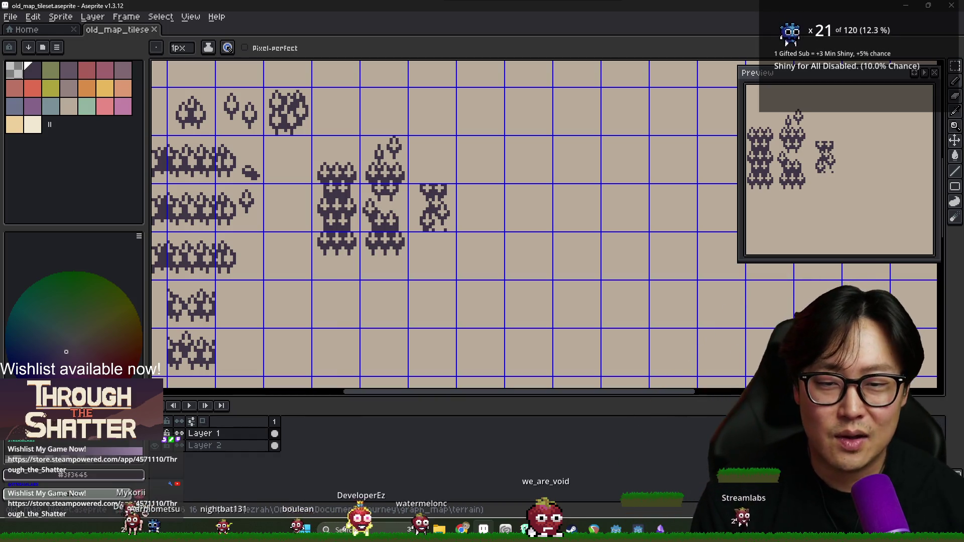
{"action": "scroll", "coordinate": [403, 249], "scroll_direction": "up", "scroll_amount": 2}
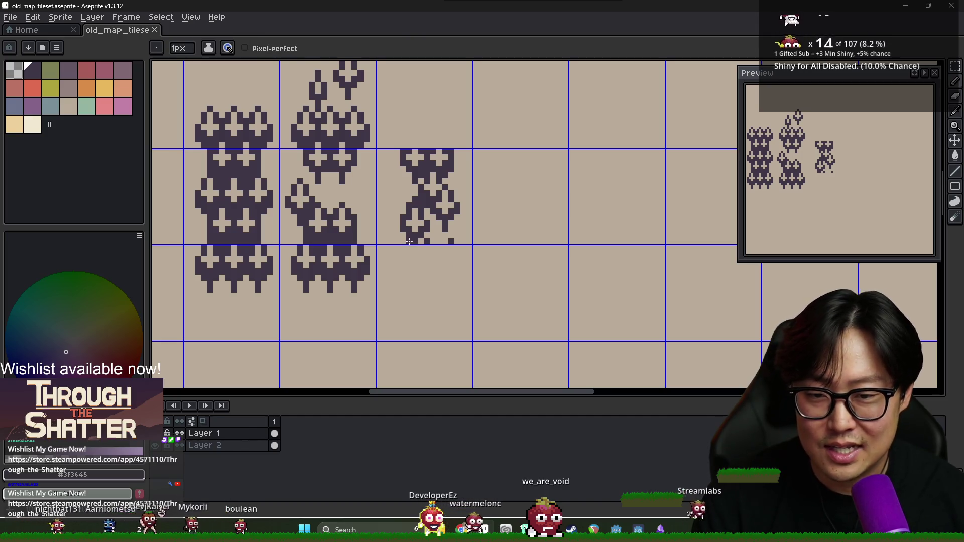
Add a tree shape in the right column's upper notch, finishing on the dark ink colour.
{"action": "left_click_drag", "start_coordinate": [420, 249], "coordinate": [470, 227]}
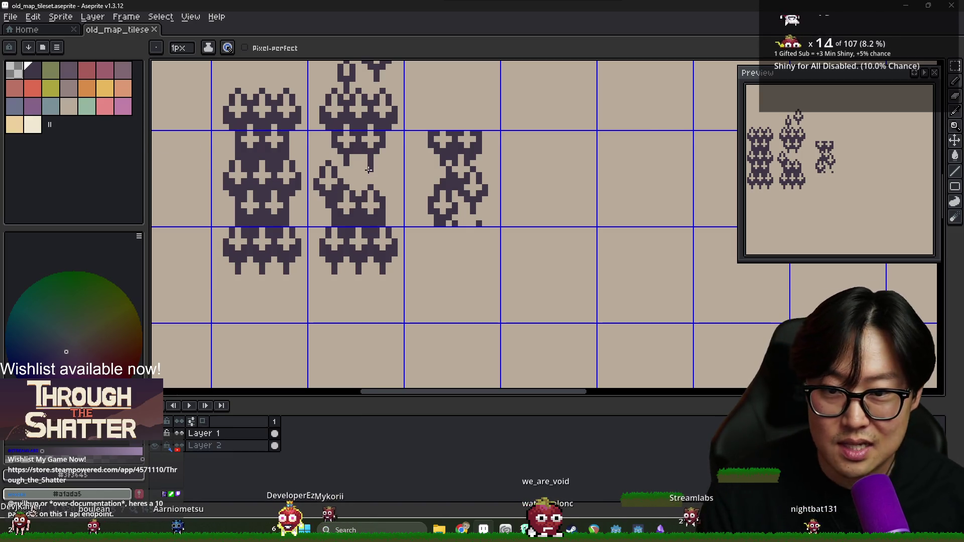
{"action": "key", "text": "i"}
{"action": "key", "text": "b"}
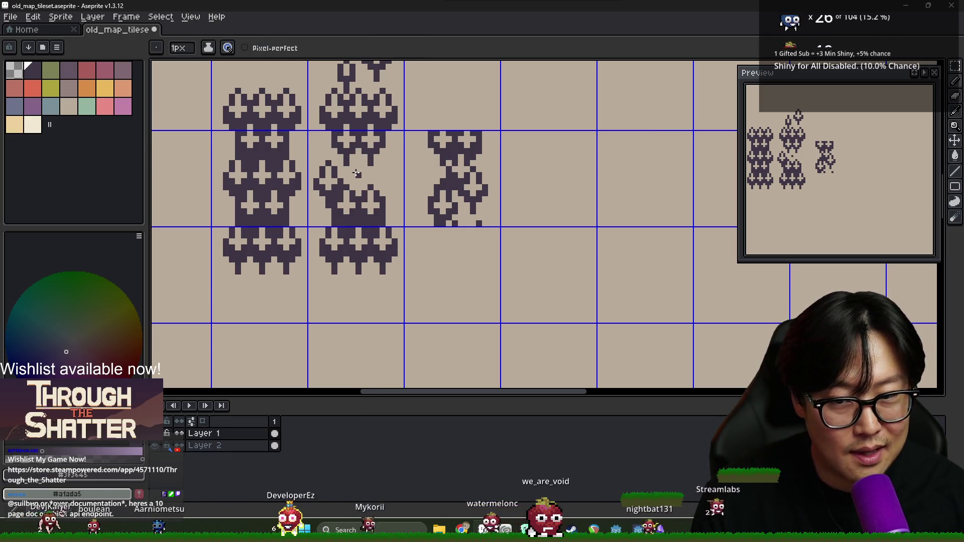
{"action": "left_click", "coordinate": [358, 171], "text": "alt"}
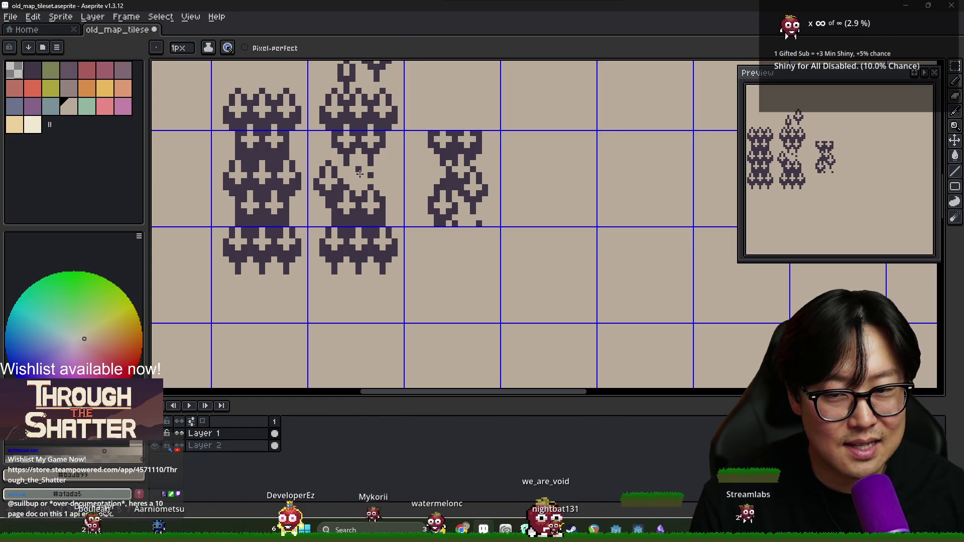
{"action": "left_click", "coordinate": [359, 175], "text": "alt"}
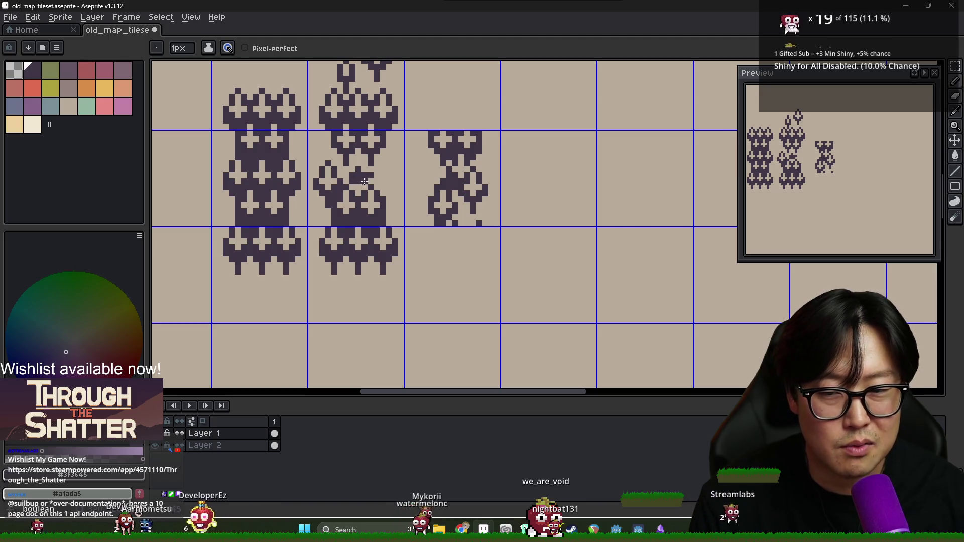
Draw a short dark dash on the broken tree column.
{"action": "key", "text": "e"}
{"action": "key", "text": "b"}
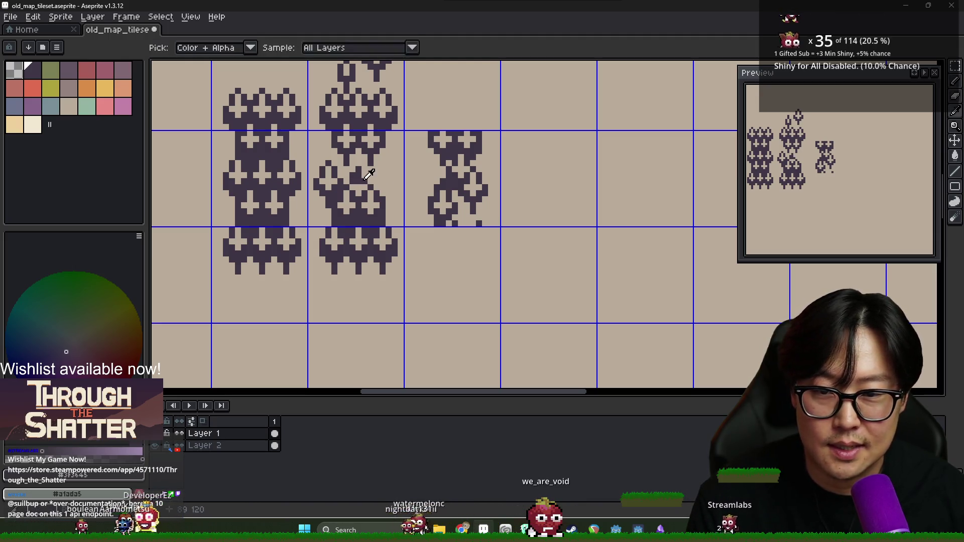
{"action": "left_click_drag", "start_coordinate": [383, 175], "coordinate": [388, 176]}
{"action": "scroll", "coordinate": [468, 258], "scroll_direction": "down", "scroll_amount": 4}
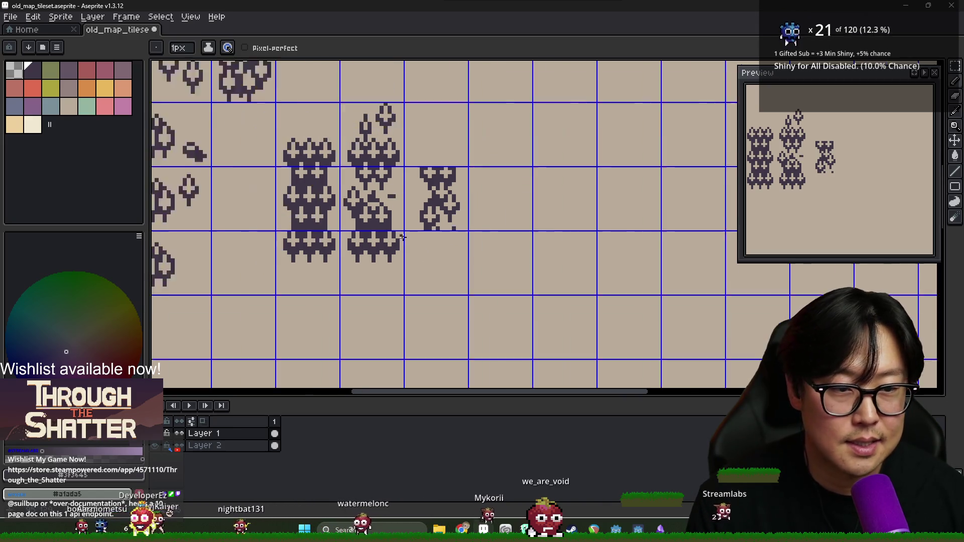
{"action": "scroll", "coordinate": [435, 241], "scroll_direction": "up", "scroll_amount": 3}
{"action": "scroll", "coordinate": [432, 216], "scroll_direction": "down", "scroll_amount": 3}
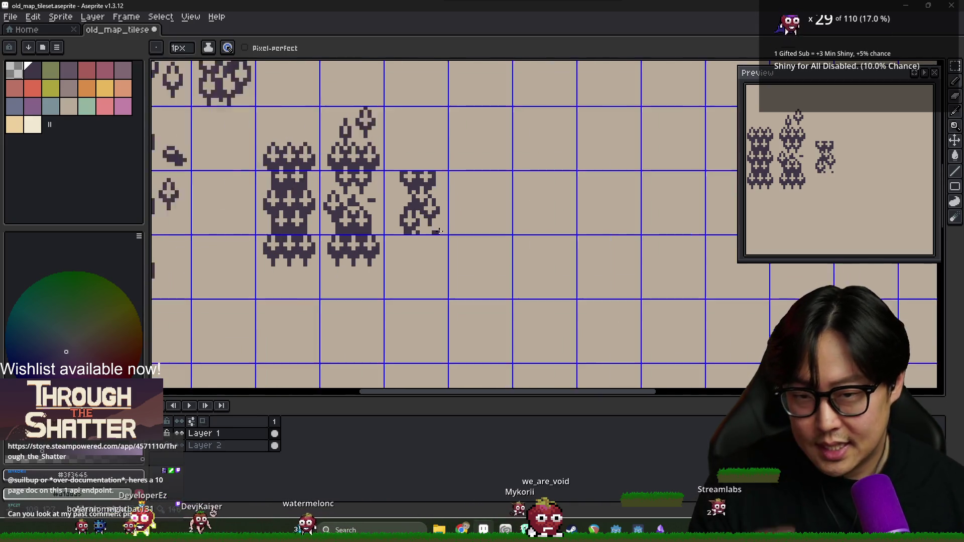
{"action": "scroll", "coordinate": [281, 202], "scroll_direction": "up", "scroll_amount": 3}
{"action": "scroll", "coordinate": [281, 202], "scroll_direction": "left", "scroll_amount": 2}
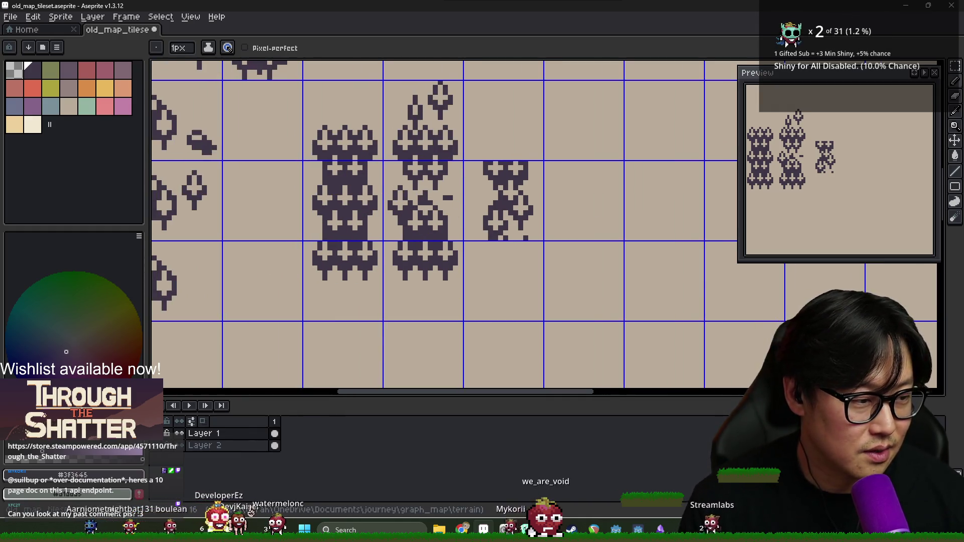
{"action": "scroll", "coordinate": [504, 228], "scroll_direction": "down", "scroll_amount": 3}
{"action": "scroll", "coordinate": [506, 201], "scroll_direction": "up", "scroll_amount": 4}
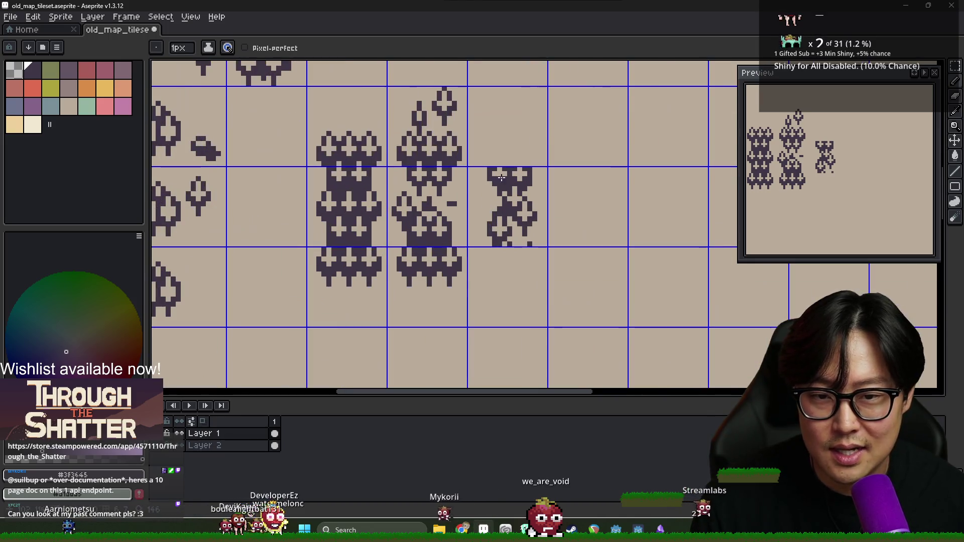
{"action": "scroll", "coordinate": [510, 177], "scroll_direction": "down", "scroll_amount": 2}
{"action": "scroll", "coordinate": [503, 220], "scroll_direction": "down", "scroll_amount": 3}
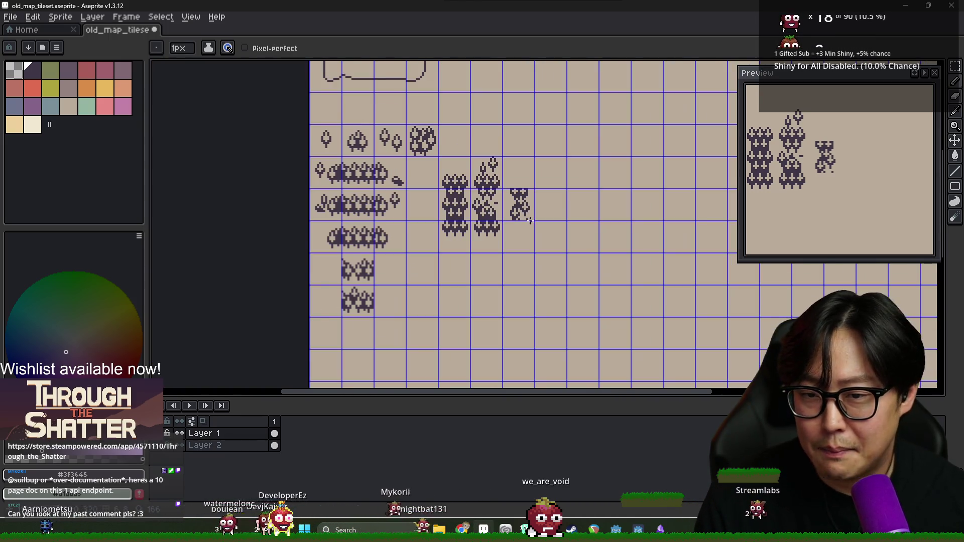
{"action": "scroll", "coordinate": [446, 152], "scroll_direction": "up", "scroll_amount": 2}
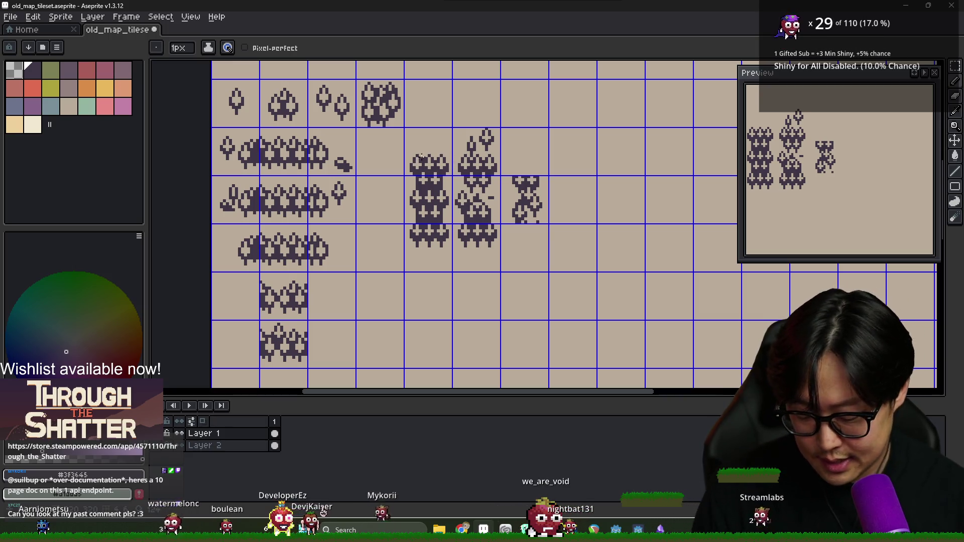
Cut the block of tree-column tiles and paste it one cell to the left.
{"action": "key", "text": "m"}
{"action": "left_click_drag", "start_coordinate": [420, 140], "coordinate": [527, 241]}
{"action": "key", "text": "Delete"}
{"action": "key", "text": "ctrl+v"}
{"action": "left_click_drag", "start_coordinate": [464, 235], "coordinate": [434, 237]}
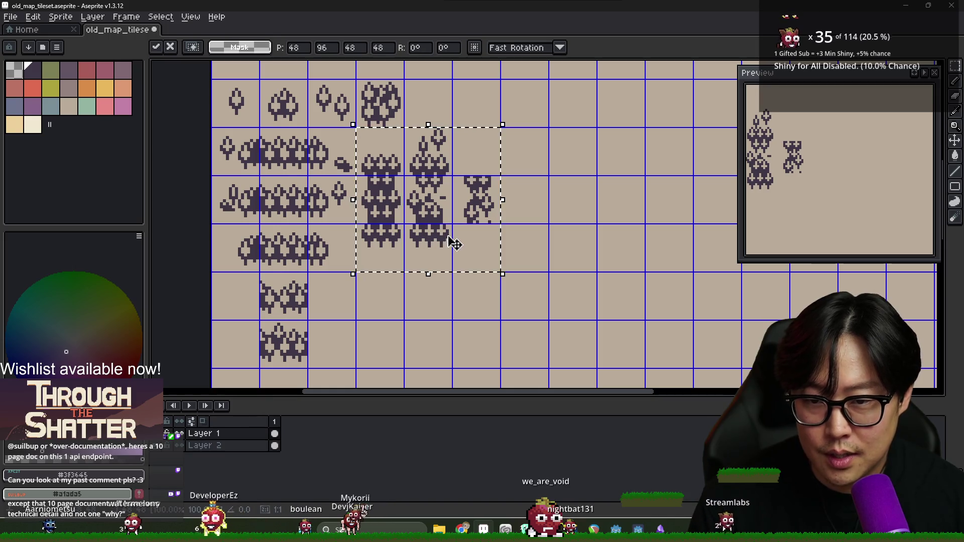
{"action": "key", "text": "Return"}
{"action": "scroll", "coordinate": [431, 244], "scroll_direction": "up", "scroll_amount": 2}
{"action": "scroll", "coordinate": [477, 209], "scroll_direction": "up", "scroll_amount": 1}
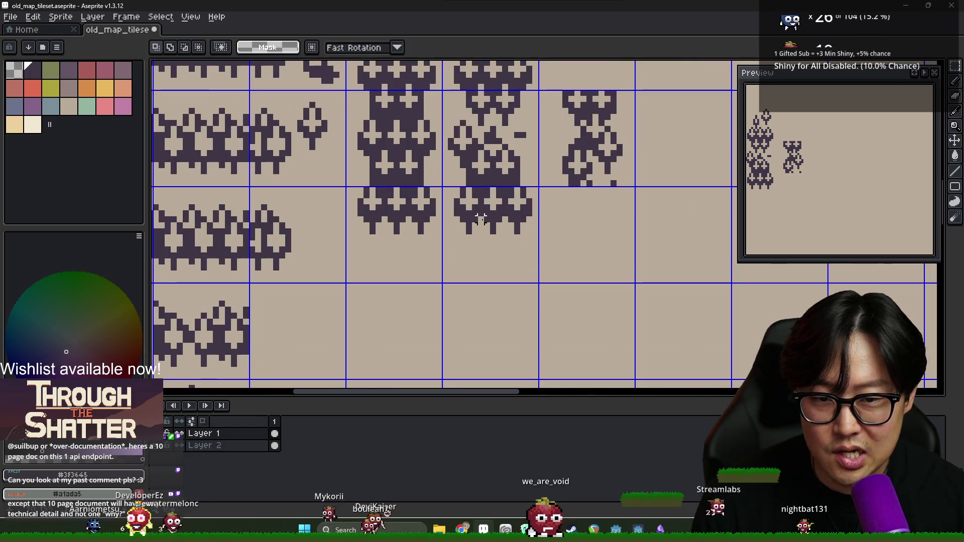
Draw a small tree and move it up beneath the broken middle column.
{"action": "key", "text": "b"}
{"action": "left_click", "coordinate": [475, 249]}
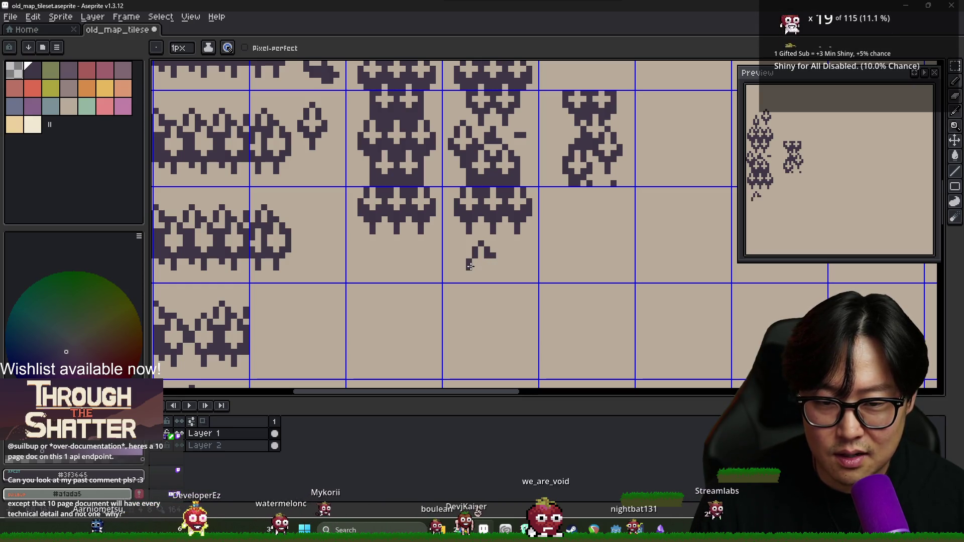
{"action": "key", "text": "m"}
{"action": "mouse_move", "coordinate": [500, 289]}
{"action": "left_mouse_down"}
{"action": "mouse_move", "coordinate": [502, 296]}
{"action": "mouse_move", "coordinate": [485, 267]}
{"action": "mouse_move", "coordinate": [523, 296]}
{"action": "left_mouse_up"}
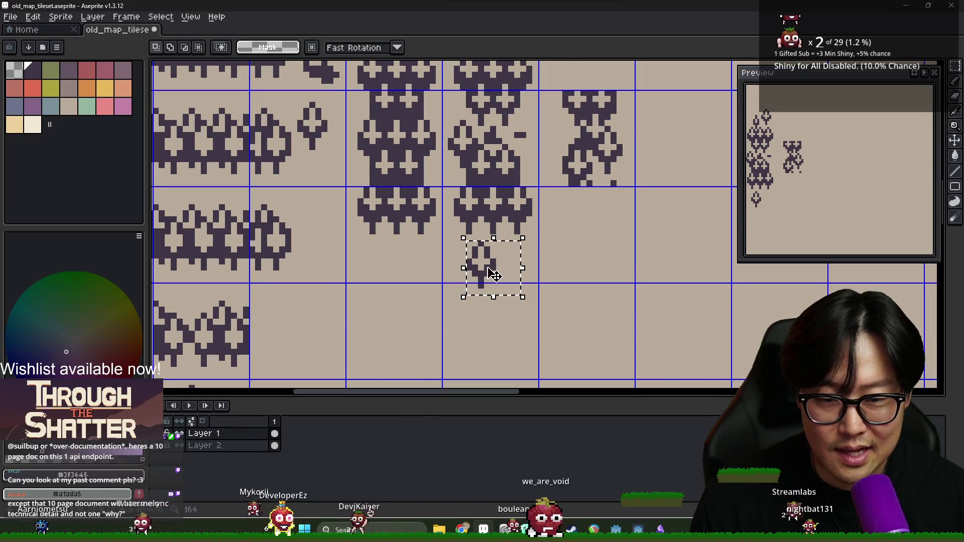
{"action": "left_click_drag", "start_coordinate": [482, 262], "coordinate": [482, 250]}
{"action": "key", "text": "ctrl+d"}
{"action": "key", "text": "ctrl+z"}
{"action": "key", "text": "ctrl+z"}
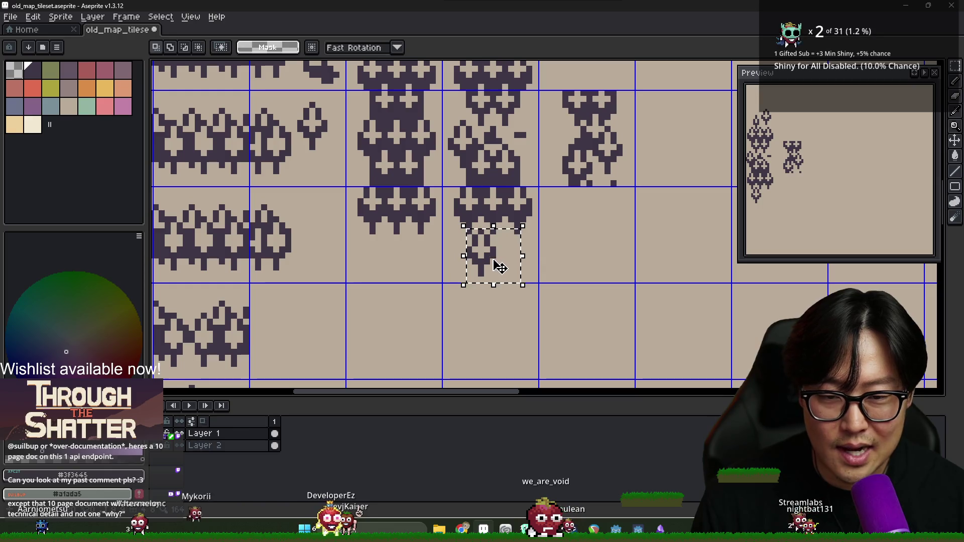
{"action": "left_click_drag", "start_coordinate": [502, 274], "coordinate": [528, 262]}
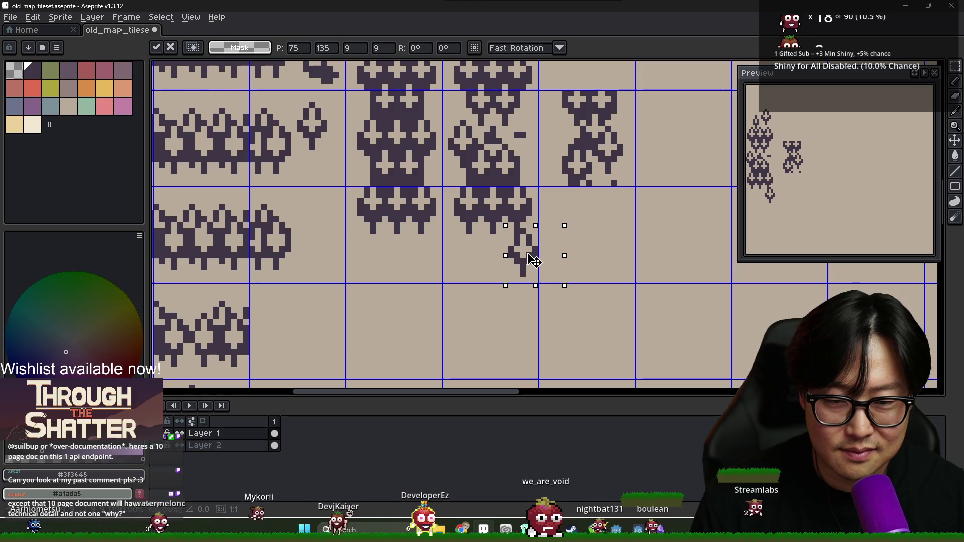
{"action": "key", "text": "ctrl+d"}
{"action": "scroll", "coordinate": [560, 248], "scroll_direction": "down", "scroll_amount": 3}
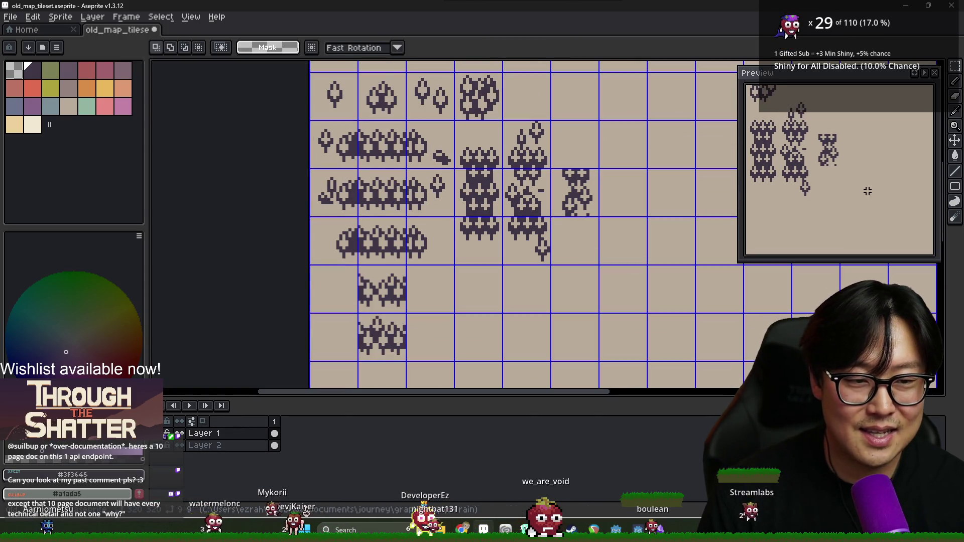
{"action": "left_click_drag", "start_coordinate": [621, 213], "coordinate": [617, 213]}
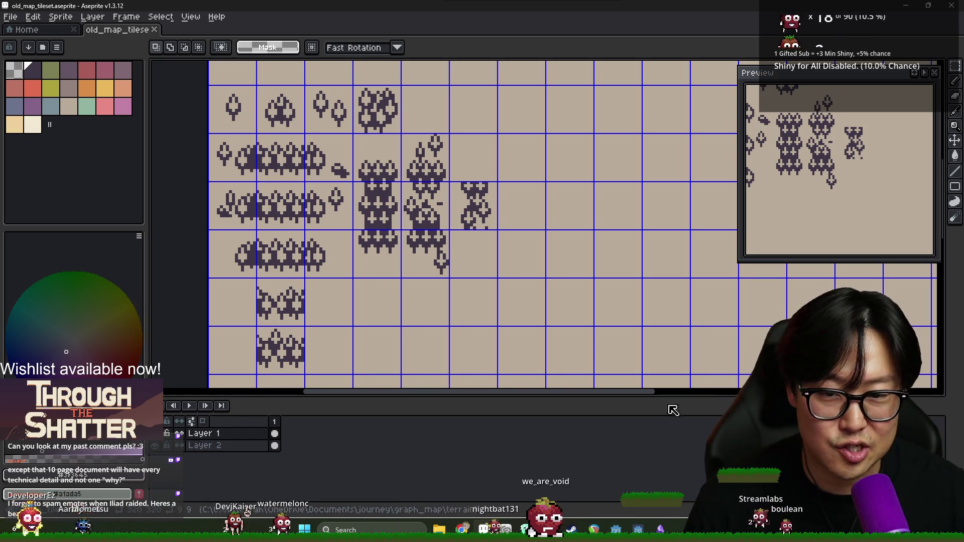
Place a stray pixel beside the broken column and save the tileset with Ctrl+S.
{"action": "scroll", "coordinate": [419, 202], "scroll_direction": "up", "scroll_amount": 3}
{"action": "key", "text": "b"}
{"action": "left_click", "coordinate": [434, 212]}
{"action": "key", "text": "i"}
{"action": "key", "text": "e"}
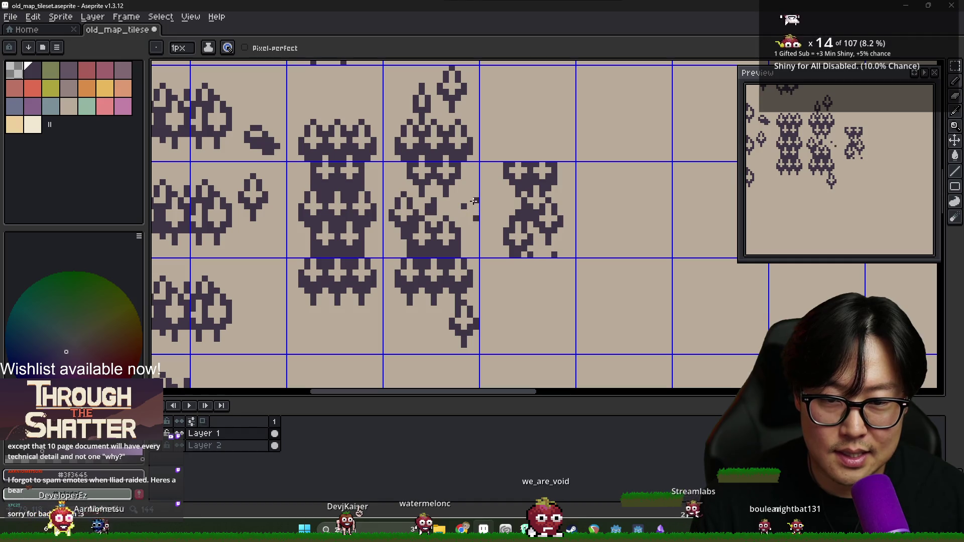
{"action": "key", "text": "ctrl+s"}
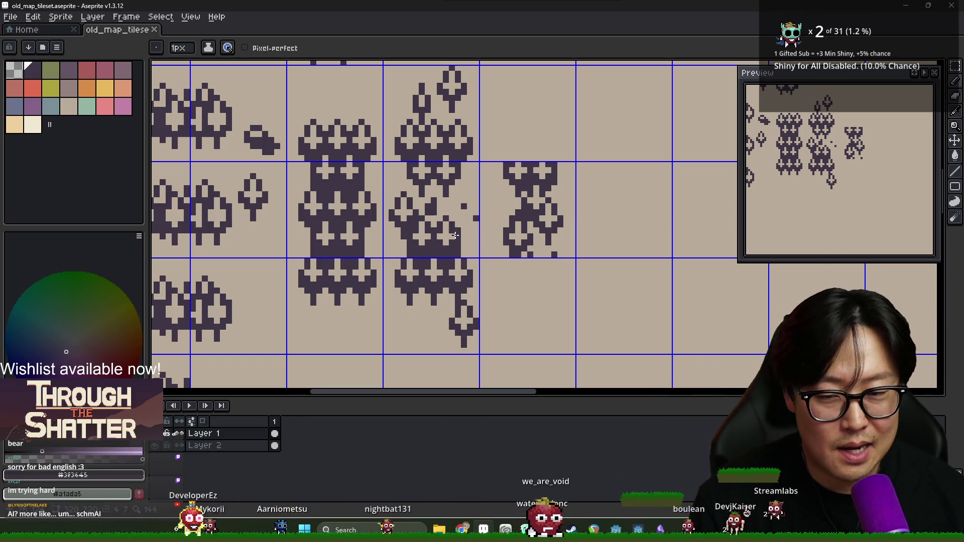
{"action": "key", "text": "alt+Tab"}
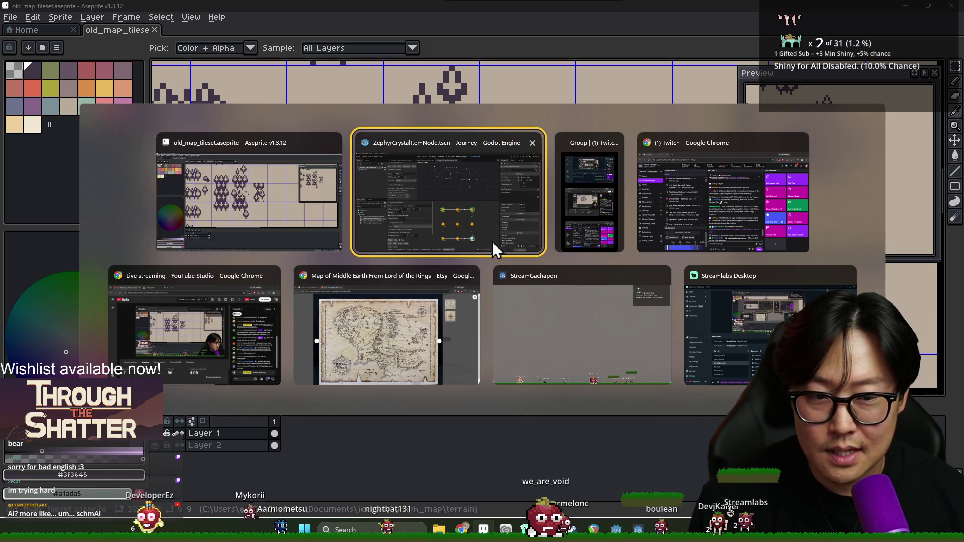
Back in Godot, enlarge the generation preview and reroll the graph through several seeds.
{"action": "left_click", "coordinate": [478, 250]}
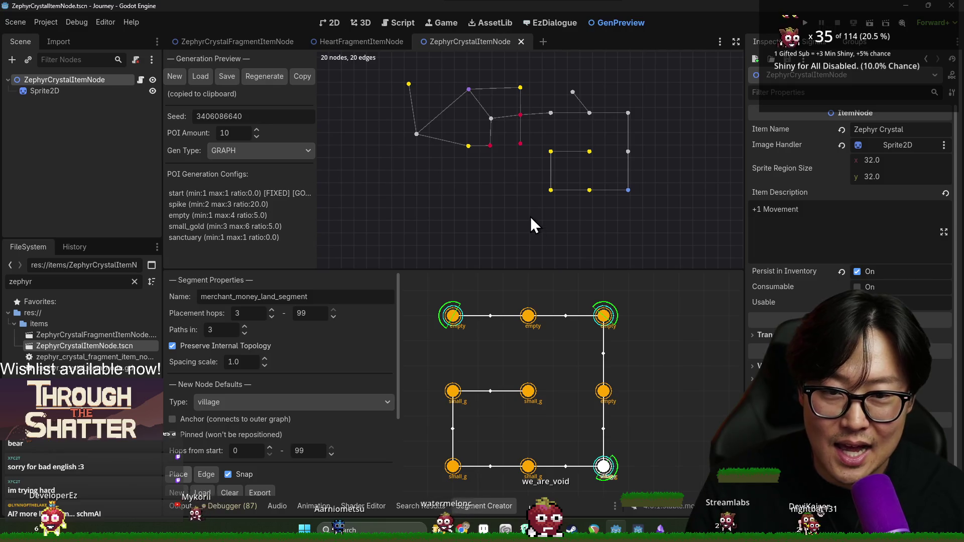
{"action": "left_click_drag", "start_coordinate": [542, 271], "coordinate": [529, 308]}
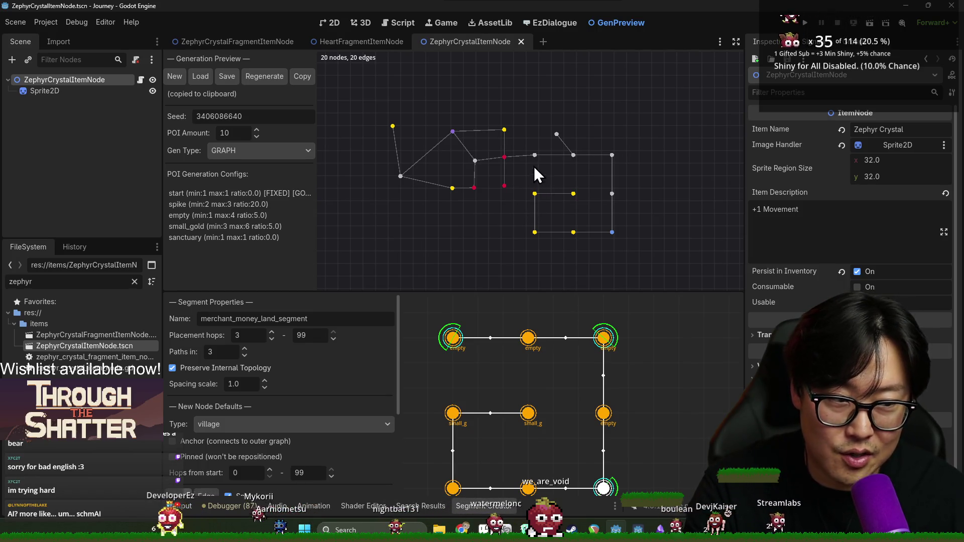
{"action": "left_click", "coordinate": [266, 78]}
{"action": "left_click", "coordinate": [266, 78]}
{"action": "left_click", "coordinate": [267, 78]}
{"action": "left_click", "coordinate": [268, 78]}
{"action": "left_click", "coordinate": [269, 78]}
{"action": "left_click", "coordinate": [259, 73]}
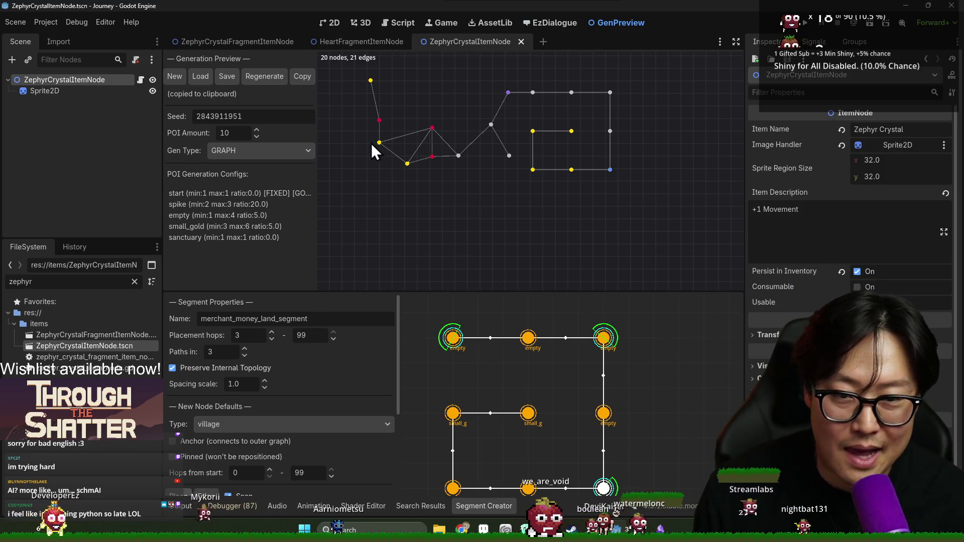
{"action": "left_click_drag", "start_coordinate": [532, 121], "coordinate": [557, 160]}
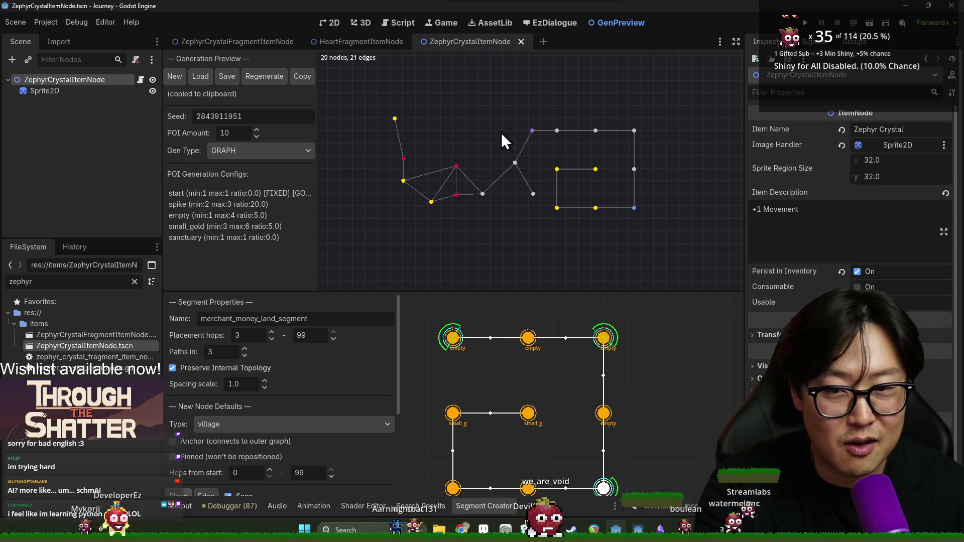
{"action": "left_click", "coordinate": [264, 76]}
{"action": "left_click", "coordinate": [281, 78]}
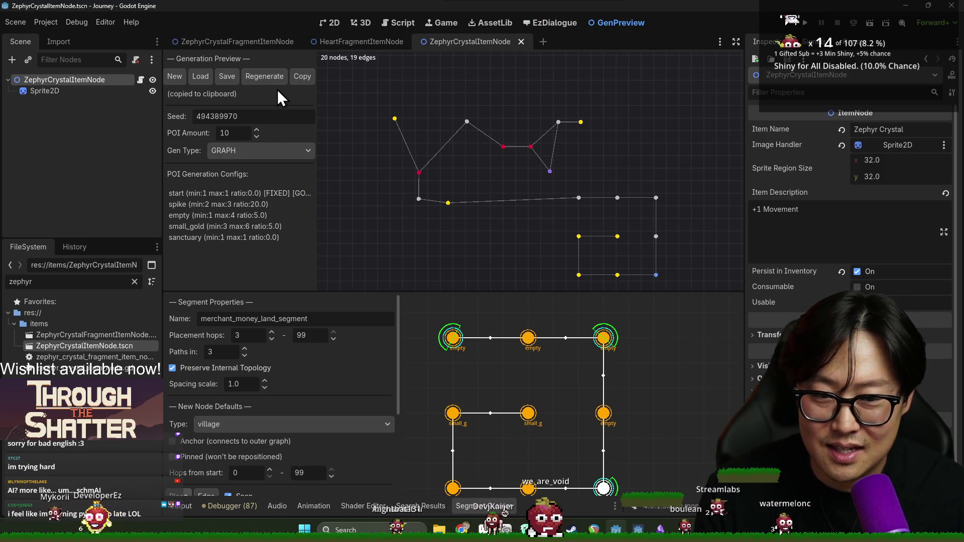
{"action": "left_click", "coordinate": [276, 79]}
{"action": "left_click_drag", "start_coordinate": [507, 158], "coordinate": [487, 147]}
{"action": "left_click", "coordinate": [271, 82]}
{"action": "left_click", "coordinate": [266, 78]}
{"action": "left_click", "coordinate": [271, 81]}
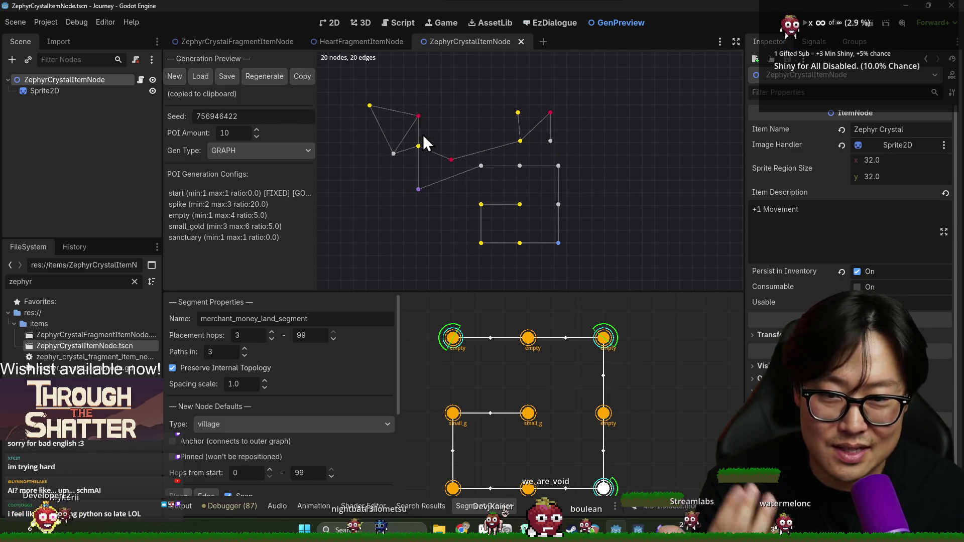
{"action": "left_click", "coordinate": [266, 79]}
{"action": "left_click_drag", "start_coordinate": [424, 128], "coordinate": [444, 104]}
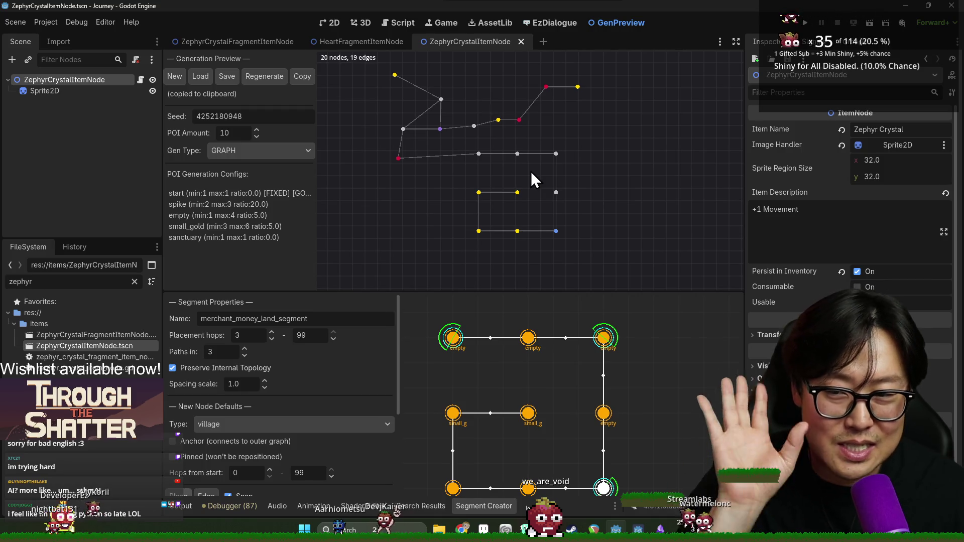
{"action": "left_click", "coordinate": [256, 75]}
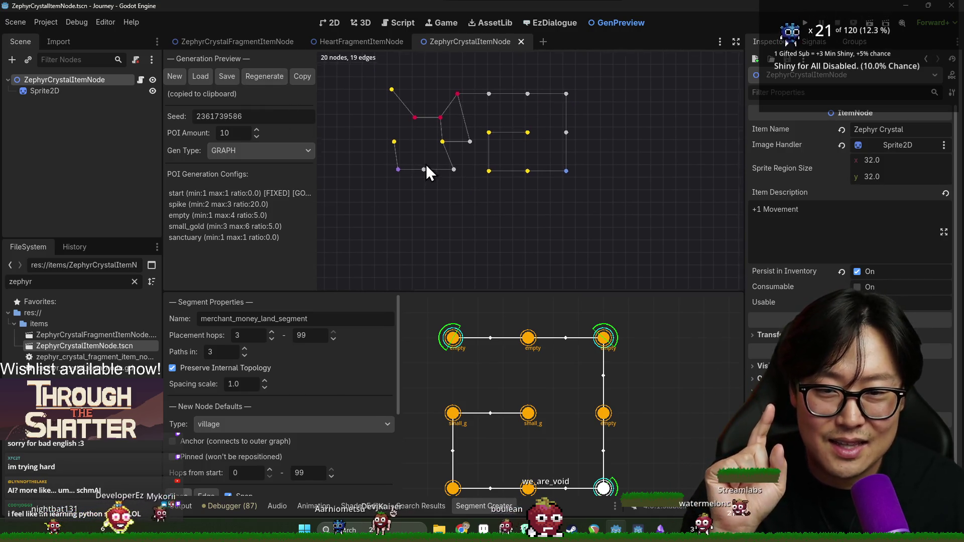
{"action": "left_click", "coordinate": [263, 78]}
{"action": "left_click", "coordinate": [278, 79]}
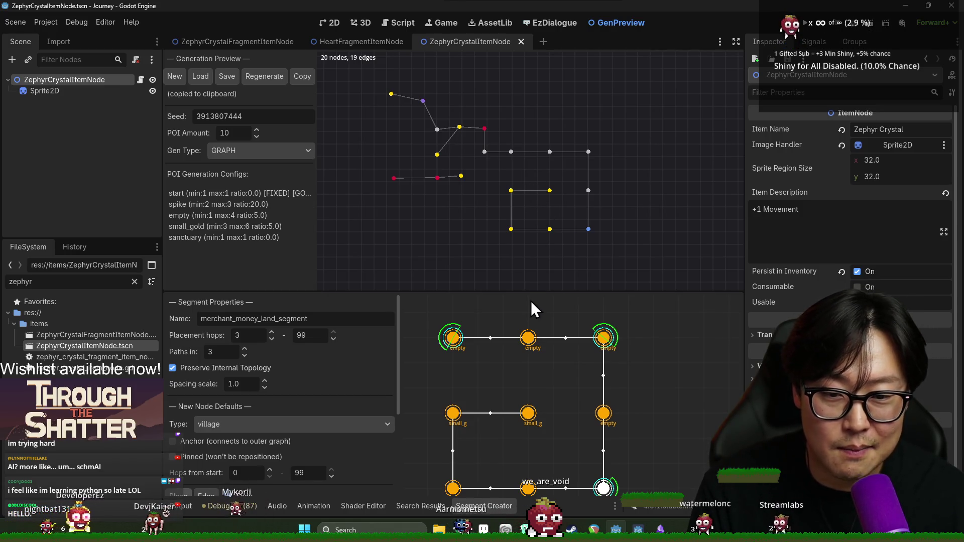
{"action": "mouse_move", "coordinate": [530, 292]}
{"action": "left_mouse_down"}
{"action": "mouse_move", "coordinate": [530, 255]}
{"action": "mouse_move", "coordinate": [530, 276]}
{"action": "left_mouse_up"}
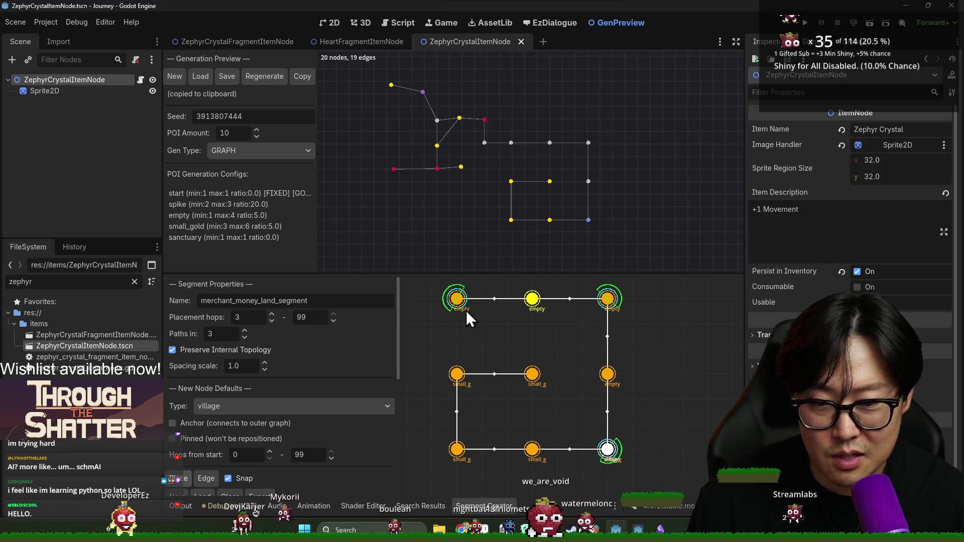
{"action": "scroll", "coordinate": [385, 344], "scroll_direction": "down", "scroll_amount": 5}
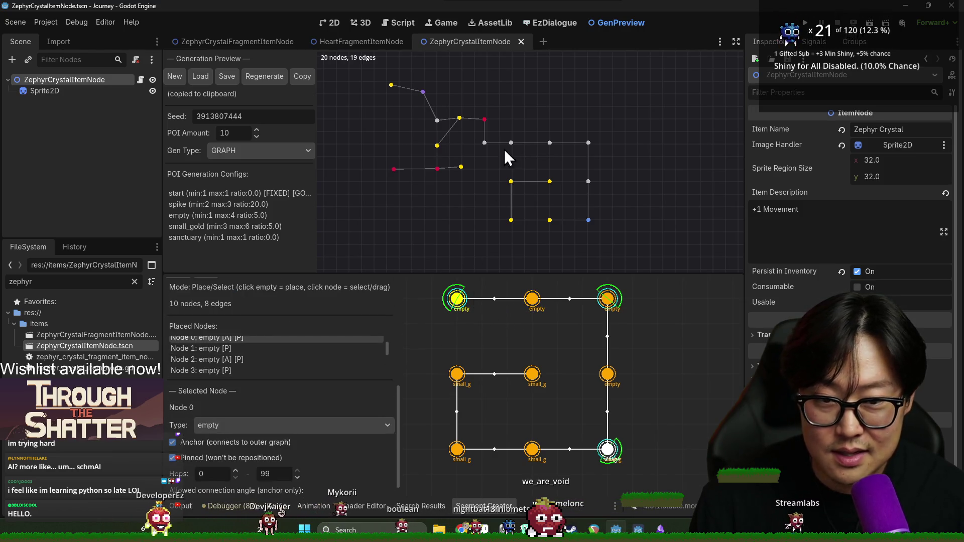
{"action": "left_click", "coordinate": [261, 76]}
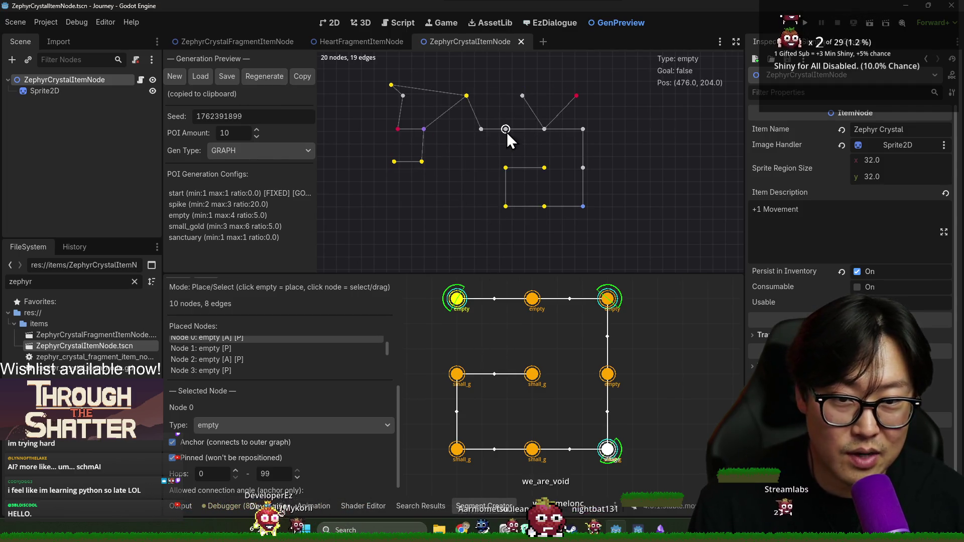
{"action": "mouse_move", "coordinate": [544, 130]}
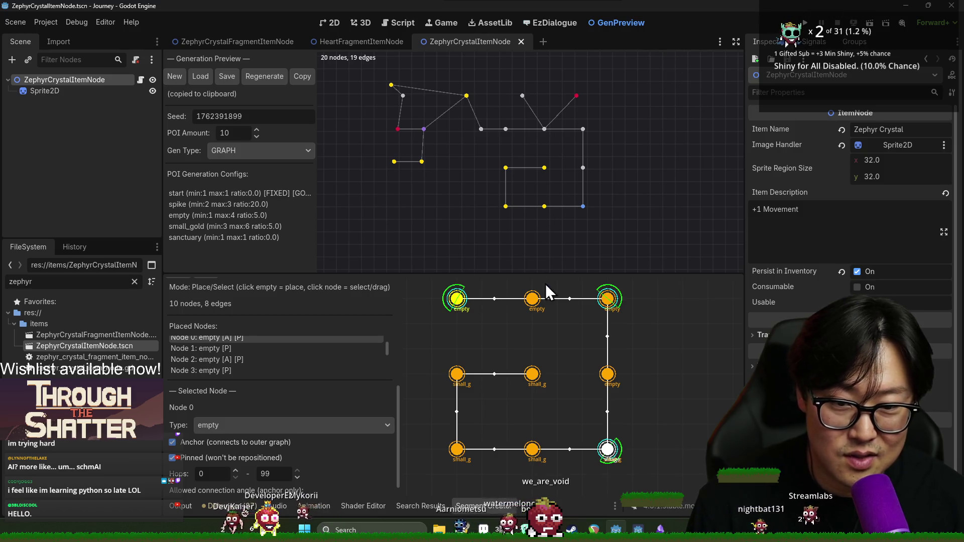
{"action": "left_click", "coordinate": [533, 300]}
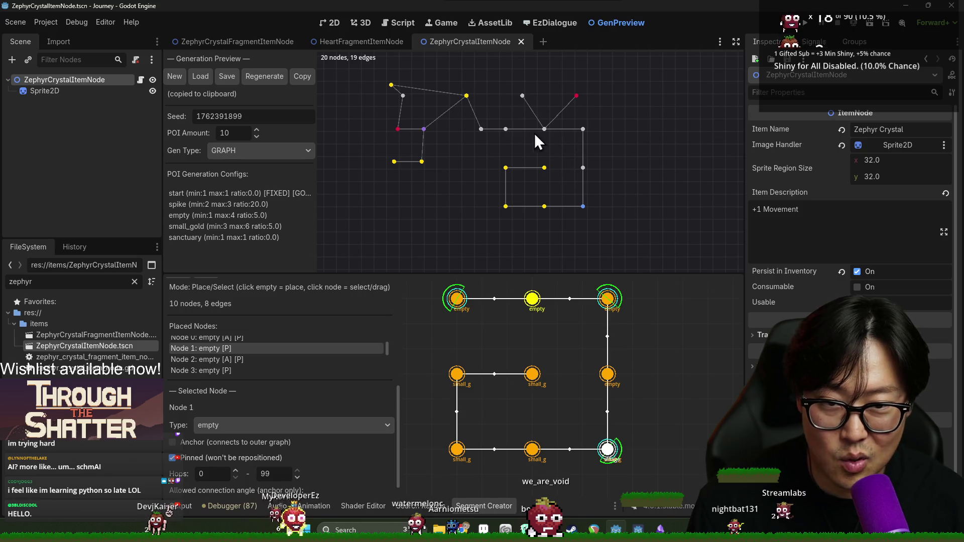
{"action": "left_click", "coordinate": [604, 300]}
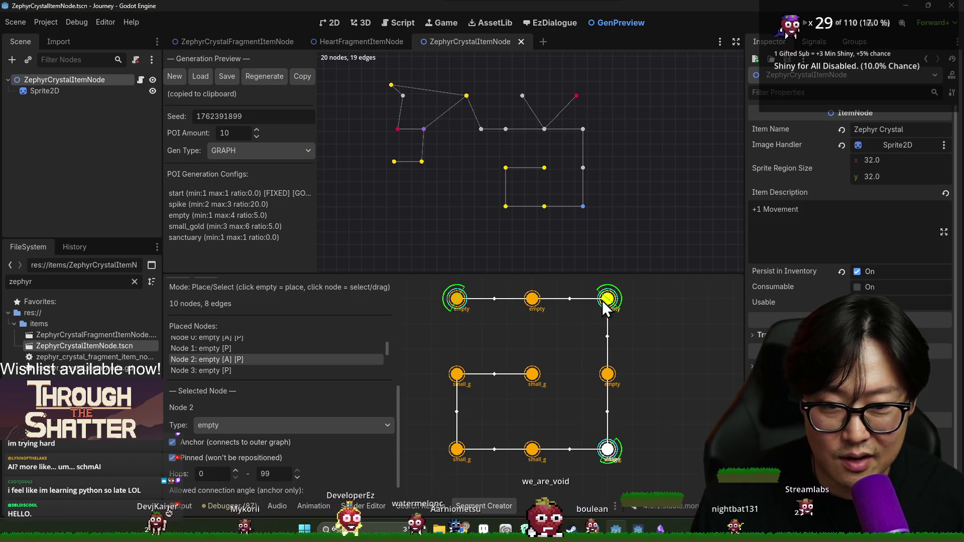
{"action": "left_click", "coordinate": [457, 300]}
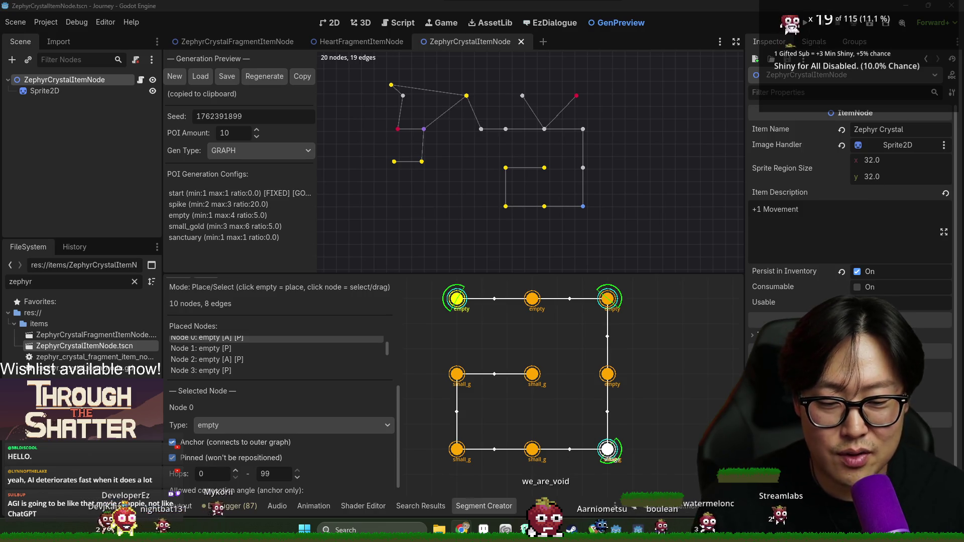
{"action": "key", "text": "alt+Tab"}
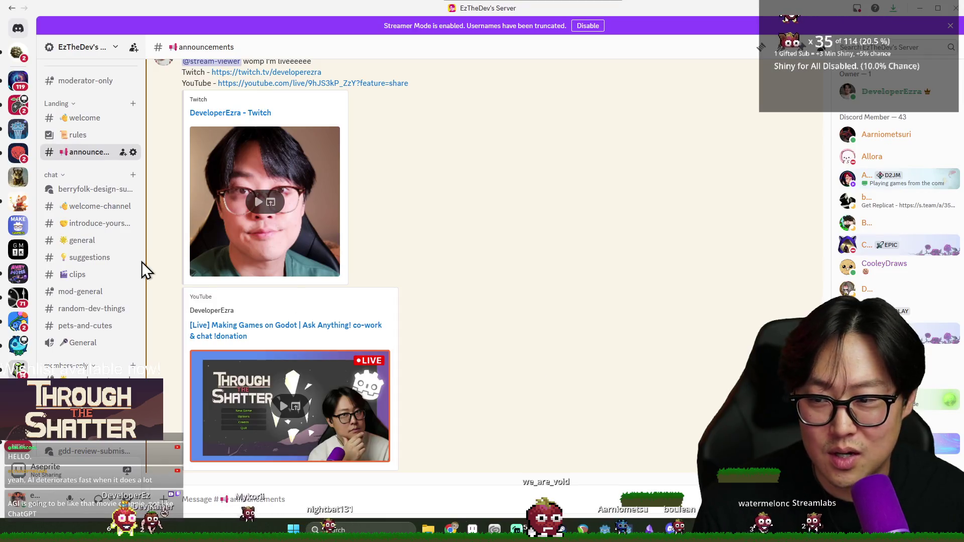
{"action": "scroll", "coordinate": [90, 296], "scroll_direction": "down", "scroll_amount": 5}
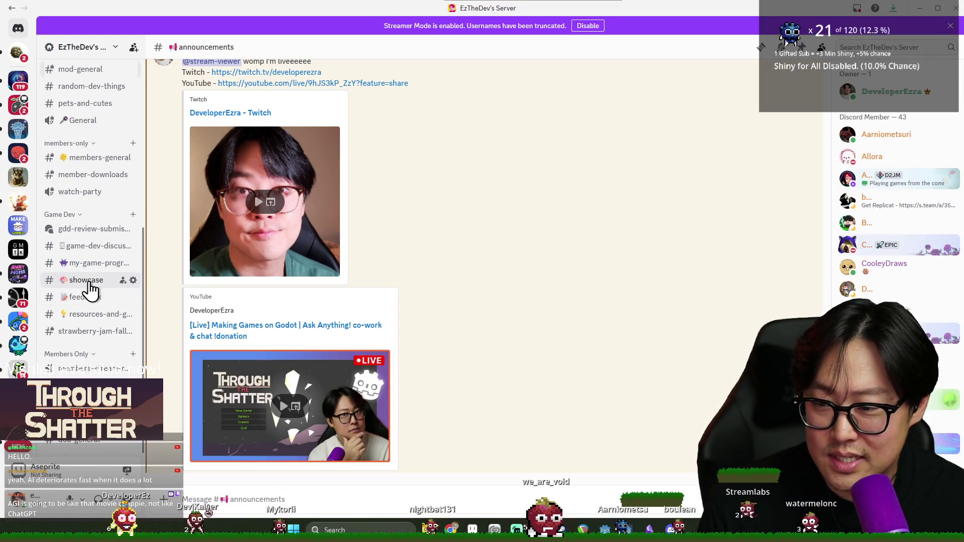
{"action": "left_click", "coordinate": [87, 286]}
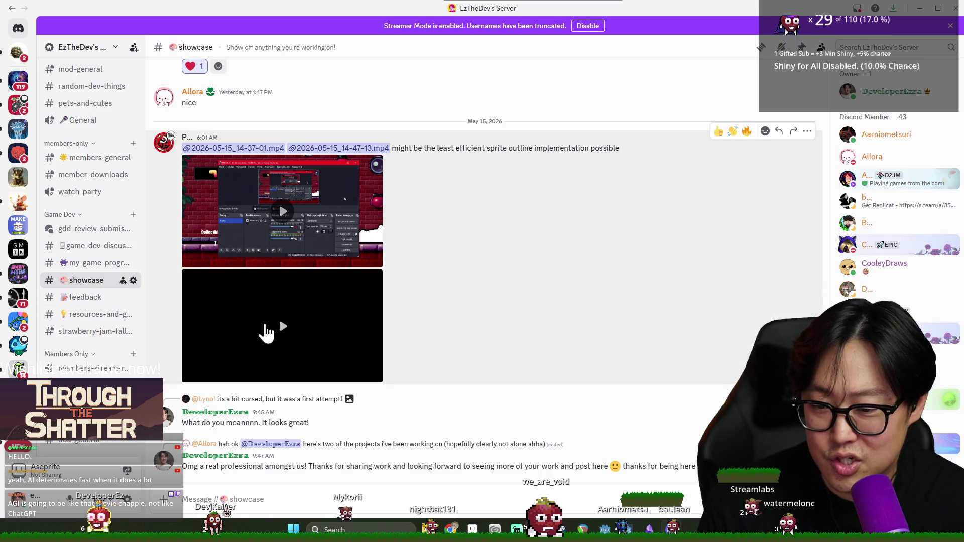
{"action": "scroll", "coordinate": [279, 317], "scroll_direction": "up", "scroll_amount": 4}
{"action": "scroll", "coordinate": [272, 327], "scroll_direction": "up", "scroll_amount": 6}
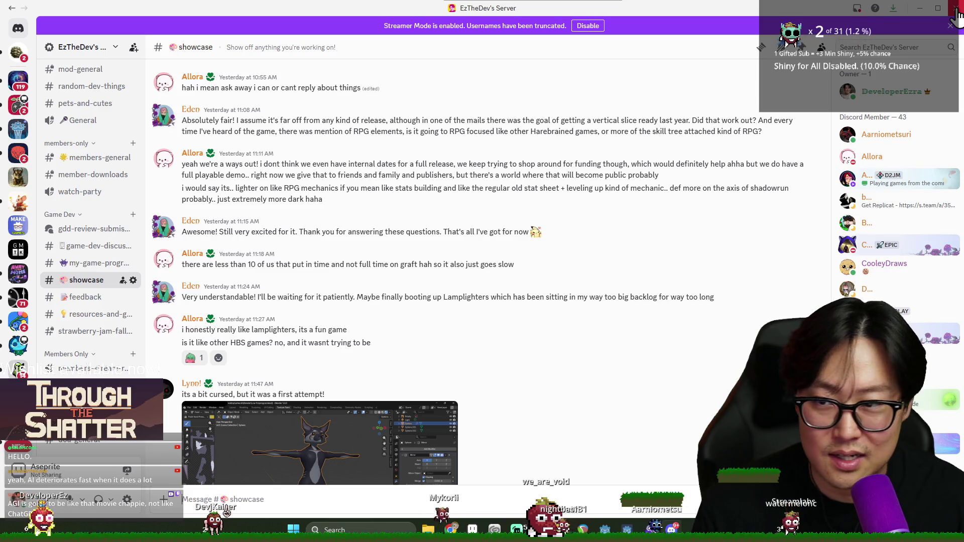
{"action": "key", "text": "alt+Tab"}
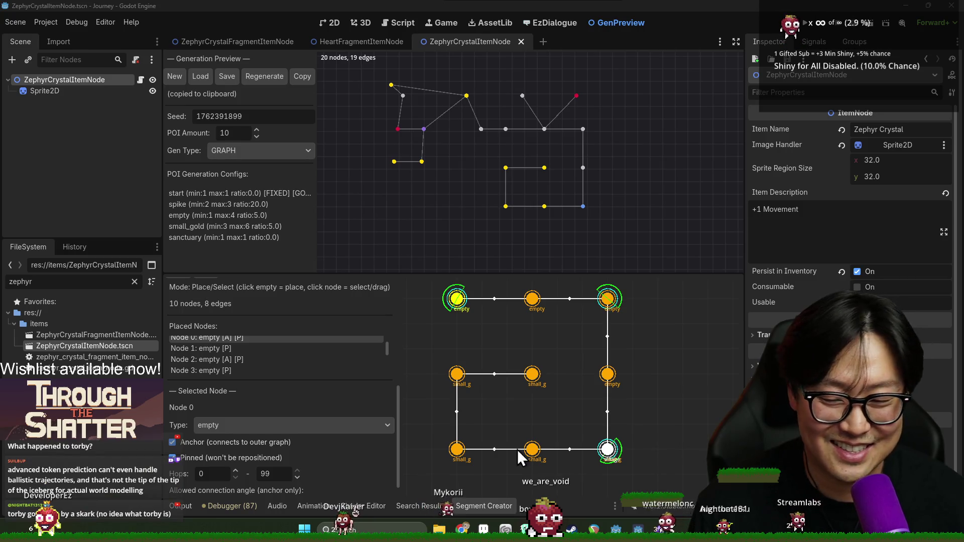
{"action": "key", "text": "alt+Tab"}
{"action": "left_click", "coordinate": [668, 191]}
Close the drop-shaped tree outline in the empty tile.
{"action": "scroll", "coordinate": [481, 237], "scroll_direction": "down", "scroll_amount": 2}
{"action": "scroll", "coordinate": [458, 242], "scroll_direction": "up", "scroll_amount": 2}
{"action": "scroll", "coordinate": [456, 256], "scroll_direction": "down", "scroll_amount": 2}
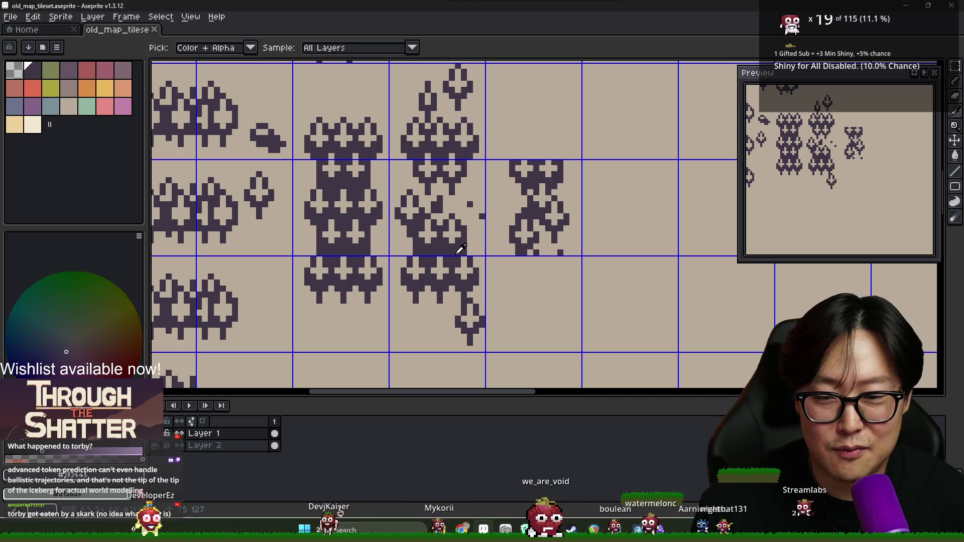
{"action": "scroll", "coordinate": [449, 241], "scroll_direction": "down", "scroll_amount": 3}
{"action": "scroll", "coordinate": [452, 240], "scroll_direction": "up", "scroll_amount": 3}
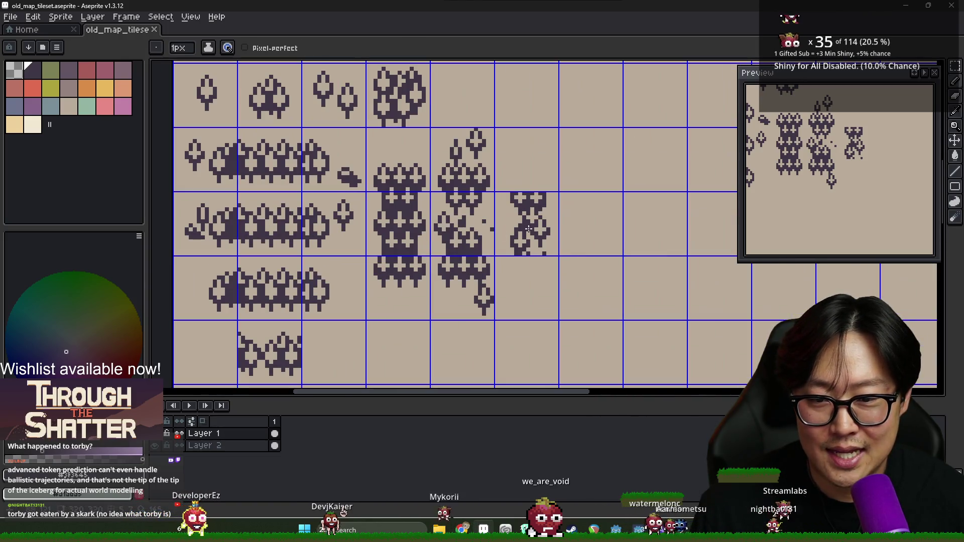
{"action": "scroll", "coordinate": [627, 228], "scroll_direction": "up", "scroll_amount": 2}
{"action": "scroll", "coordinate": [628, 228], "scroll_direction": "down", "scroll_amount": 4}
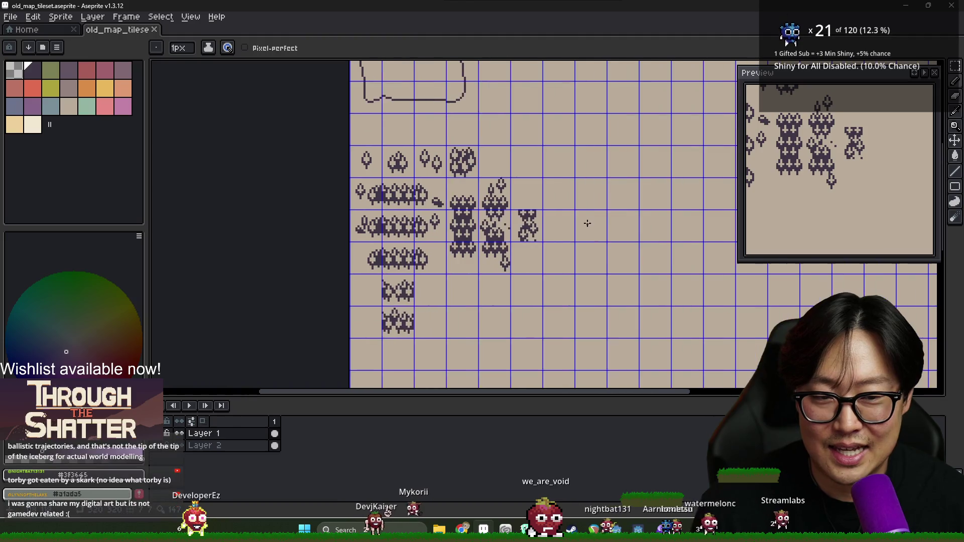
{"action": "scroll", "coordinate": [586, 222], "scroll_direction": "up", "scroll_amount": 4}
{"action": "scroll", "coordinate": [575, 217], "scroll_direction": "up", "scroll_amount": 2}
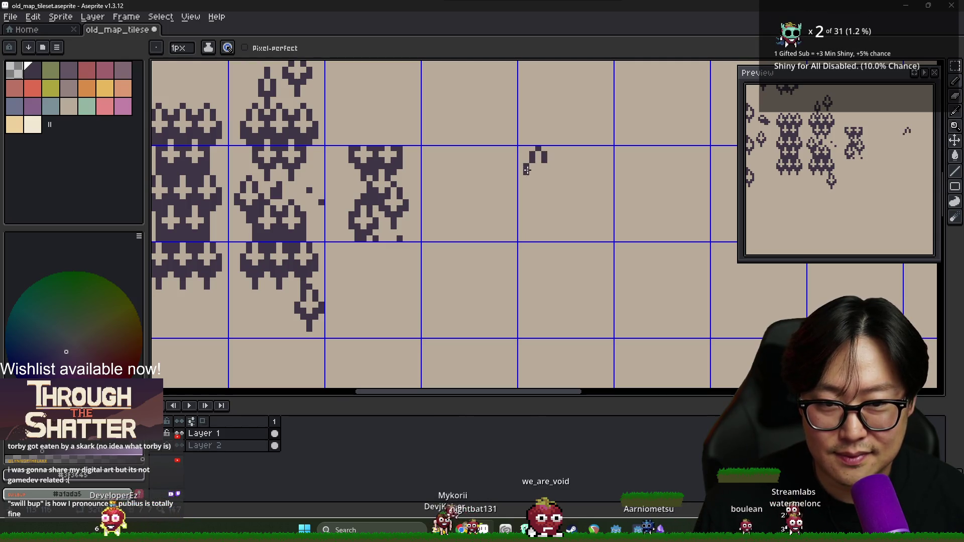
{"action": "mouse_move", "coordinate": [545, 166]}
{"action": "left_mouse_down"}
{"action": "mouse_move", "coordinate": [552, 171]}
{"action": "mouse_move", "coordinate": [526, 174]}
{"action": "mouse_move", "coordinate": [538, 184]}
{"action": "left_mouse_up"}
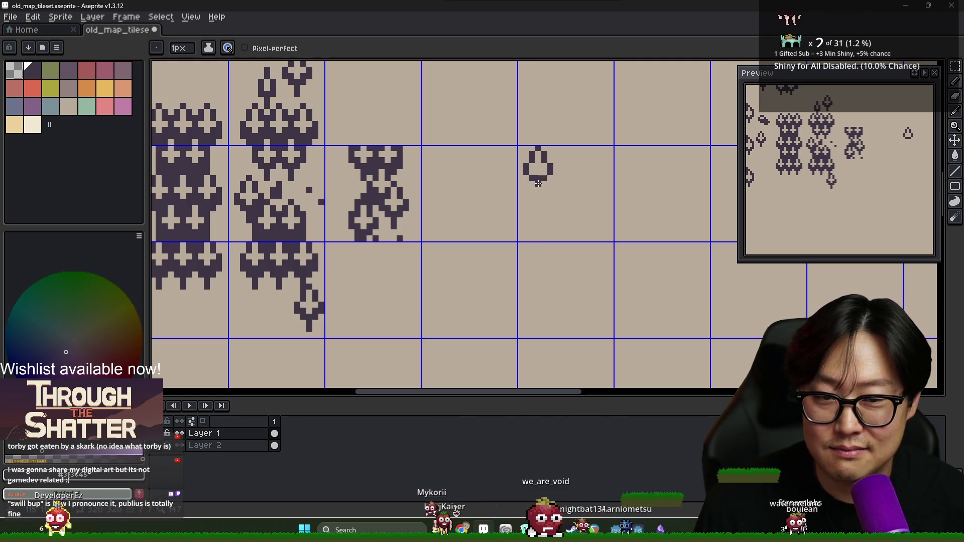
{"action": "scroll", "coordinate": [517, 185], "scroll_direction": "right", "scroll_amount": 2}
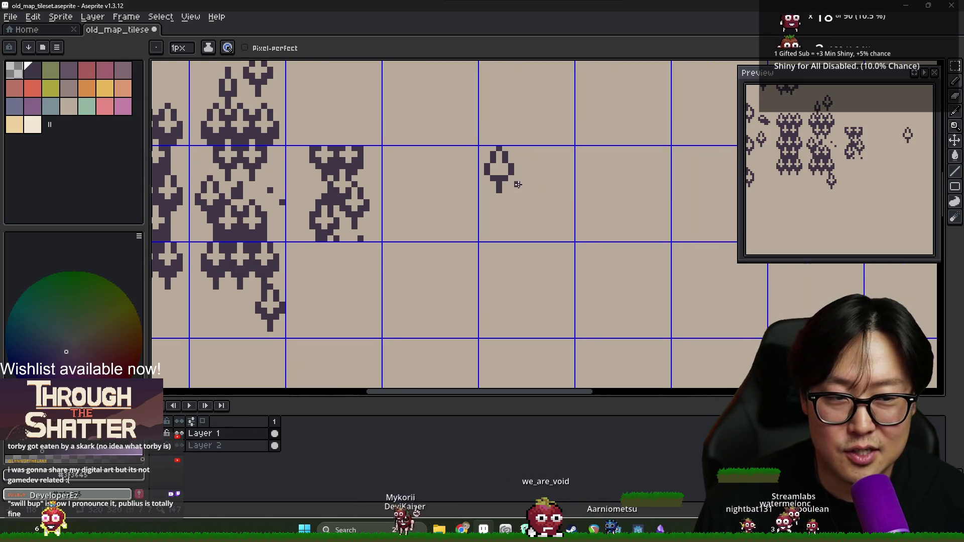
Duplicate the drop-shaped tree just to its right with a rectangular selection.
{"action": "key", "text": "m"}
{"action": "mouse_move", "coordinate": [486, 168]}
{"action": "left_mouse_down"}
{"action": "mouse_move", "coordinate": [497, 157]}
{"action": "mouse_move", "coordinate": [543, 210]}
{"action": "mouse_move", "coordinate": [553, 191]}
{"action": "mouse_move", "coordinate": [579, 194]}
{"action": "left_mouse_up"}
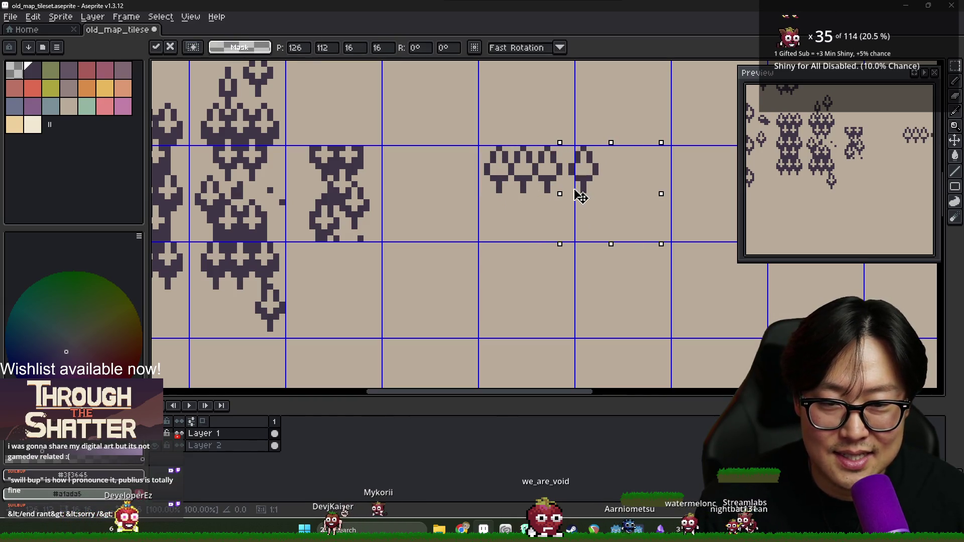
{"action": "left_click_drag", "start_coordinate": [510, 185], "coordinate": [541, 189]}
{"action": "key", "text": "ctrl+d"}
Select the row of small trees and nudge it one pixel into place.
{"action": "left_click_drag", "start_coordinate": [479, 146], "coordinate": [619, 230]}
{"action": "key", "text": "Left"}
{"action": "key", "text": "Left"}
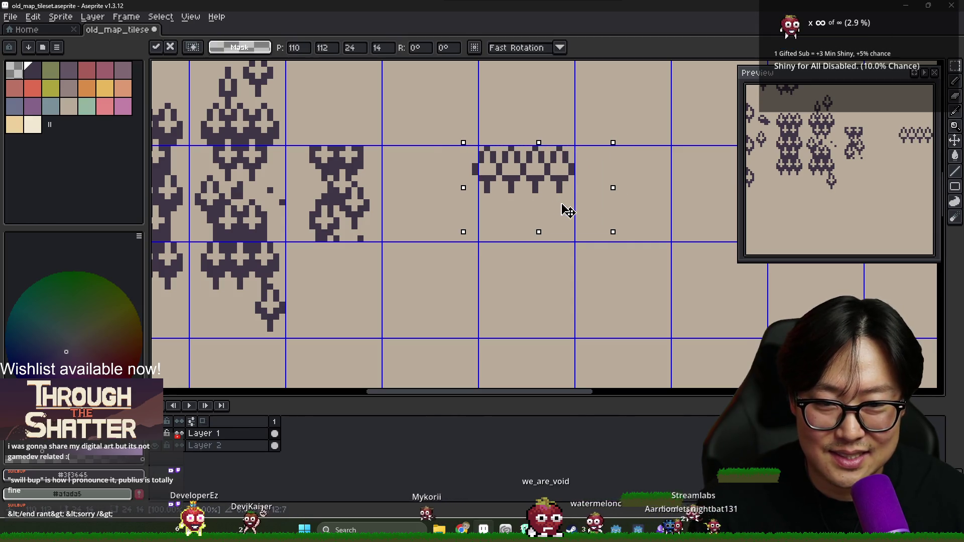
{"action": "key", "text": "Right"}
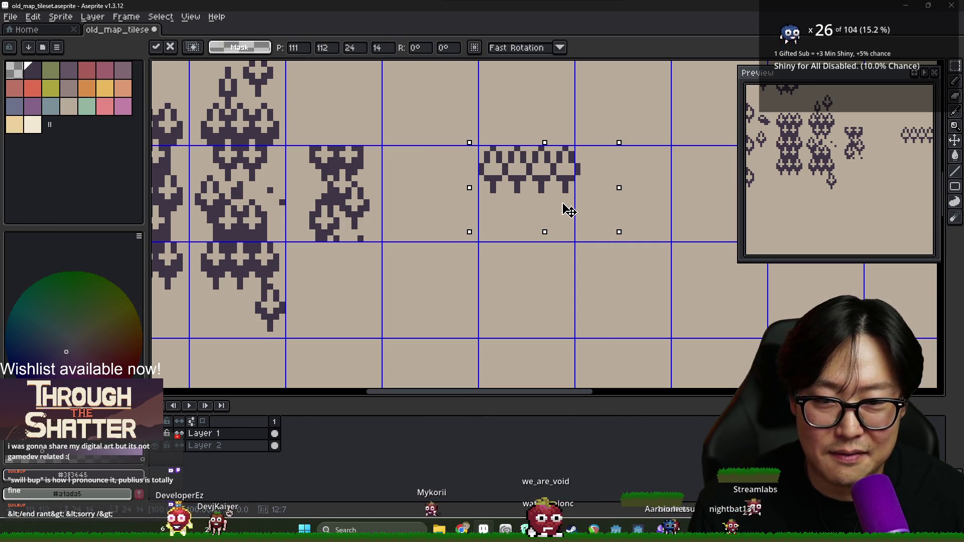
{"action": "key", "text": "ctrl+d"}
Move a copy of the tree rows down and left, fine-tune its position, and commit.
{"action": "key", "text": "ctrl+shift+d"}
{"action": "mouse_move", "coordinate": [538, 205]}
{"action": "left_mouse_down"}
{"action": "mouse_move", "coordinate": [534, 215]}
{"action": "mouse_move", "coordinate": [487, 226]}
{"action": "left_mouse_up"}
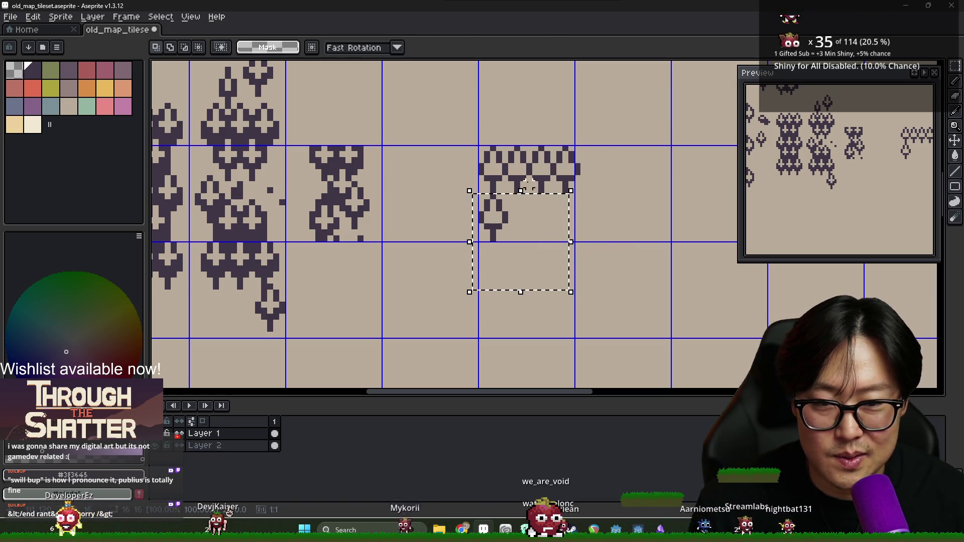
{"action": "key", "text": "Right"}
{"action": "key", "text": "Right"}
{"action": "key", "text": "Right"}
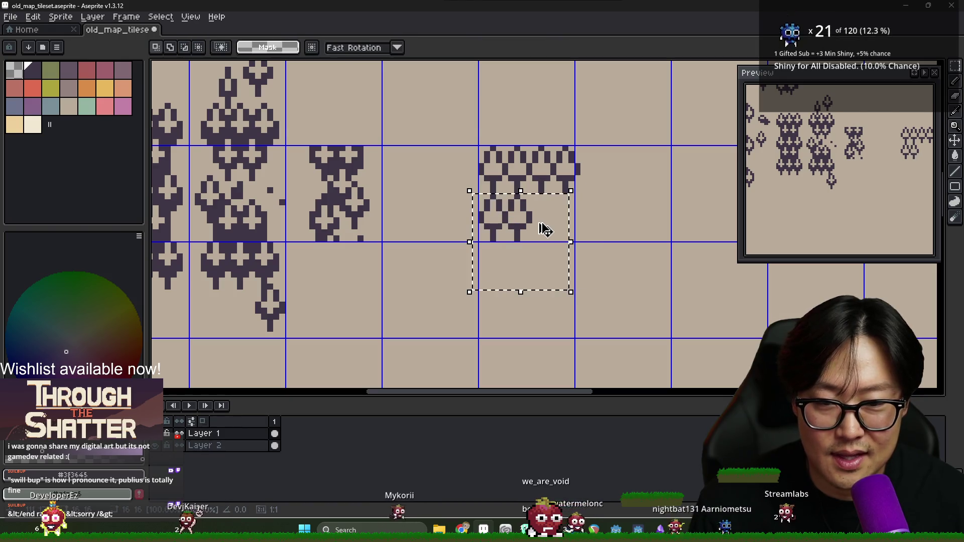
{"action": "key", "text": "Right"}
{"action": "key", "text": "Right"}
{"action": "key", "text": "Right"}
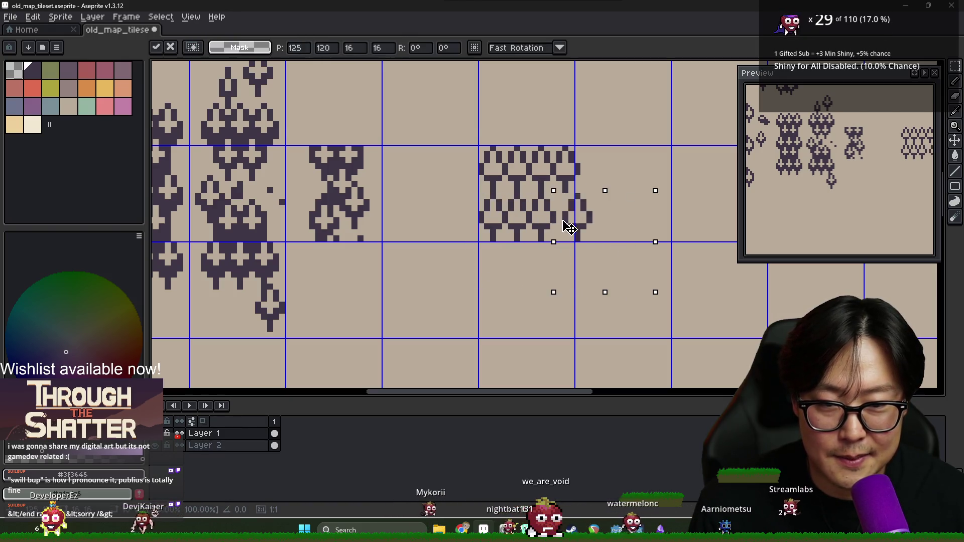
{"action": "left_click_drag", "start_coordinate": [564, 226], "coordinate": [554, 226]}
{"action": "key", "text": "Return"}
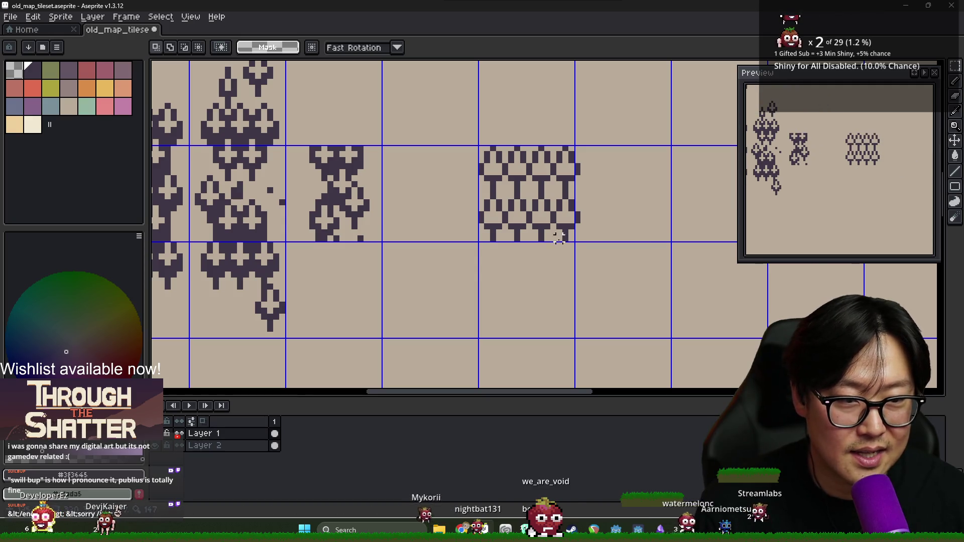
{"action": "scroll", "coordinate": [542, 215], "scroll_direction": "down", "scroll_amount": 3}
{"action": "scroll", "coordinate": [547, 218], "scroll_direction": "up", "scroll_amount": 2}
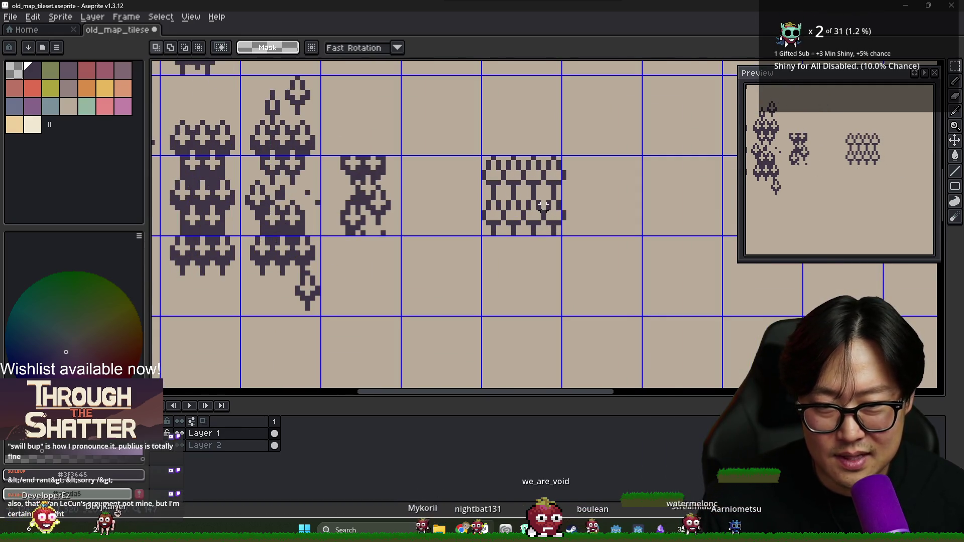
{"action": "scroll", "coordinate": [518, 193], "scroll_direction": "up", "scroll_amount": 2}
{"action": "scroll", "coordinate": [515, 196], "scroll_direction": "down", "scroll_amount": 3}
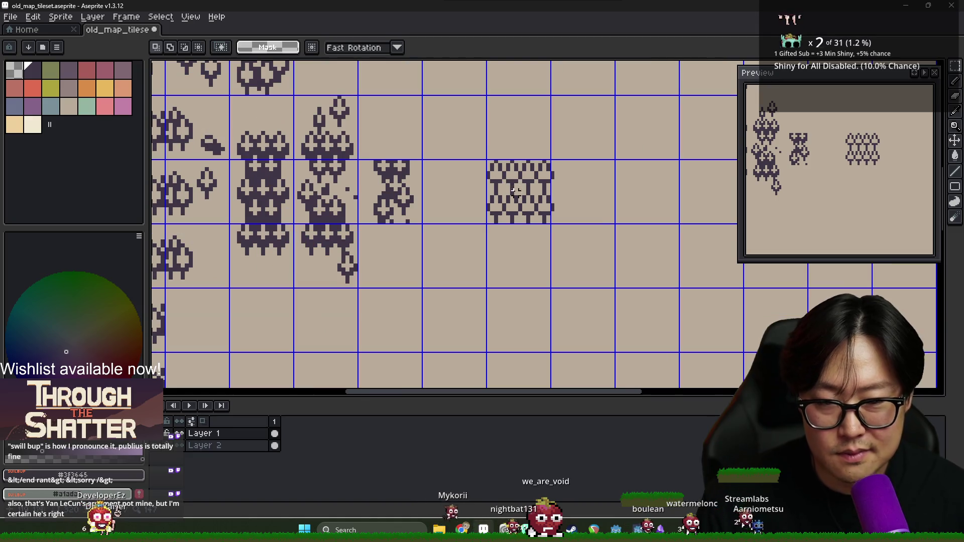
{"action": "scroll", "coordinate": [491, 174], "scroll_direction": "up", "scroll_amount": 2}
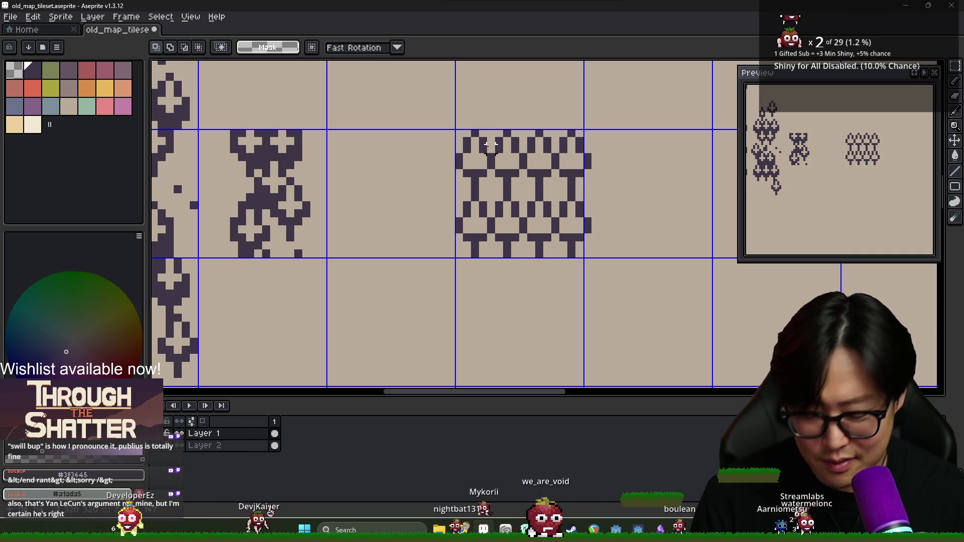
Bring up the Windows task switcher with Alt+Tab.
{"action": "key", "text": "alt+Tab"}
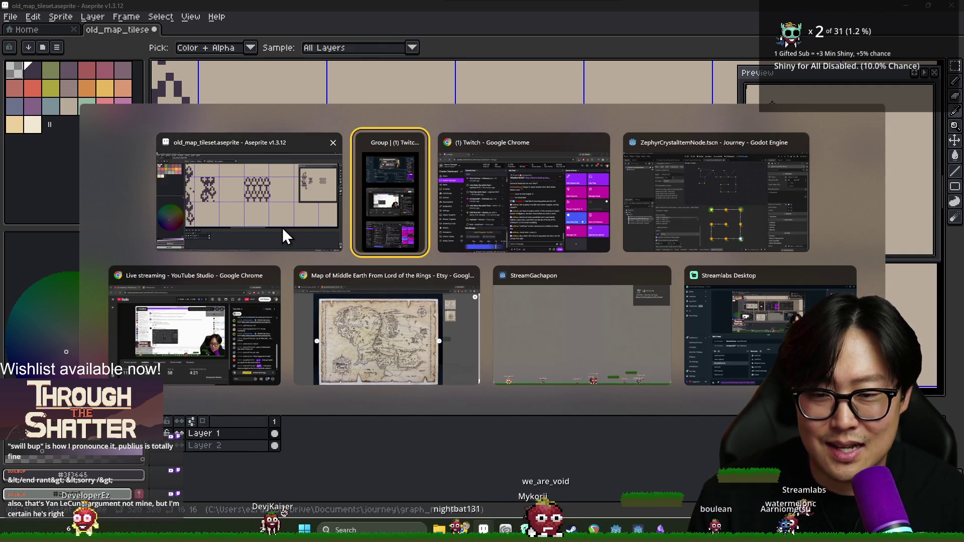
Shift the two forest-block tiles about 32 pixels left and commit the move.
{"action": "left_click", "coordinate": [283, 227]}
{"action": "mouse_move", "coordinate": [482, 161]}
{"action": "left_mouse_down"}
{"action": "mouse_move", "coordinate": [552, 191]}
{"action": "mouse_move", "coordinate": [610, 198]}
{"action": "left_mouse_up"}
{"action": "mouse_move", "coordinate": [547, 200]}
{"action": "left_mouse_down"}
{"action": "mouse_move", "coordinate": [528, 205]}
{"action": "mouse_move", "coordinate": [542, 206]}
{"action": "left_mouse_up"}
{"action": "key", "text": "Return"}
{"action": "scroll", "coordinate": [542, 206], "scroll_direction": "down", "scroll_amount": 2}
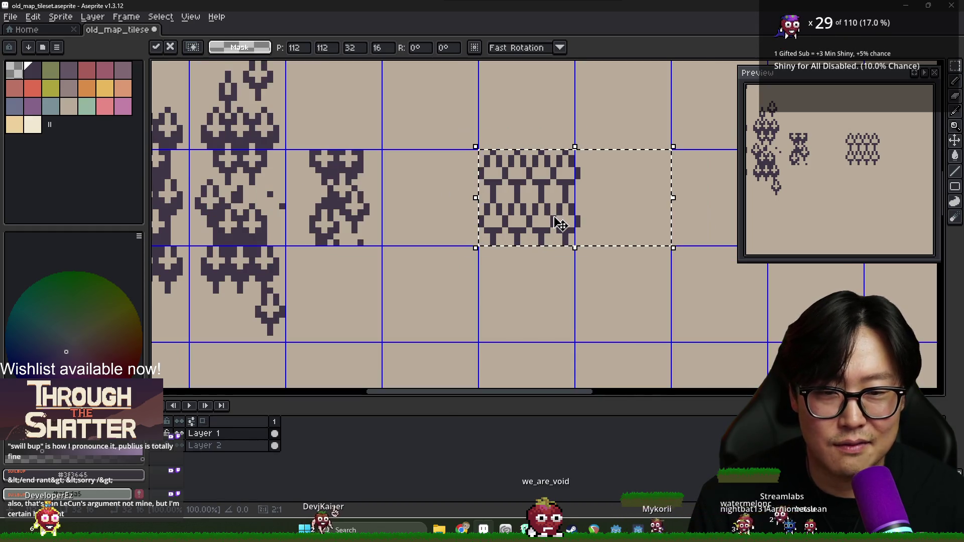
Flood-fill the middle of the forest tile dark and add a light speck inside it.
{"action": "key", "text": "alt"}
{"action": "key", "text": "b"}
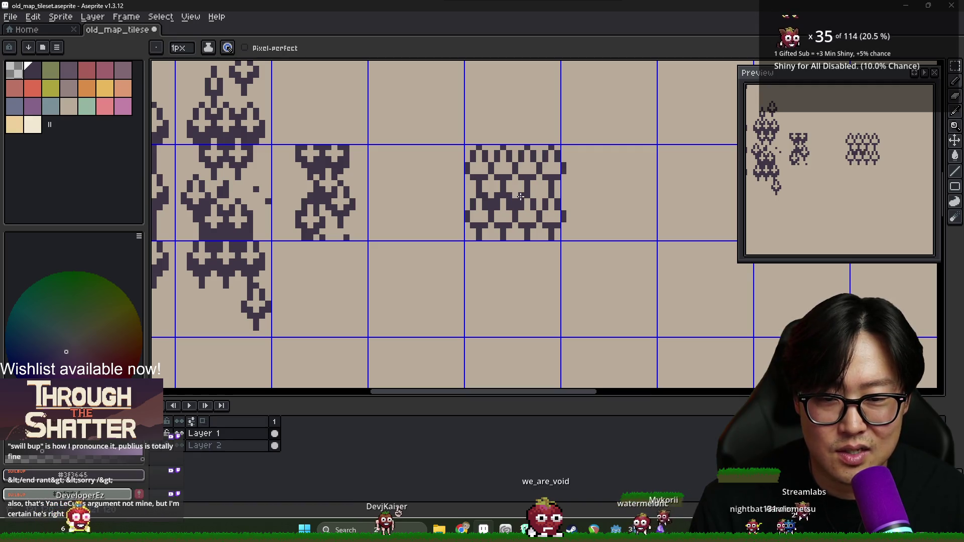
{"action": "scroll", "coordinate": [554, 215], "scroll_direction": "down", "scroll_amount": 1}
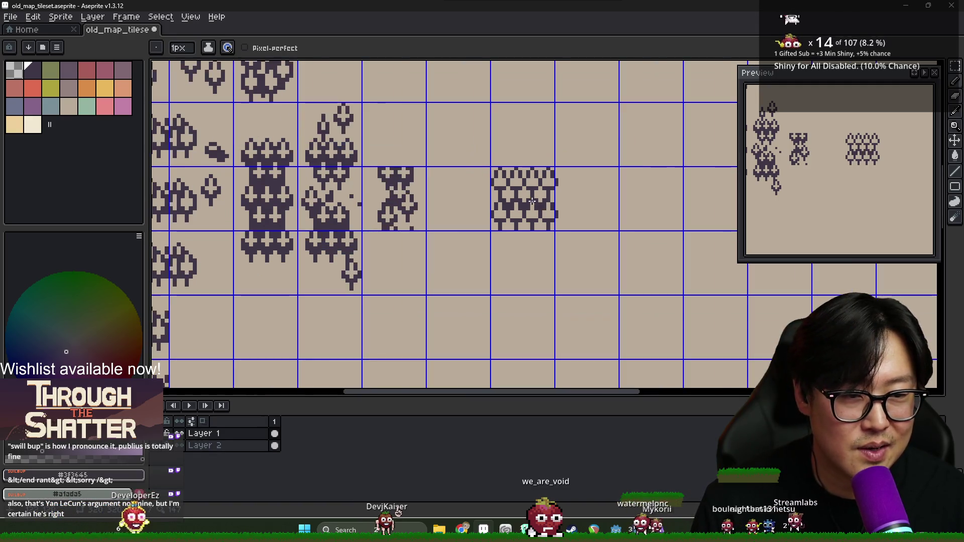
{"action": "scroll", "coordinate": [495, 184], "scroll_direction": "up", "scroll_amount": 1}
{"action": "key", "text": "g"}
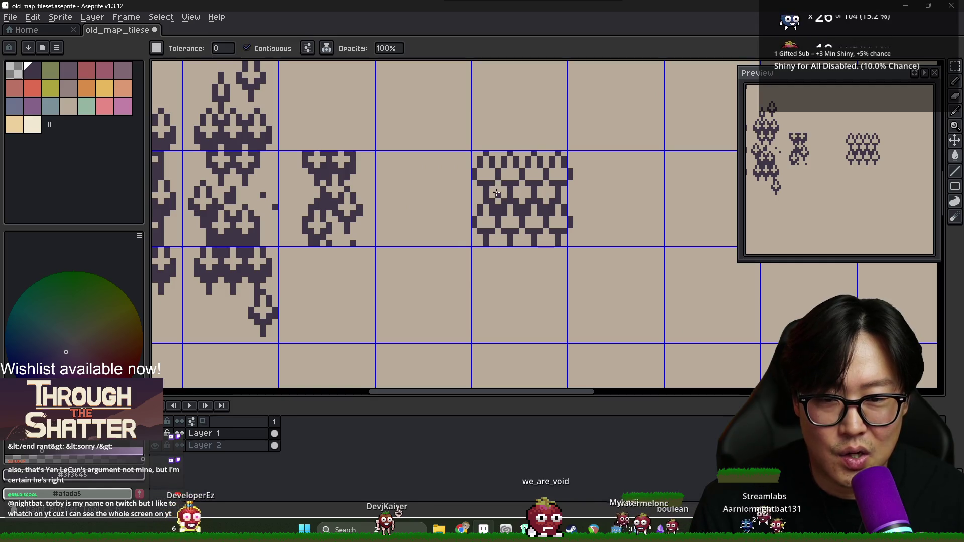
{"action": "left_click", "coordinate": [525, 209]}
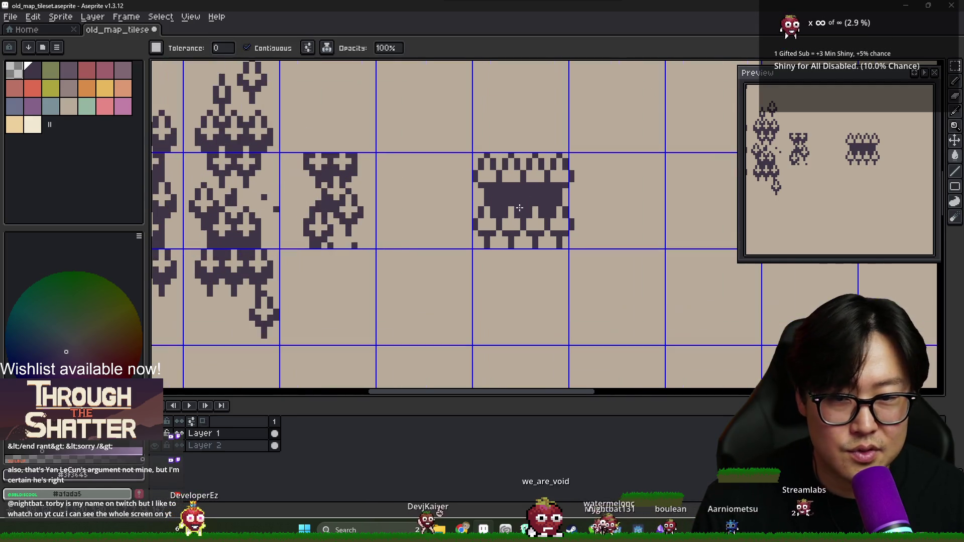
{"action": "key", "text": "b"}
{"action": "right_click", "coordinate": [498, 192]}
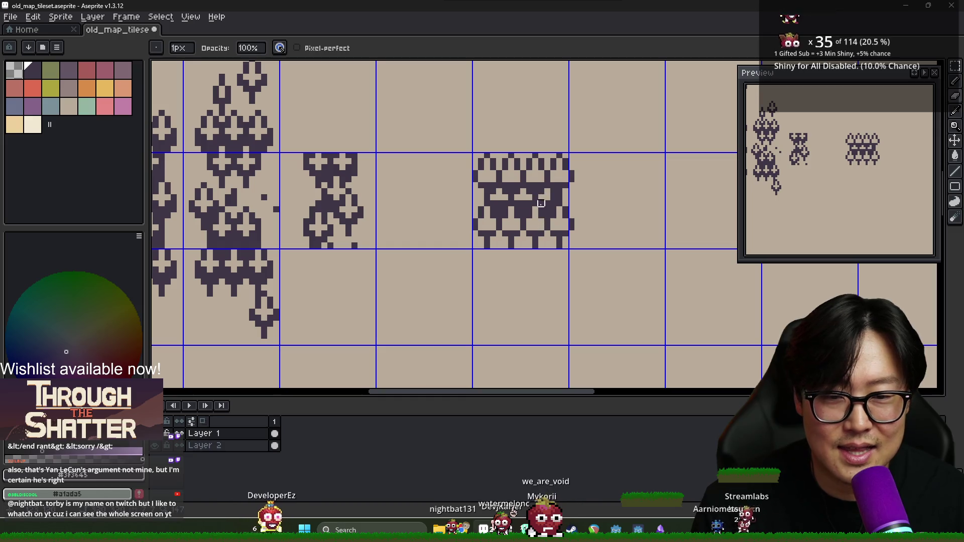
{"action": "scroll", "coordinate": [553, 221], "scroll_direction": "down", "scroll_amount": 5}
{"action": "scroll", "coordinate": [548, 220], "scroll_direction": "down", "scroll_amount": 2}
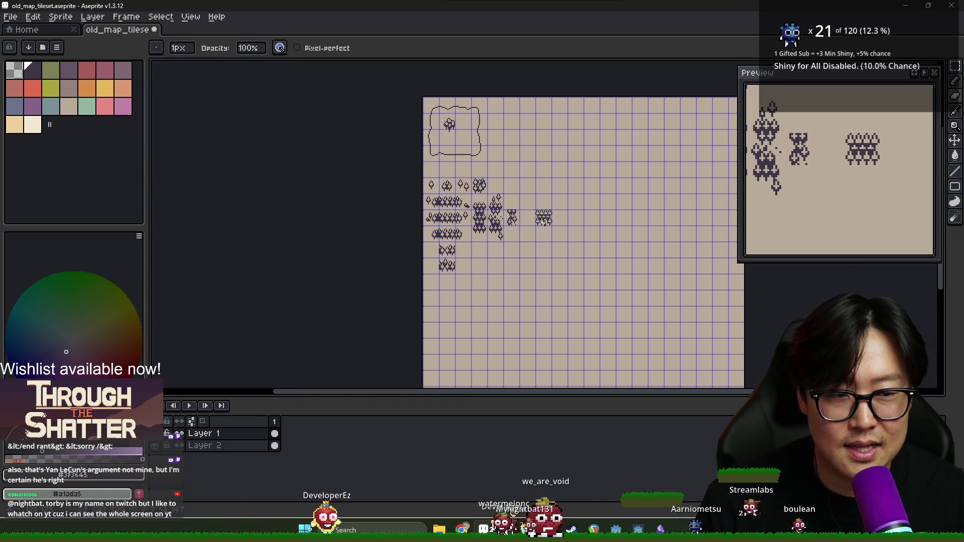
Pick the beige background colour from the palette, then the dark purple drawing colour.
{"action": "scroll", "coordinate": [543, 219], "scroll_direction": "up", "scroll_amount": 6}
{"action": "key", "text": "i"}
{"action": "key", "text": "b"}
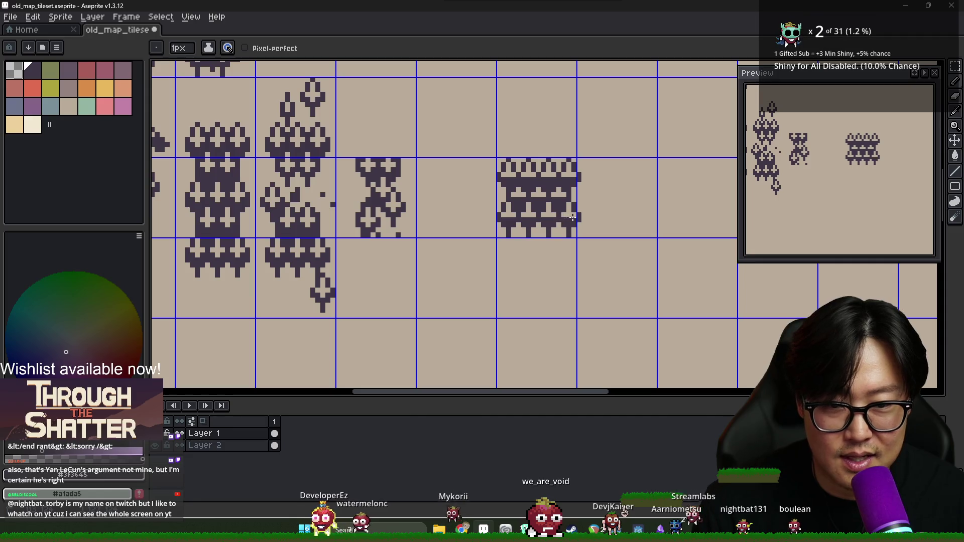
{"action": "scroll", "coordinate": [235, 262], "scroll_direction": "left", "scroll_amount": 3}
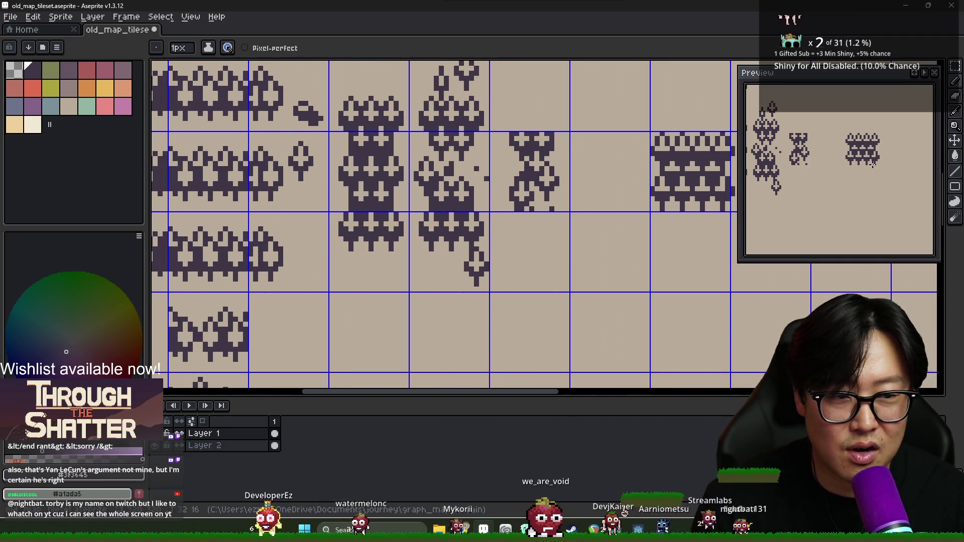
{"action": "scroll", "coordinate": [453, 210], "scroll_direction": "right", "scroll_amount": 3}
{"action": "left_click", "coordinate": [452, 211], "text": "alt"}
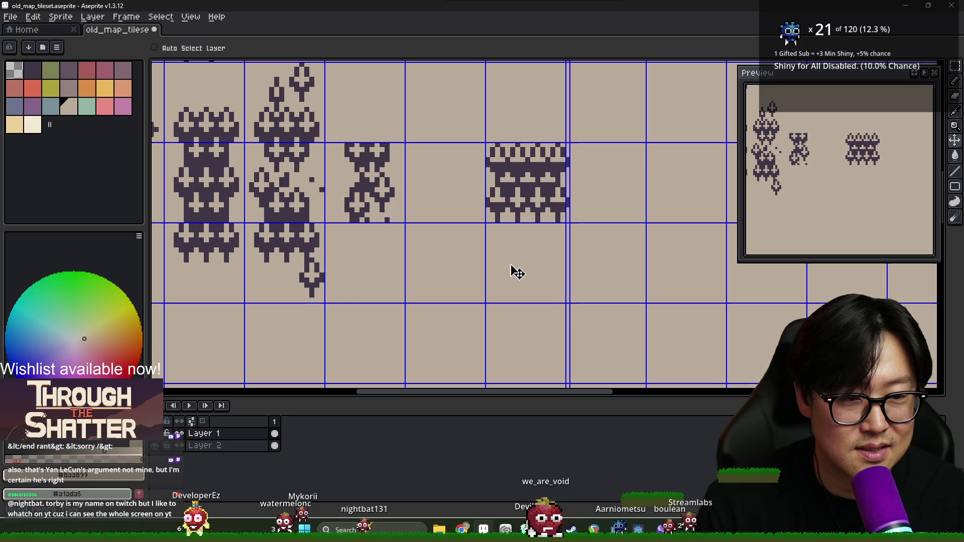
{"action": "scroll", "coordinate": [418, 196], "scroll_direction": "up", "scroll_amount": 2}
{"action": "left_click", "coordinate": [418, 196], "text": "alt"}
Paint the cross bottoms dark purple in the middle, second-row middle and upper-left tree tiles.
{"action": "left_click_drag", "start_coordinate": [422, 196], "coordinate": [464, 199]}
{"action": "left_click_drag", "start_coordinate": [402, 247], "coordinate": [483, 248]}
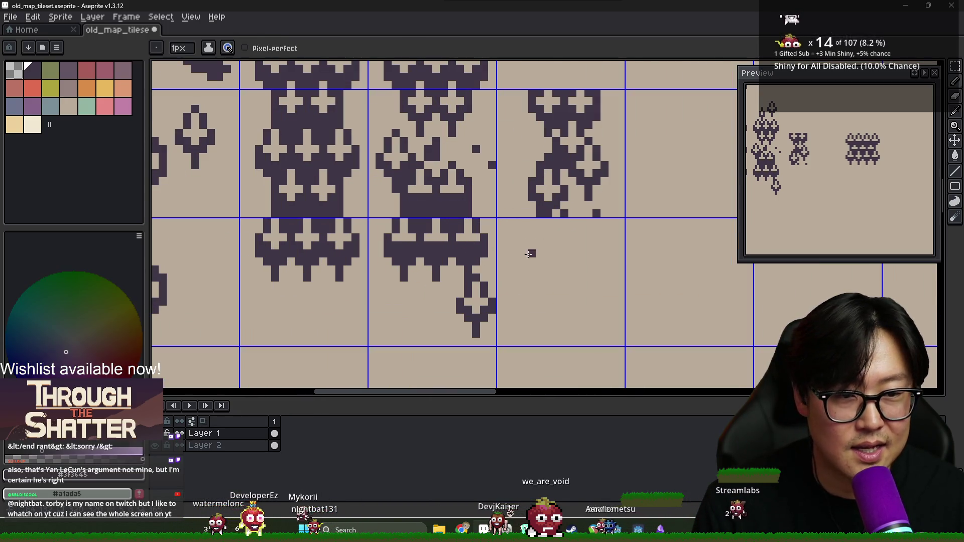
{"action": "left_click_drag", "start_coordinate": [793, 183], "coordinate": [832, 203]}
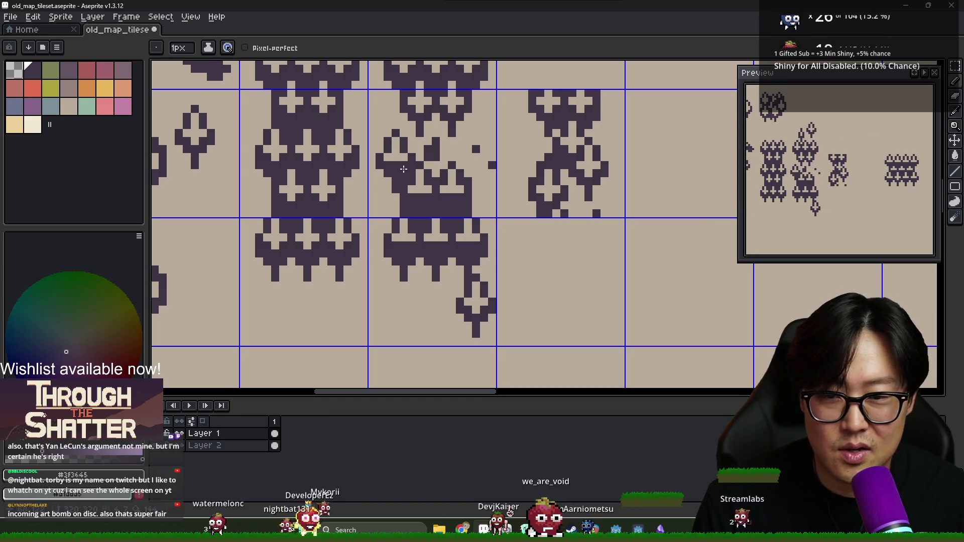
{"action": "left_click_drag", "start_coordinate": [275, 197], "coordinate": [341, 198]}
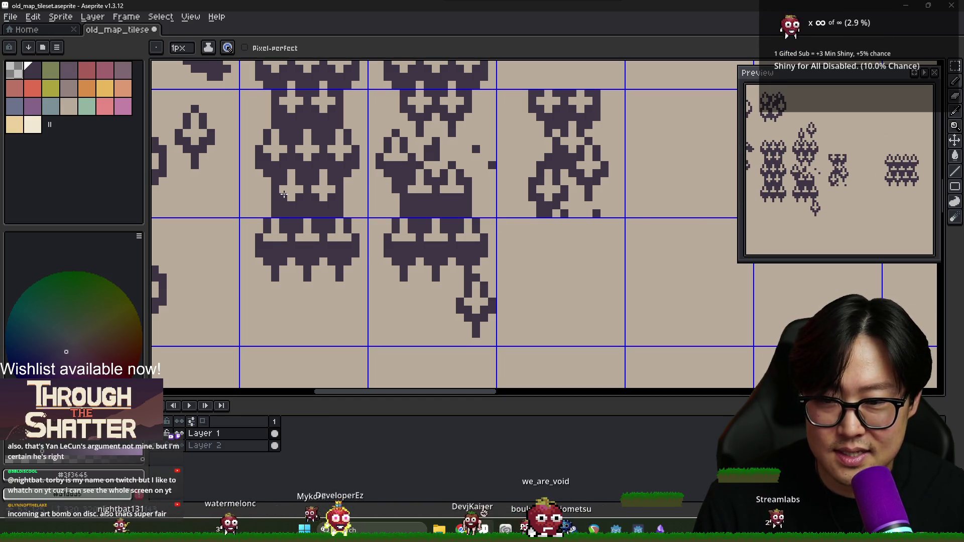
{"action": "key", "text": "b"}
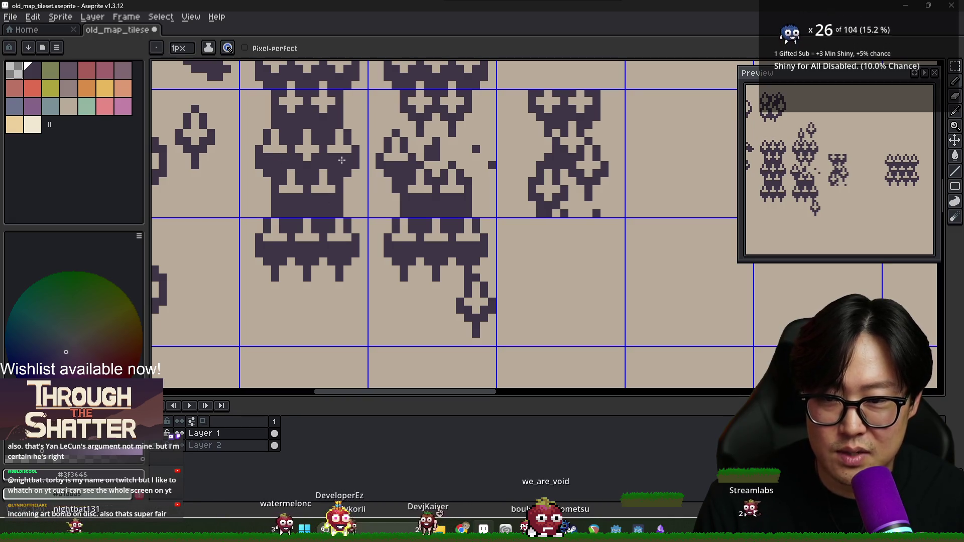
{"action": "scroll", "coordinate": [308, 158], "scroll_direction": "up", "scroll_amount": 2}
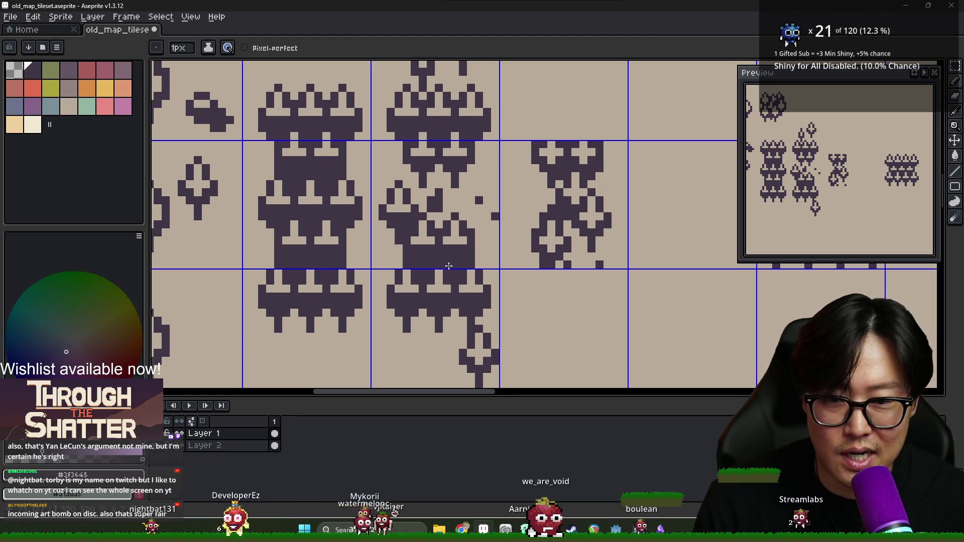
{"action": "scroll", "coordinate": [858, 186], "scroll_direction": "down", "scroll_amount": 1}
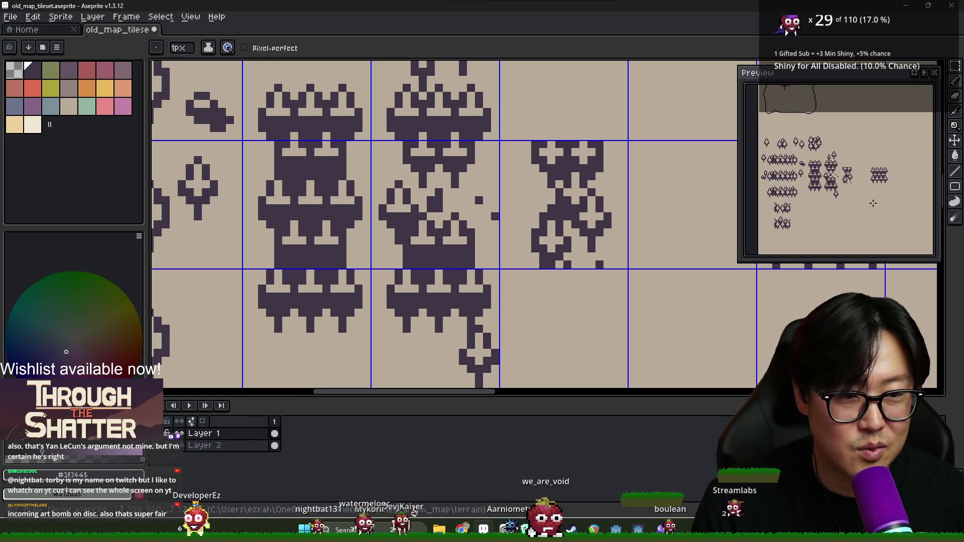
{"action": "scroll", "coordinate": [834, 164], "scroll_direction": "up", "scroll_amount": 2}
{"action": "scroll", "coordinate": [814, 131], "scroll_direction": "down", "scroll_amount": 1}
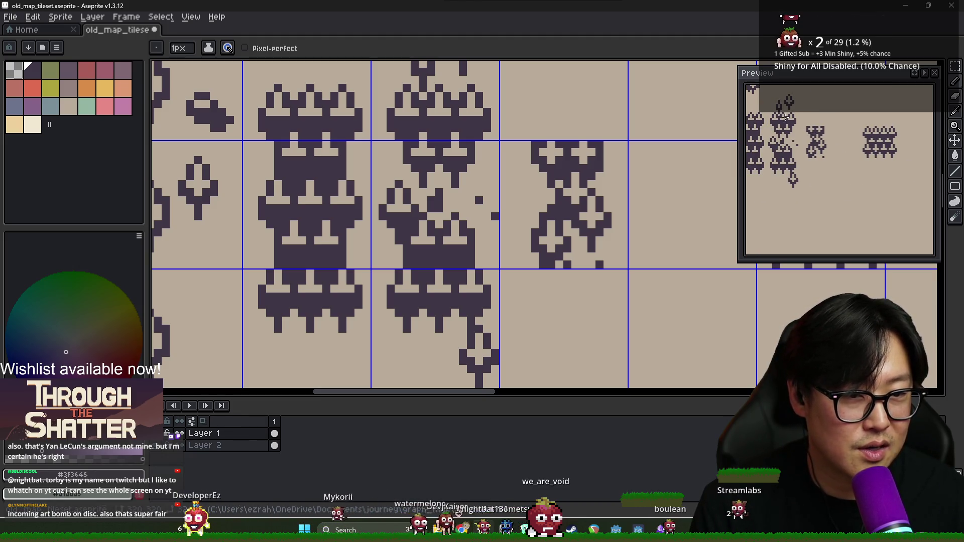
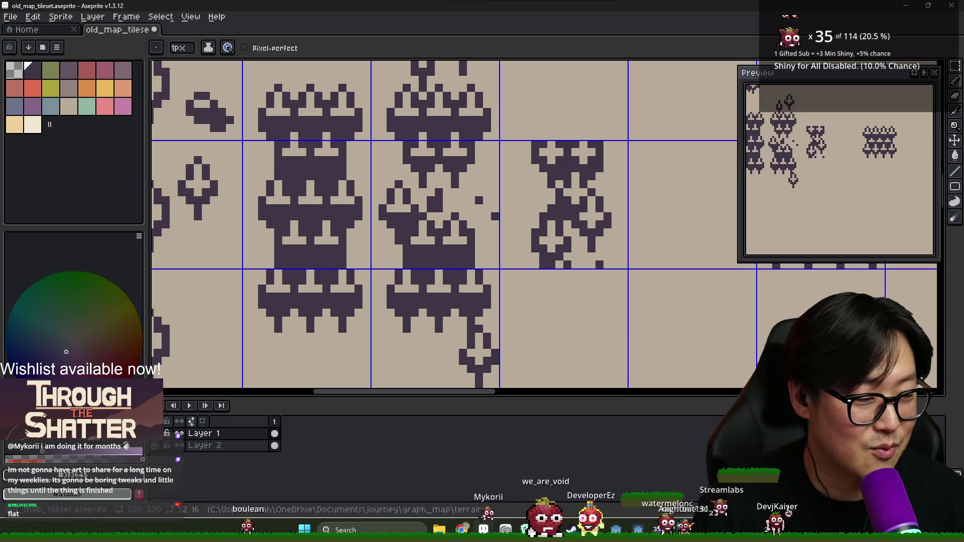
Duplicate the fence tile into the empty grid cell to the right of the original.
{"action": "scroll", "coordinate": [657, 295], "scroll_direction": "right", "scroll_amount": 5}
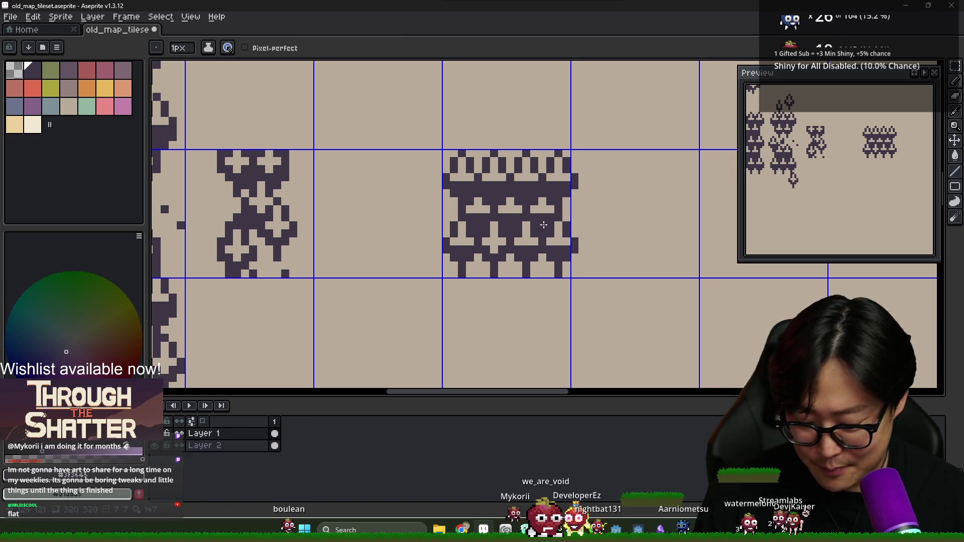
{"action": "key", "text": "m"}
{"action": "left_click_drag", "start_coordinate": [528, 239], "coordinate": [609, 248]}
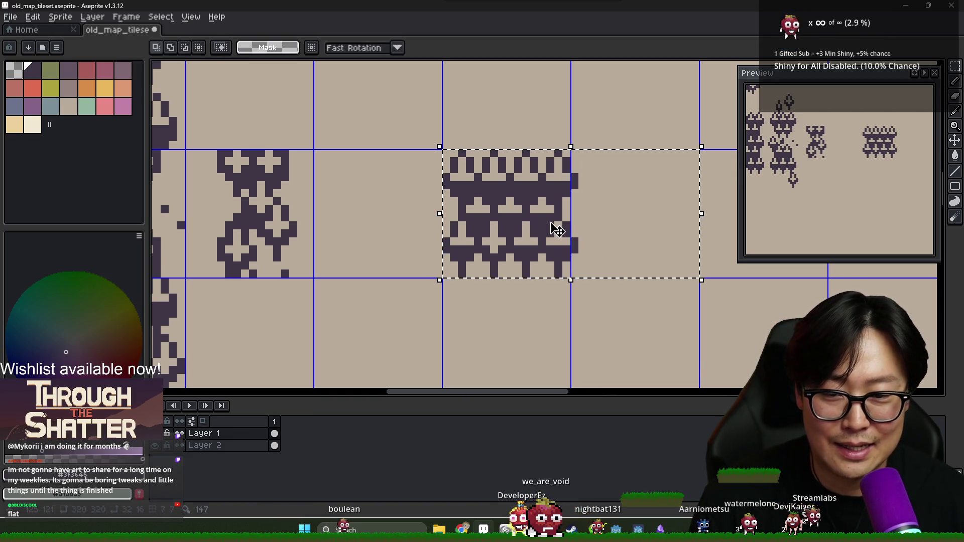
{"action": "mouse_move", "coordinate": [547, 230]}
{"action": "left_mouse_down"}
{"action": "mouse_move", "coordinate": [539, 344]}
{"action": "mouse_move", "coordinate": [548, 234]}
{"action": "mouse_move", "coordinate": [595, 304]}
{"action": "mouse_move", "coordinate": [703, 241]}
{"action": "left_mouse_up"}
{"action": "left_click", "coordinate": [597, 250]}
{"action": "scroll", "coordinate": [597, 250], "scroll_direction": "down", "scroll_amount": 4}
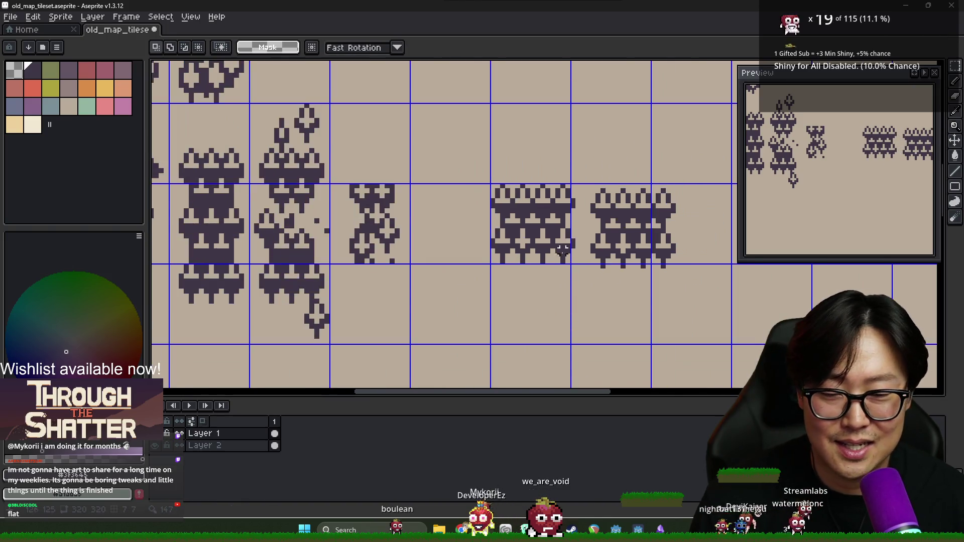
{"action": "scroll", "coordinate": [462, 246], "scroll_direction": "up", "scroll_amount": 2}
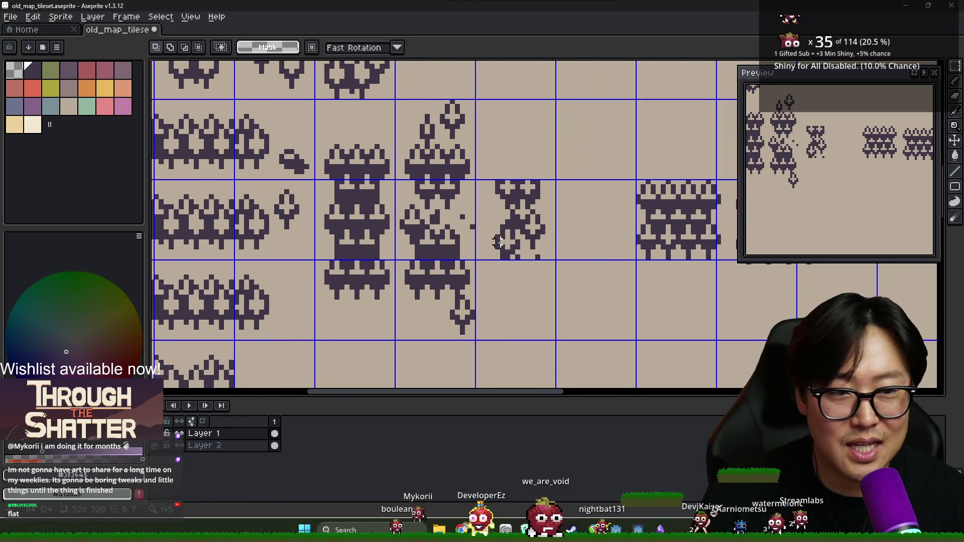
{"action": "scroll", "coordinate": [407, 227], "scroll_direction": "down", "scroll_amount": 2}
{"action": "scroll", "coordinate": [726, 249], "scroll_direction": "left", "scroll_amount": 4}
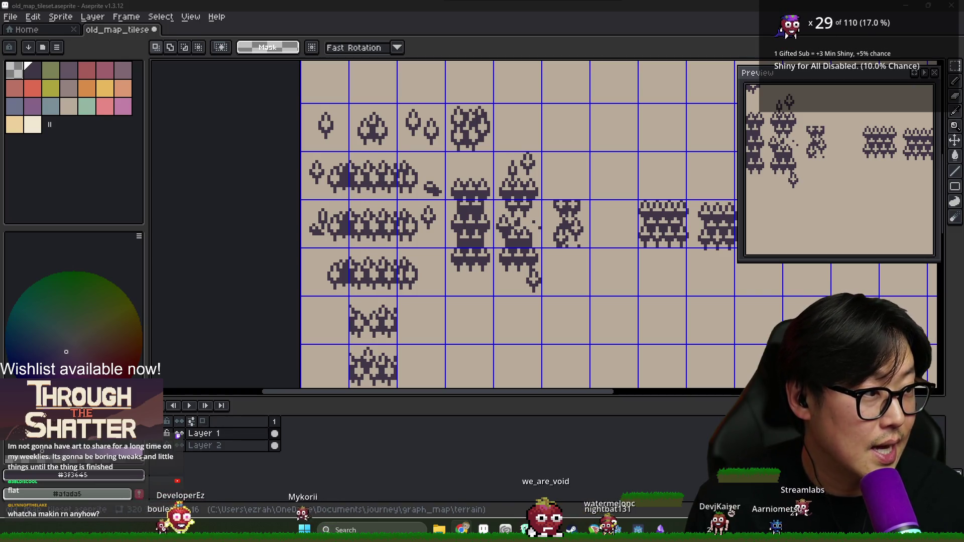
{"action": "key", "text": "alt+Tab"}
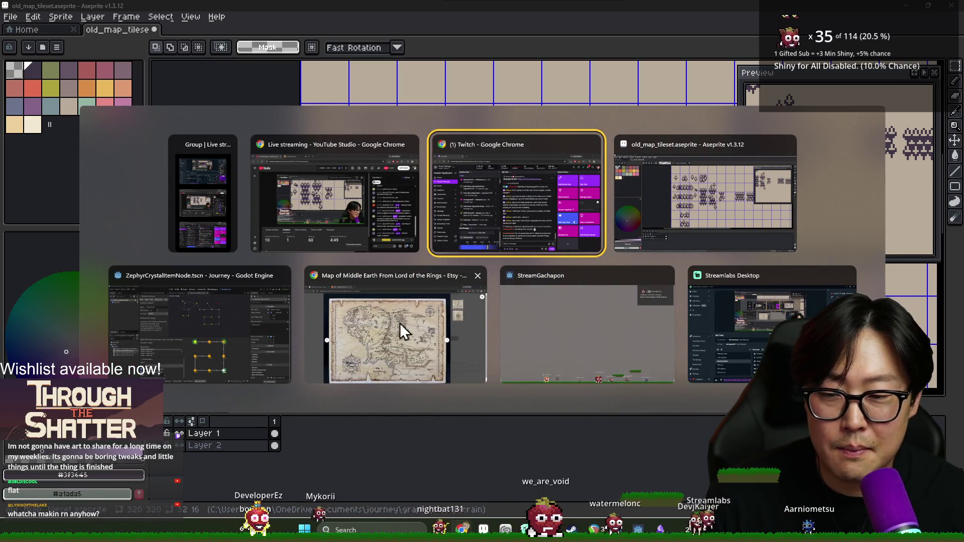
Run the Journey project from the Godot editor with F5, then return to the Aseprite tileset.
{"action": "left_click", "coordinate": [254, 333]}
{"action": "key", "text": "alt+Tab"}
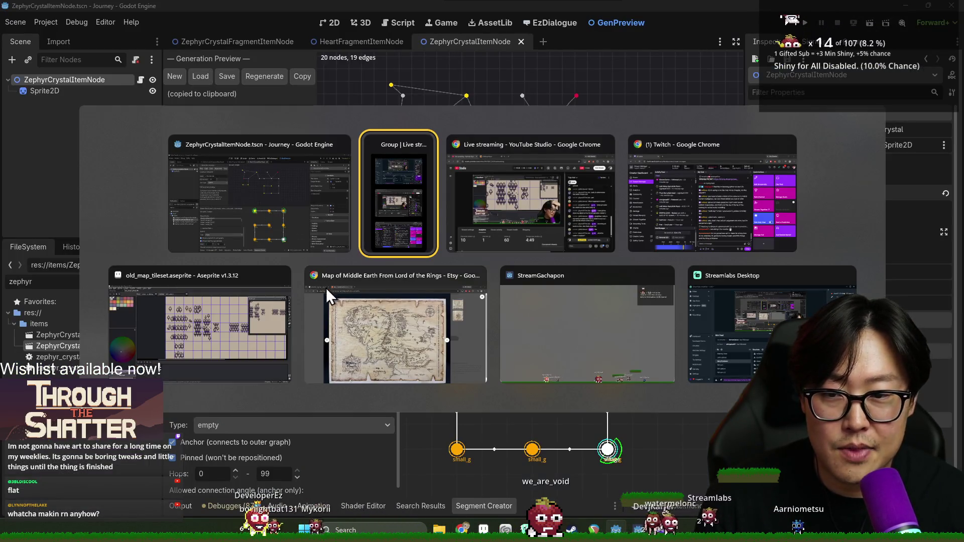
{"action": "left_click", "coordinate": [347, 176]}
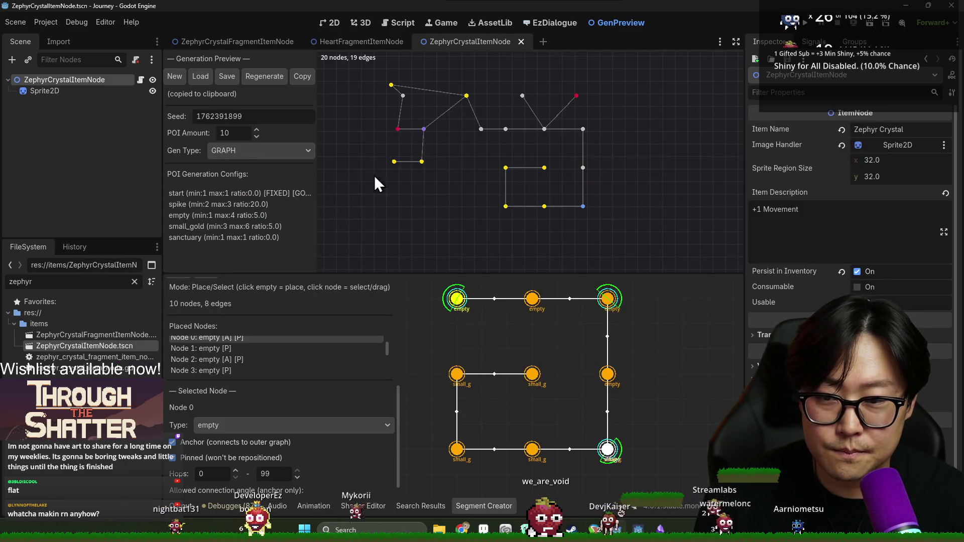
{"action": "key", "text": "F5"}
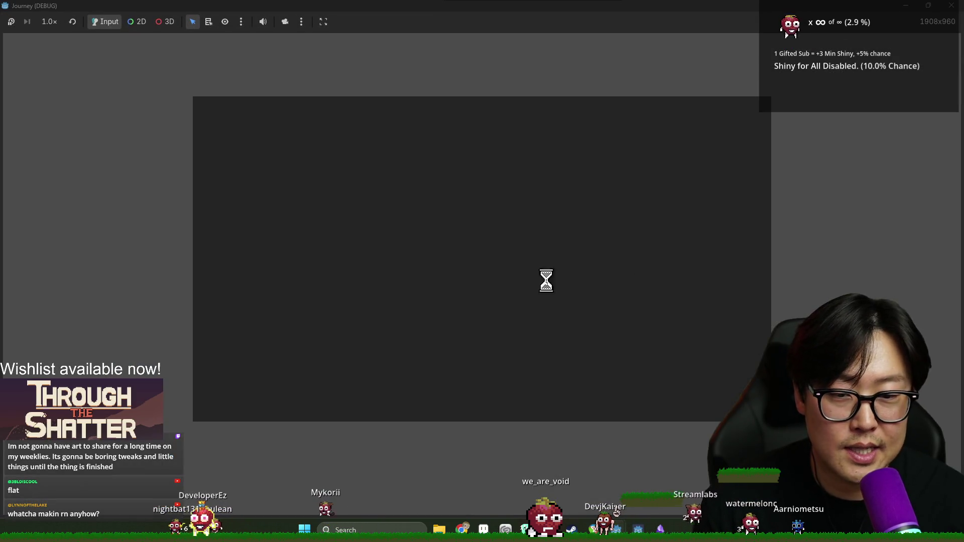
{"action": "key", "text": "alt+Tab"}
{"action": "left_click", "coordinate": [402, 329]}
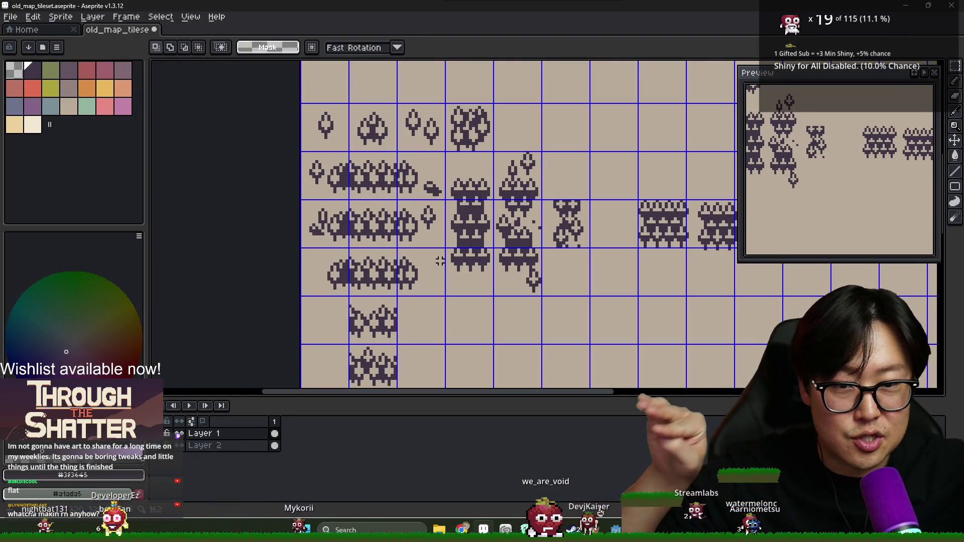
{"action": "key", "text": "alt+Tab"}
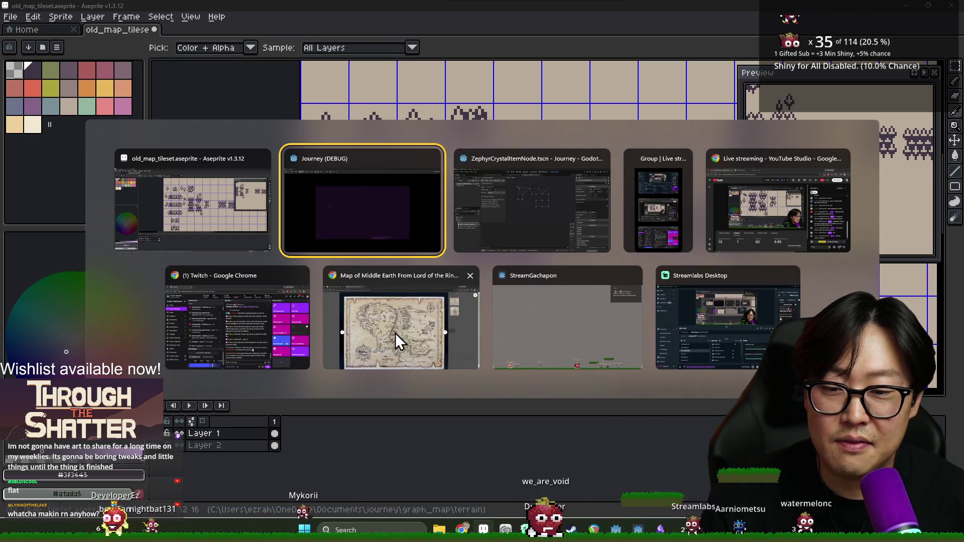
{"action": "left_click", "coordinate": [395, 333]}
{"action": "left_click", "coordinate": [477, 230]}
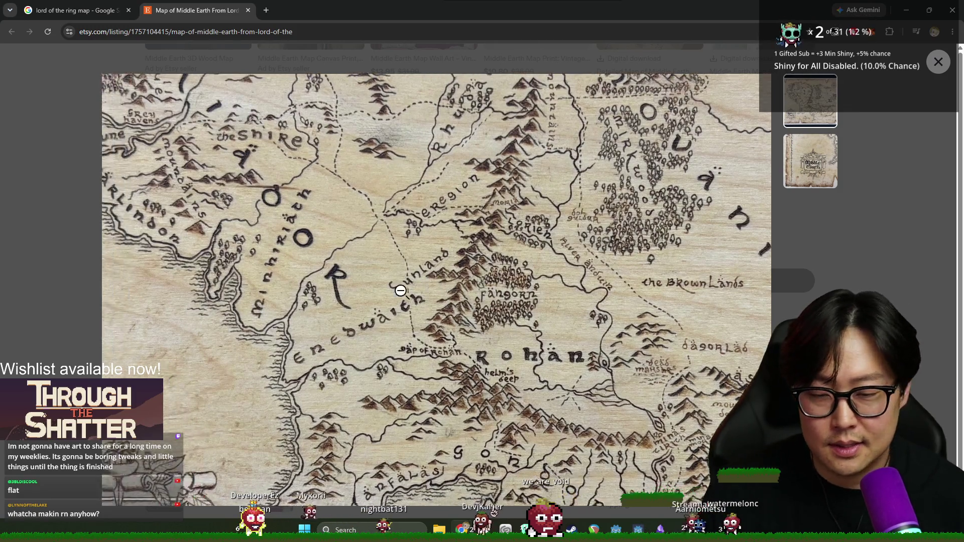
{"action": "left_click", "coordinate": [402, 285]}
{"action": "key", "text": "alt+Tab"}
{"action": "left_click", "coordinate": [406, 239]}
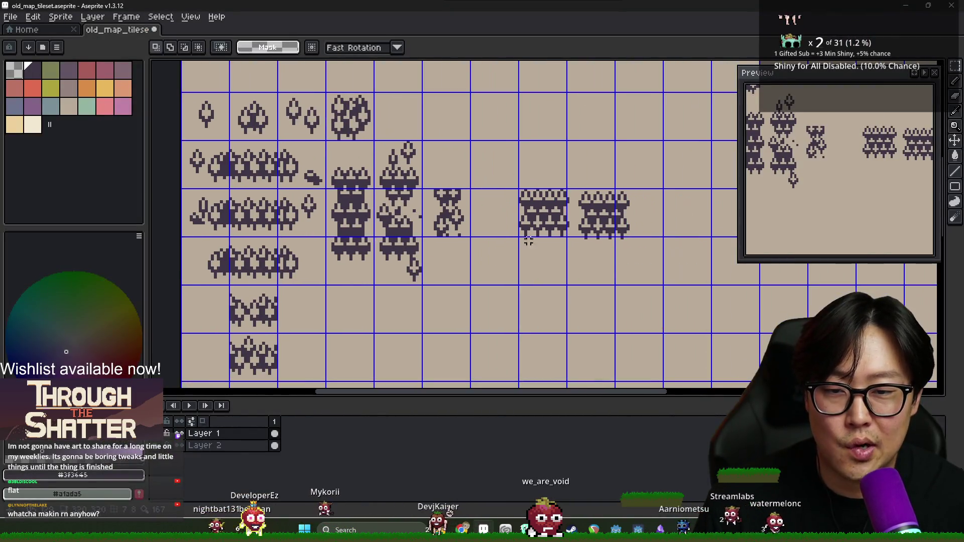
Select the copied fence tile and delete it.
{"action": "scroll", "coordinate": [654, 217], "scroll_direction": "up", "scroll_amount": 1}
{"action": "scroll", "coordinate": [594, 236], "scroll_direction": "down", "scroll_amount": 2}
{"action": "scroll", "coordinate": [452, 231], "scroll_direction": "down", "scroll_amount": 3}
{"action": "scroll", "coordinate": [363, 228], "scroll_direction": "up", "scroll_amount": 2}
{"action": "left_click_drag", "start_coordinate": [440, 200], "coordinate": [483, 238]}
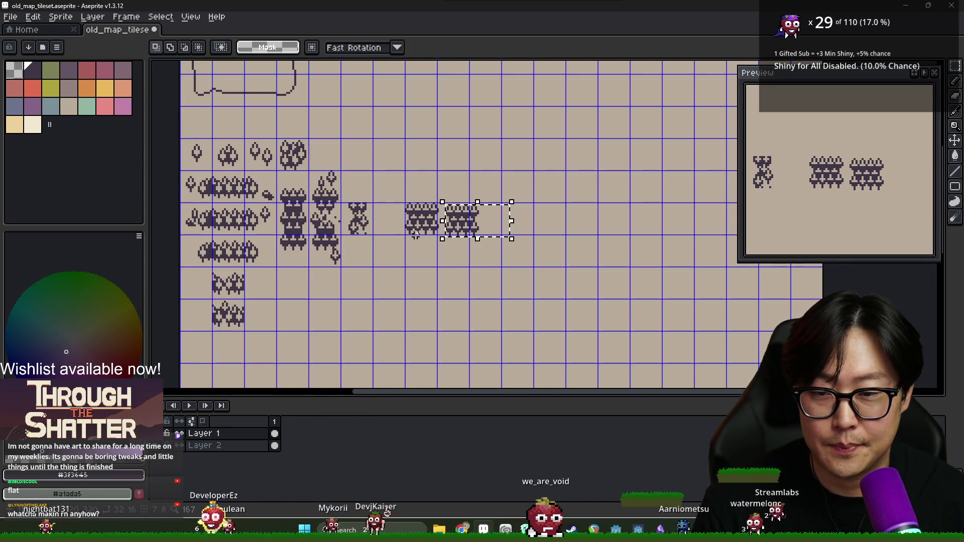
{"action": "key", "text": "Delete"}
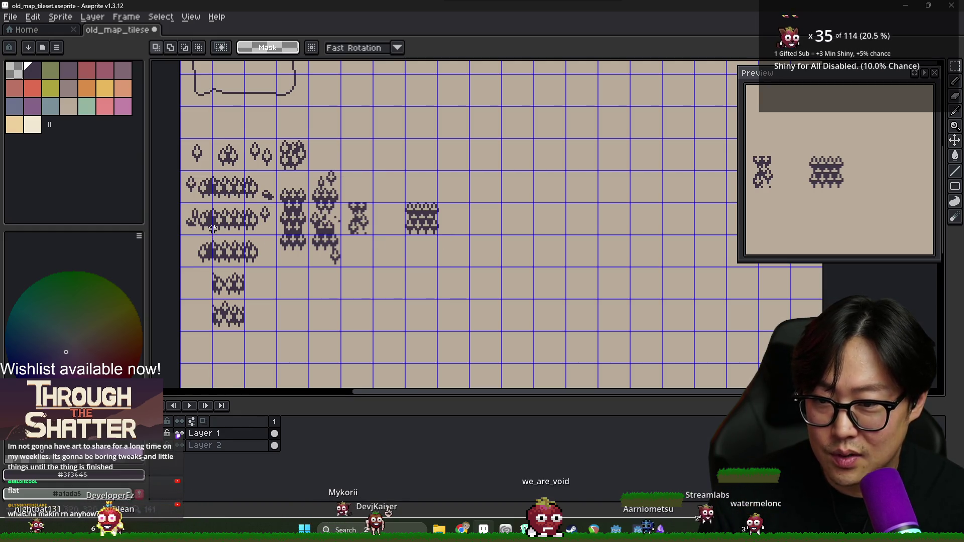
Pick the beige background colour from the canvas with the pencil active.
{"action": "scroll", "coordinate": [216, 230], "scroll_direction": "up", "scroll_amount": 2}
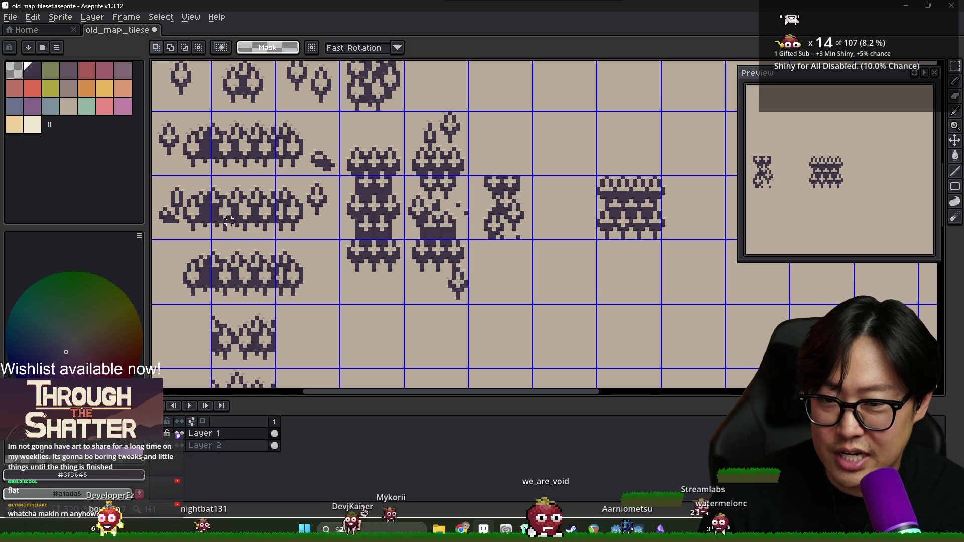
{"action": "scroll", "coordinate": [437, 268], "scroll_direction": "up", "scroll_amount": 1}
{"action": "scroll", "coordinate": [437, 269], "scroll_direction": "up", "scroll_amount": 1}
{"action": "key", "text": "b"}
{"action": "left_click", "coordinate": [433, 244], "text": "alt"}
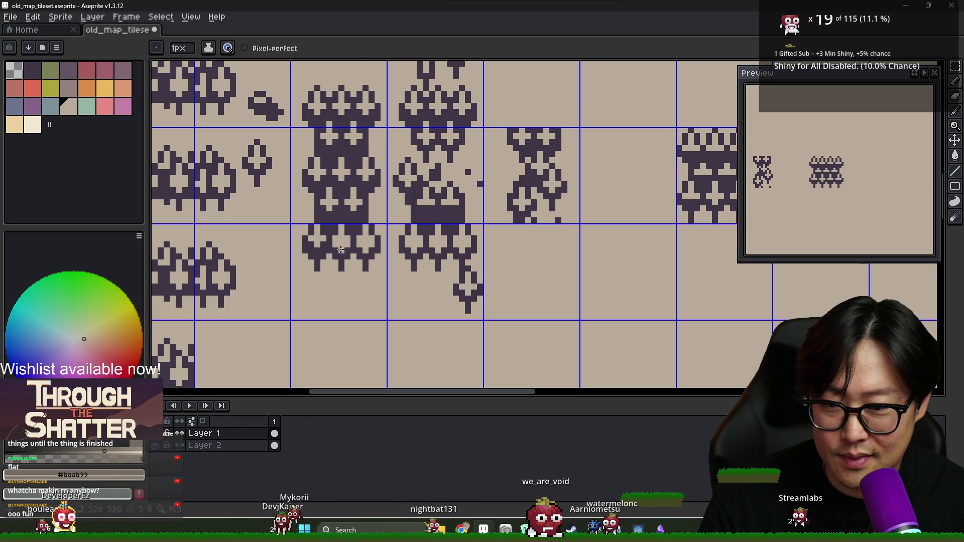
Sample the dark ink #3F3645 and tan #baab99 colours from the tree tile, erasing stray pixels.
{"action": "scroll", "coordinate": [316, 250], "scroll_direction": "down", "scroll_amount": 3}
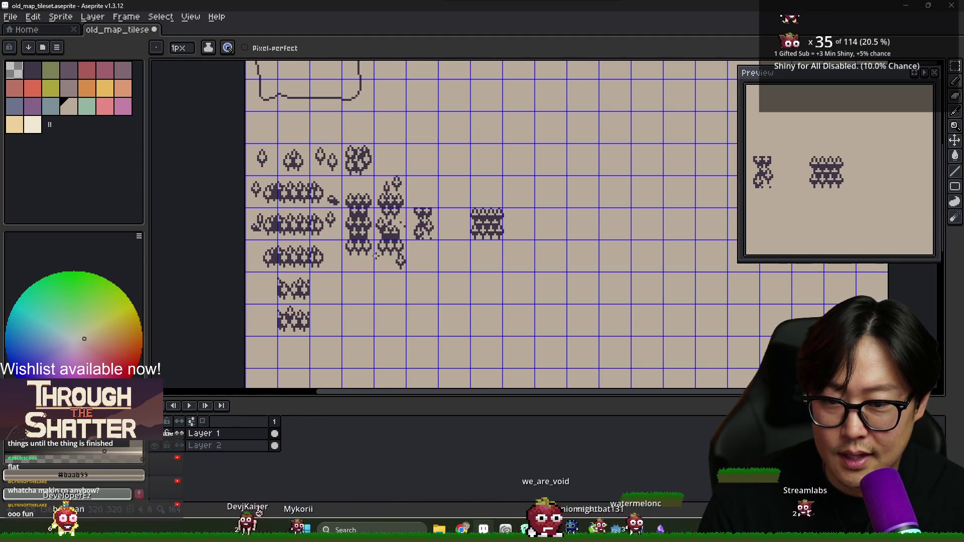
{"action": "scroll", "coordinate": [354, 219], "scroll_direction": "up", "scroll_amount": 3}
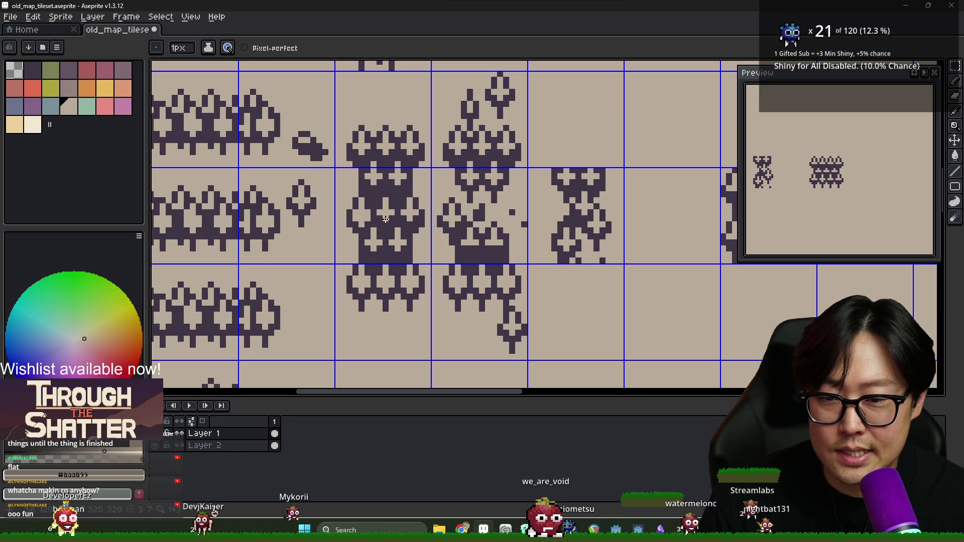
{"action": "left_click", "coordinate": [363, 225], "text": "alt"}
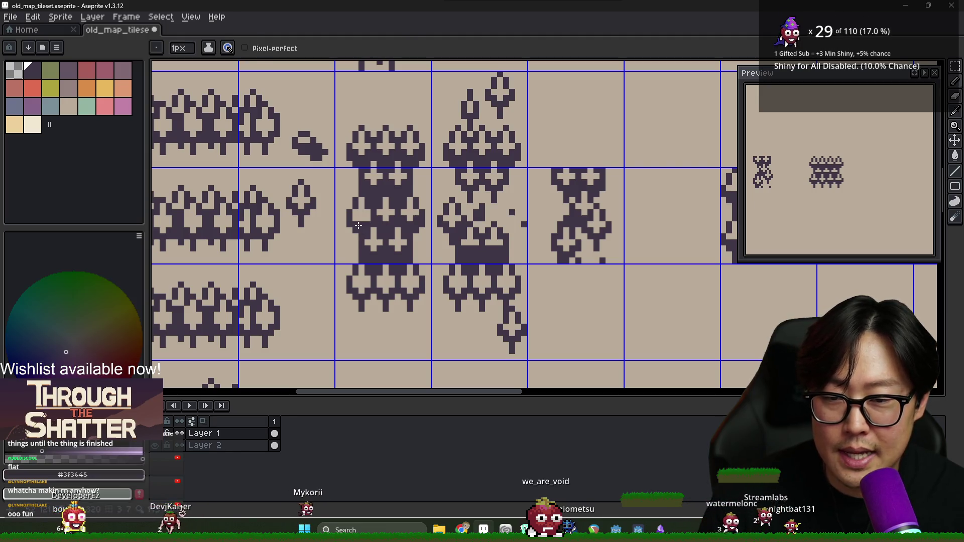
{"action": "left_click", "coordinate": [369, 248], "text": "alt"}
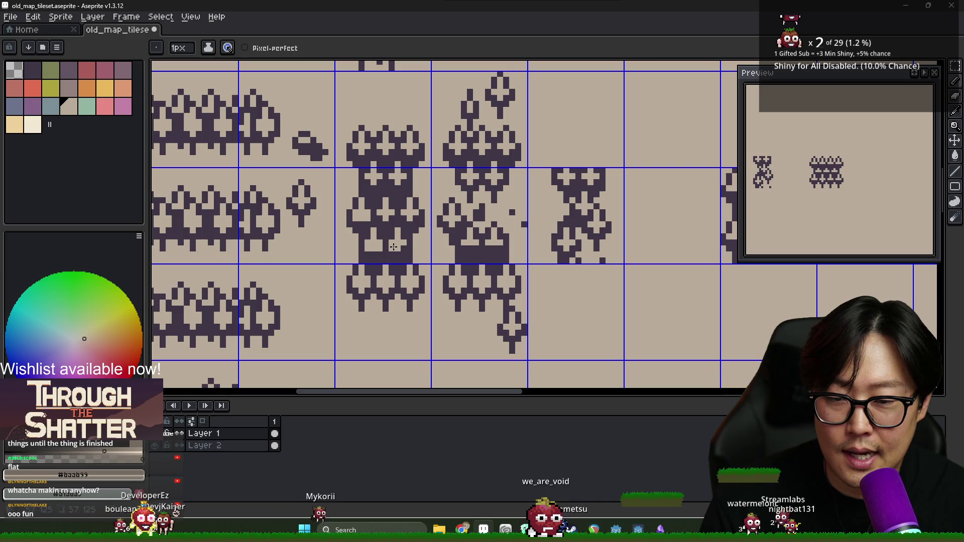
{"action": "scroll", "coordinate": [374, 256], "scroll_direction": "down", "scroll_amount": 2}
{"action": "scroll", "coordinate": [379, 259], "scroll_direction": "up", "scroll_amount": 1}
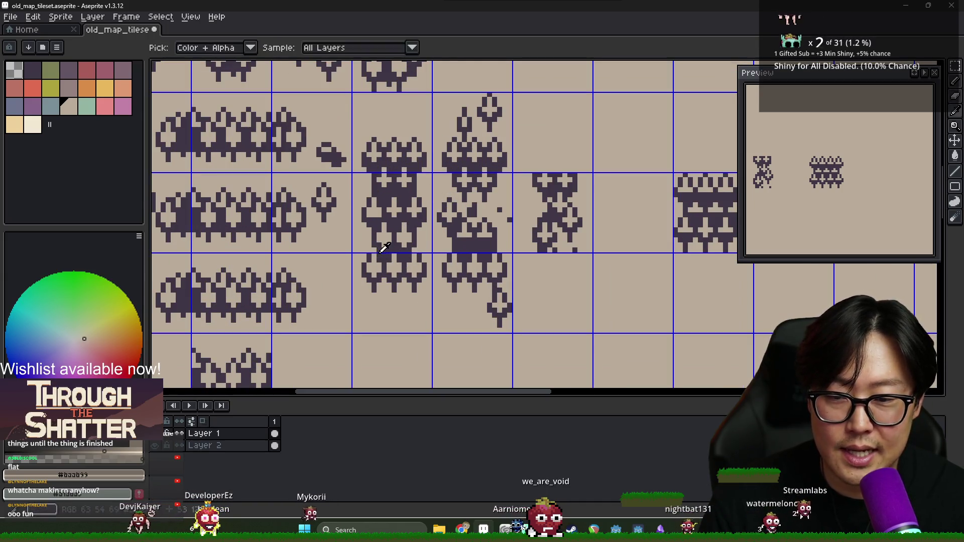
{"action": "left_click", "coordinate": [379, 250], "text": "alt"}
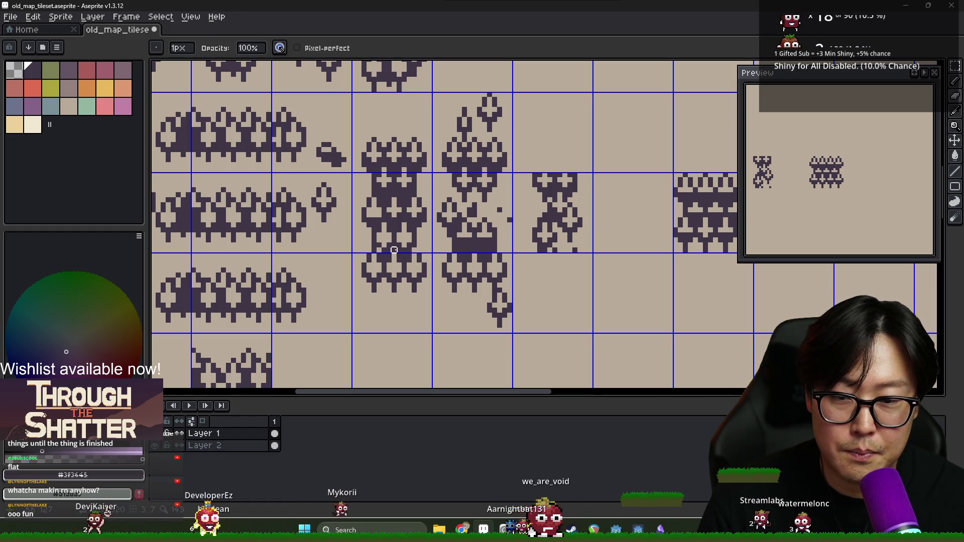
{"action": "scroll", "coordinate": [387, 252], "scroll_direction": "down", "scroll_amount": 1}
{"action": "key", "text": "i"}
{"action": "key", "text": "e"}
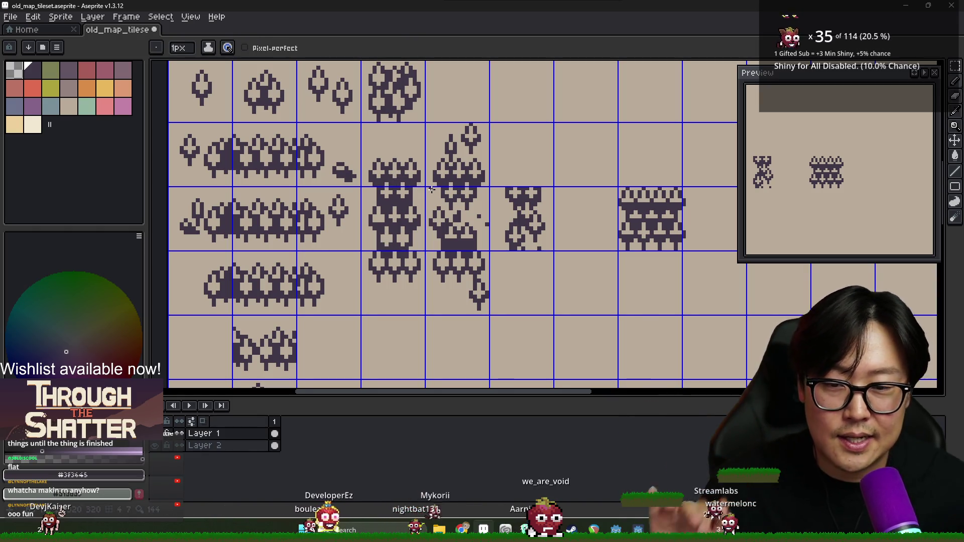
{"action": "scroll", "coordinate": [419, 249], "scroll_direction": "up", "scroll_amount": 3}
{"action": "left_click", "coordinate": [432, 243], "text": "alt"}
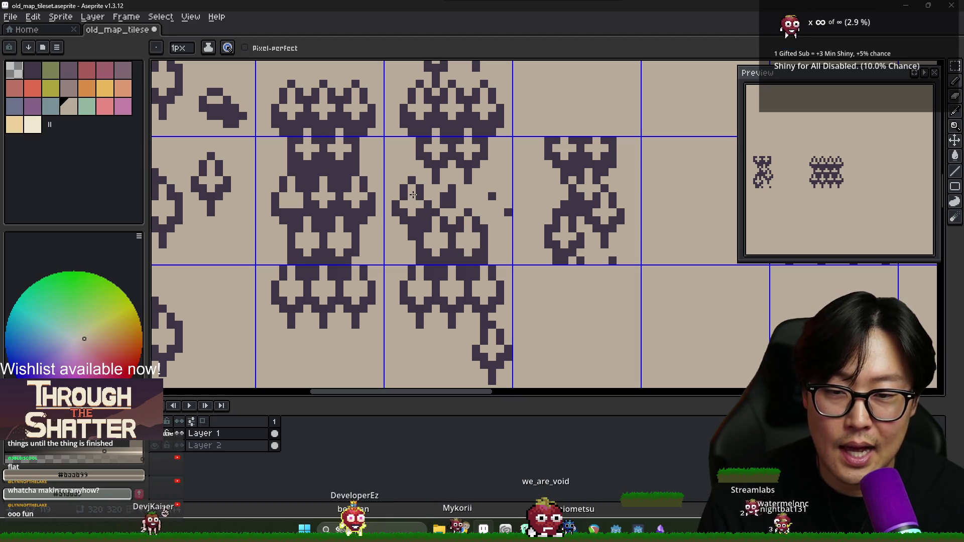
Pencil dark purple pixels into the gaps of the stacked tree tile.
{"action": "key", "text": "alt"}
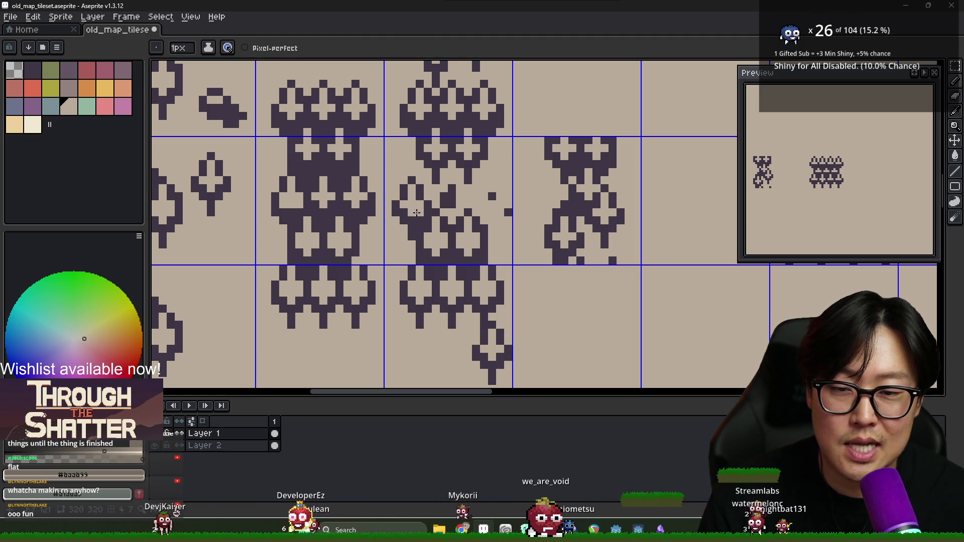
{"action": "scroll", "coordinate": [414, 213], "scroll_direction": "down", "scroll_amount": 1}
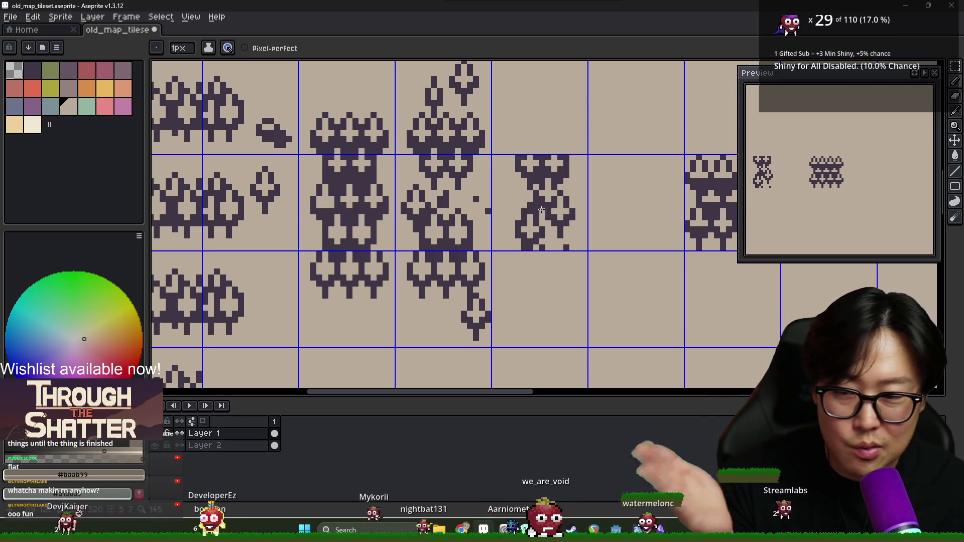
{"action": "scroll", "coordinate": [543, 208], "scroll_direction": "down", "scroll_amount": 4}
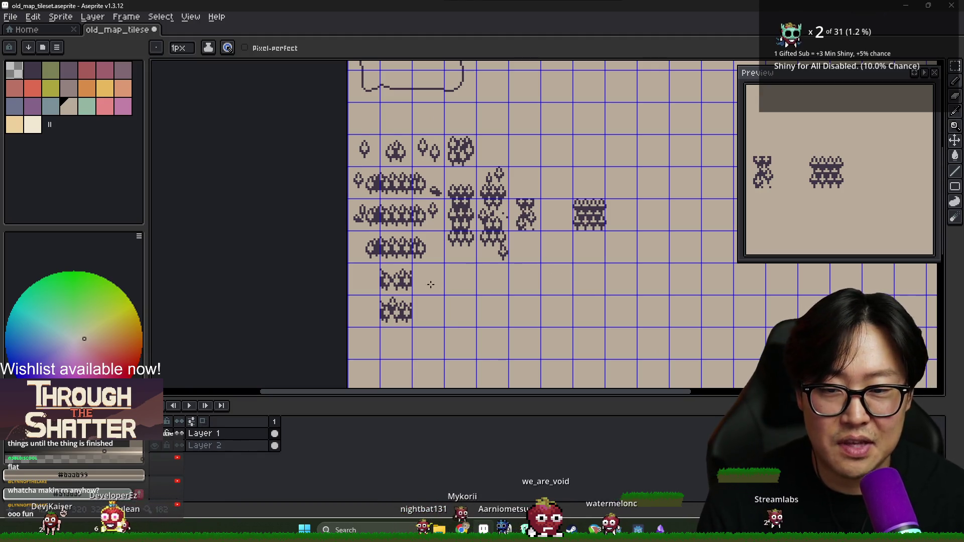
{"action": "scroll", "coordinate": [493, 215], "scroll_direction": "up", "scroll_amount": 3}
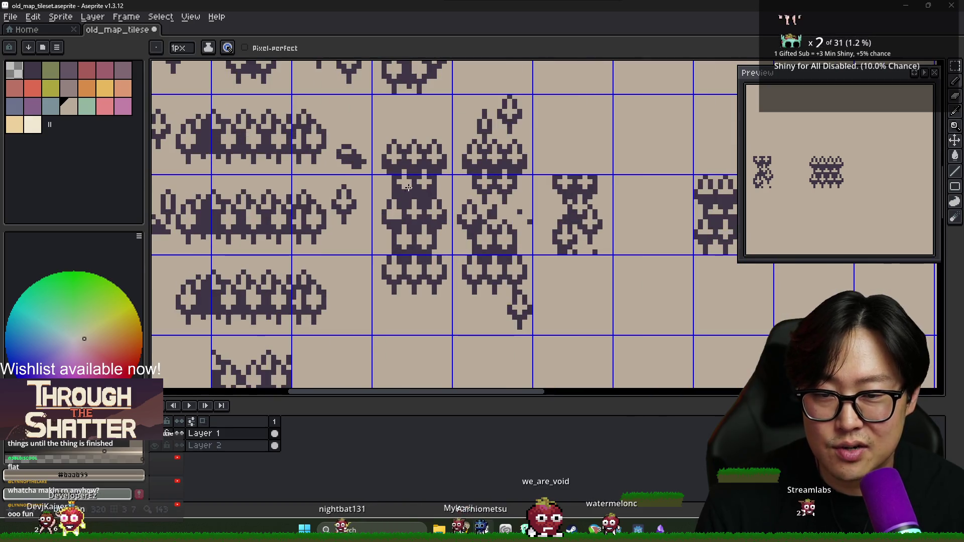
{"action": "key", "text": "i"}
{"action": "scroll", "coordinate": [405, 190], "scroll_direction": "up", "scroll_amount": 2}
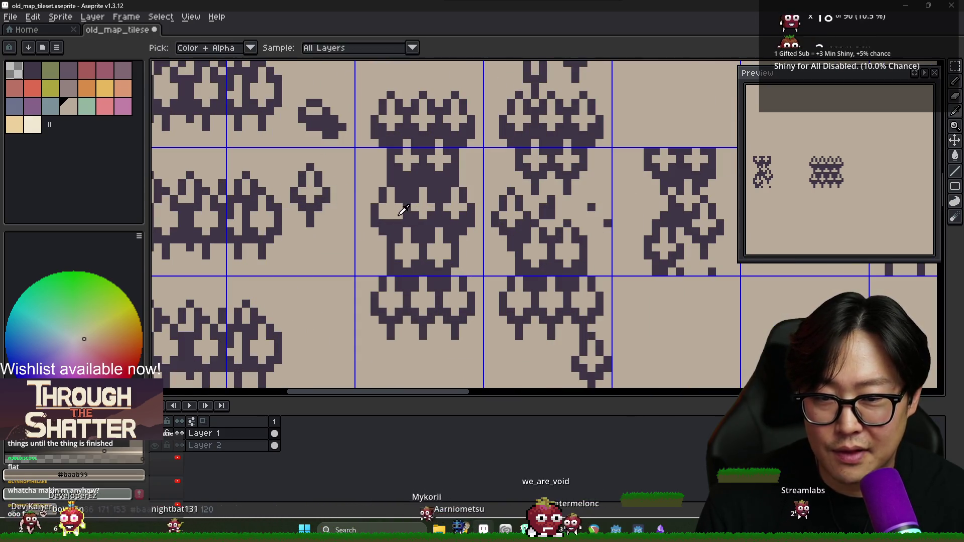
{"action": "key", "text": "b"}
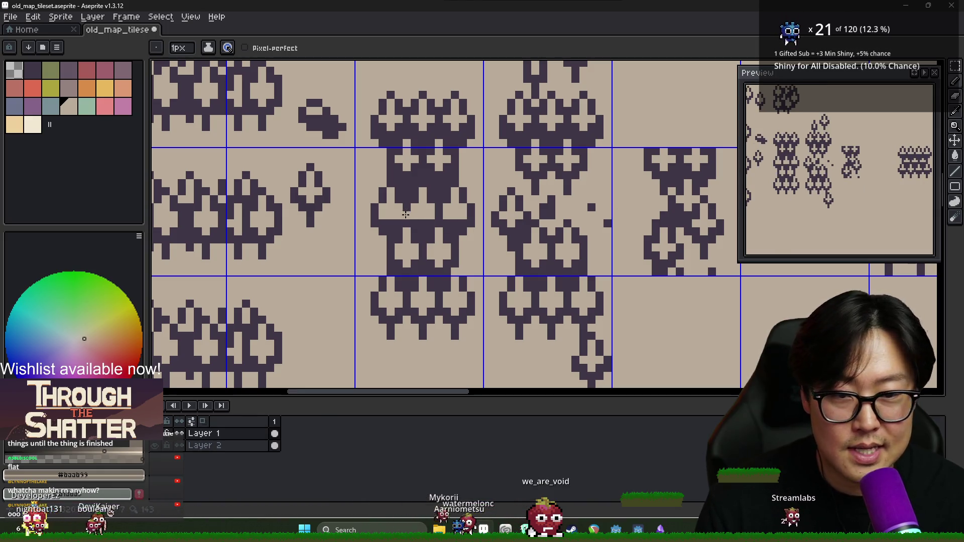
{"action": "left_click", "coordinate": [383, 217], "text": "alt"}
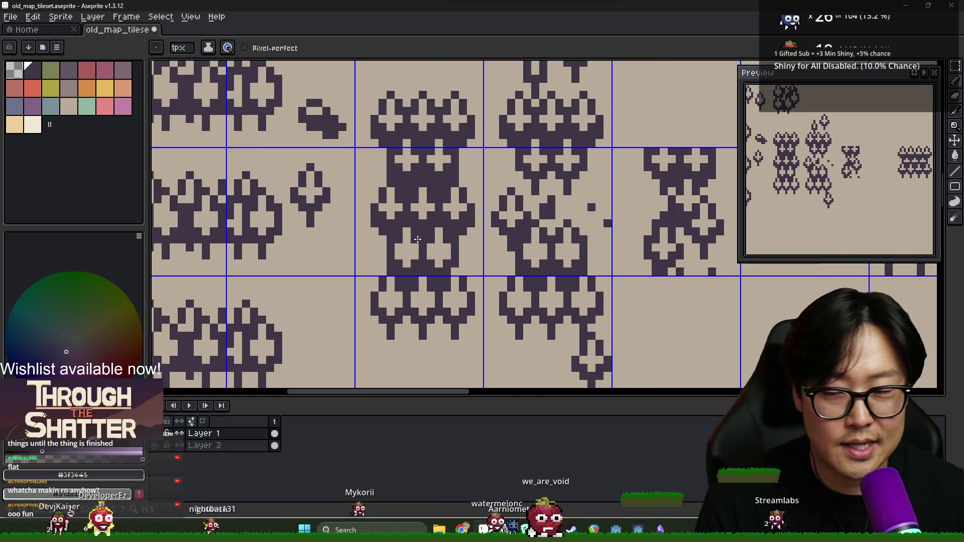
{"action": "scroll", "coordinate": [350, 246], "scroll_direction": "down", "scroll_amount": 2}
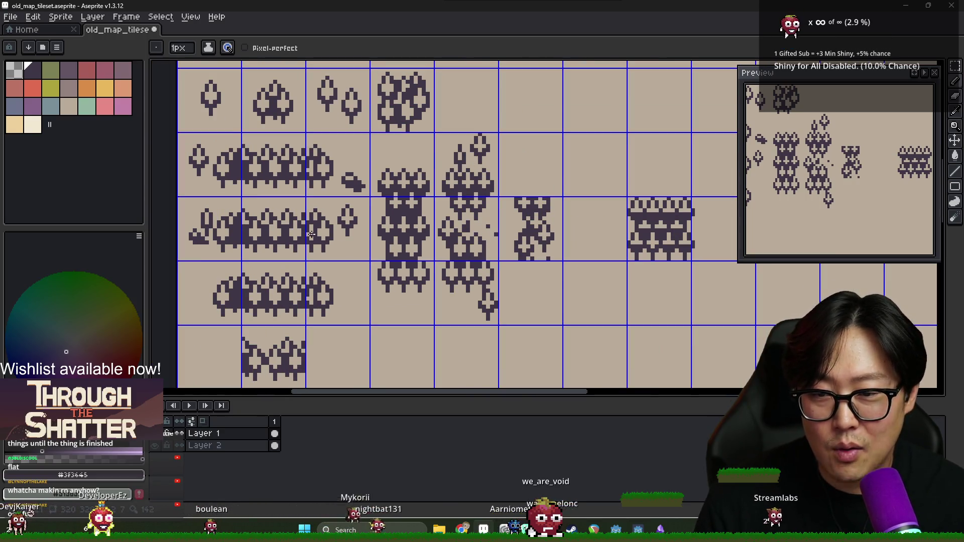
{"action": "scroll", "coordinate": [311, 234], "scroll_direction": "down", "scroll_amount": 3}
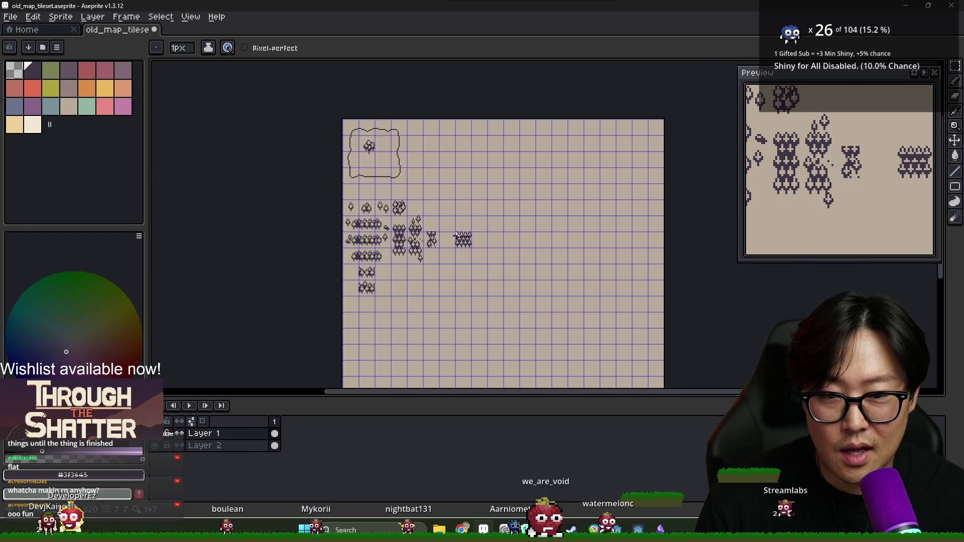
Repaint pixels along the wall tile's bottom, alternating beige and dark purple.
{"action": "scroll", "coordinate": [456, 236], "scroll_direction": "up", "scroll_amount": 5}
{"action": "left_click", "coordinate": [454, 265], "text": "alt"}
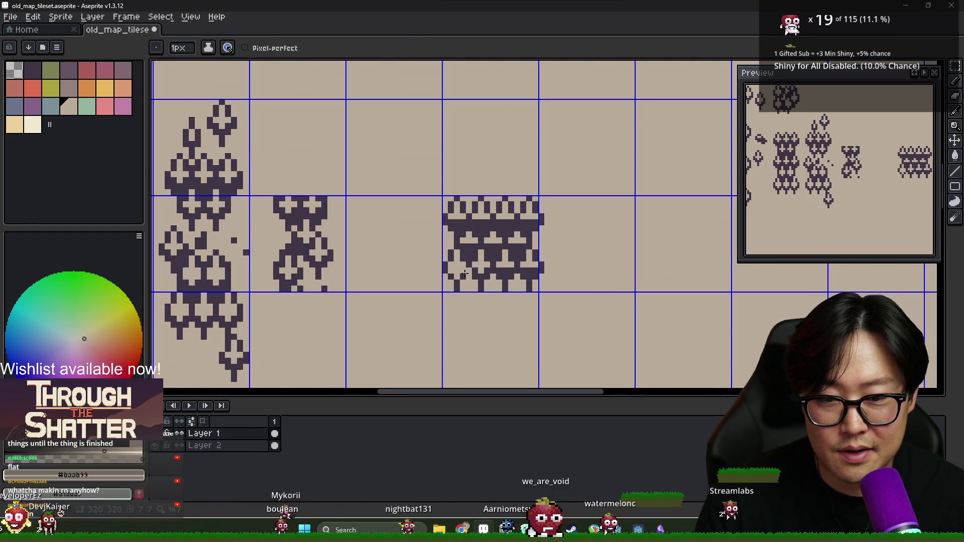
{"action": "left_click", "coordinate": [457, 276], "text": "alt"}
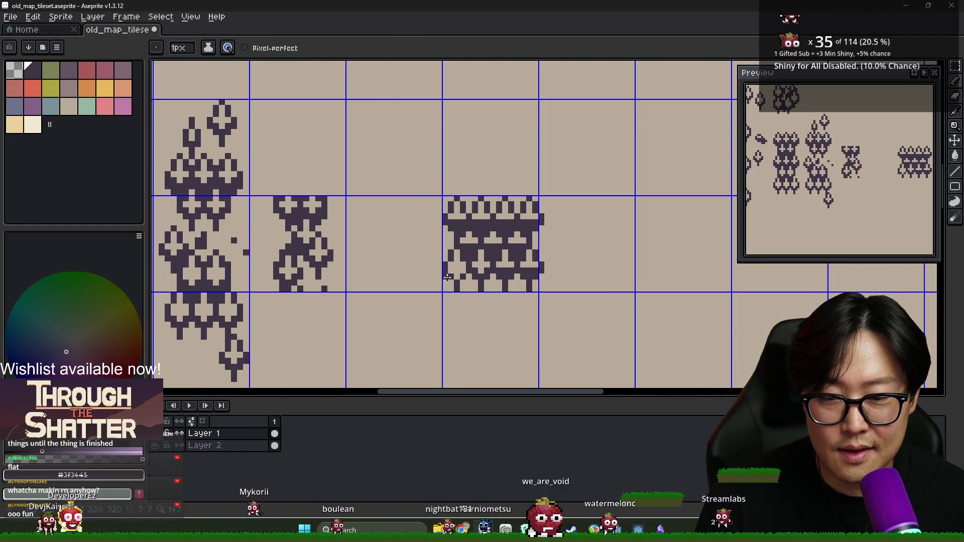
{"action": "left_click", "coordinate": [481, 274], "text": "alt"}
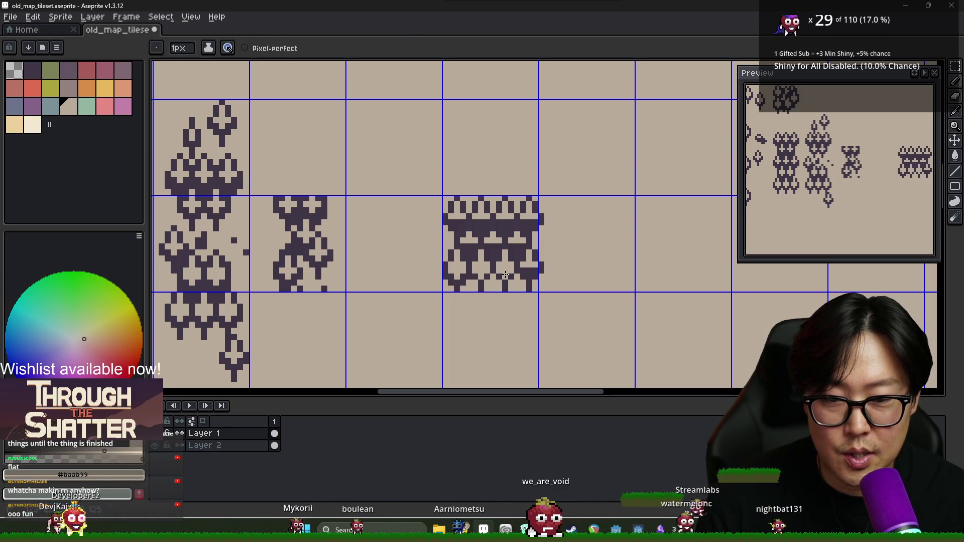
{"action": "scroll", "coordinate": [505, 275], "scroll_direction": "down", "scroll_amount": 4}
{"action": "scroll", "coordinate": [452, 241], "scroll_direction": "up", "scroll_amount": 2}
{"action": "scroll", "coordinate": [416, 226], "scroll_direction": "down", "scroll_amount": 1}
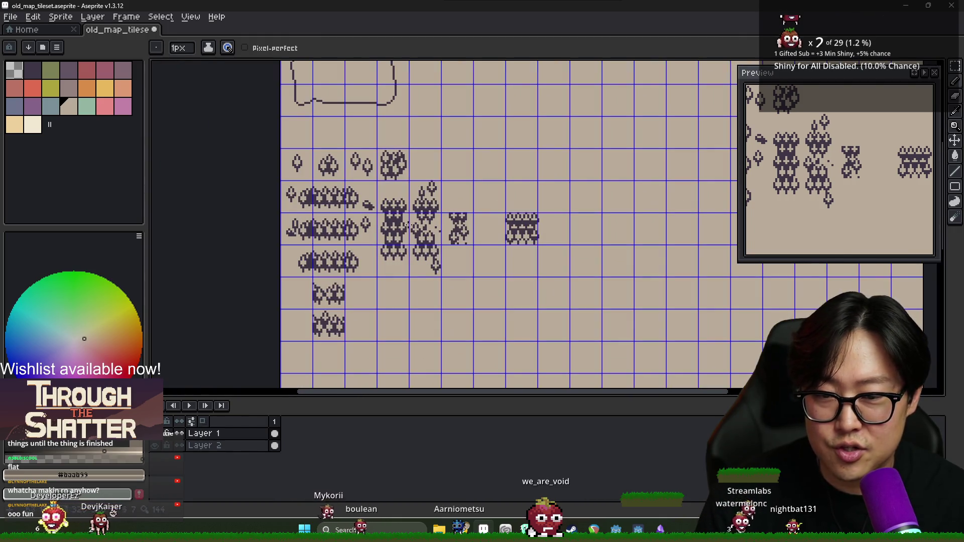
{"action": "scroll", "coordinate": [513, 239], "scroll_direction": "up", "scroll_amount": 5}
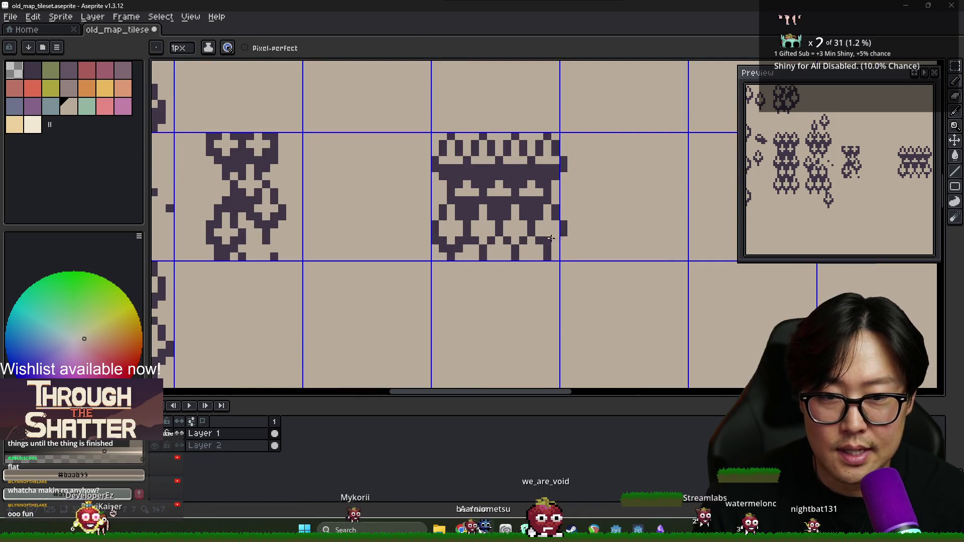
Erase leftover pixels on the wall tile's bottom edge and bring up the window switcher.
{"action": "left_click", "coordinate": [535, 241], "text": "alt"}
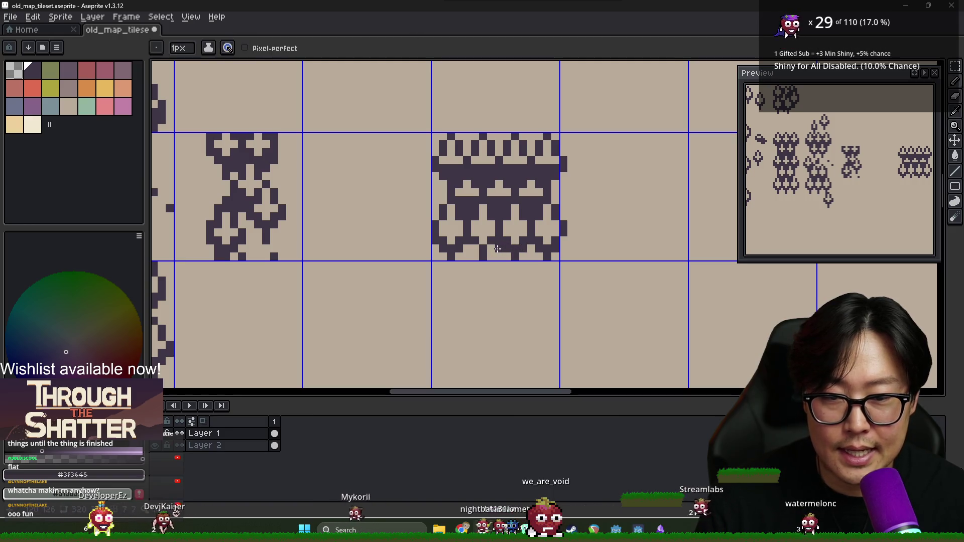
{"action": "key", "text": "e"}
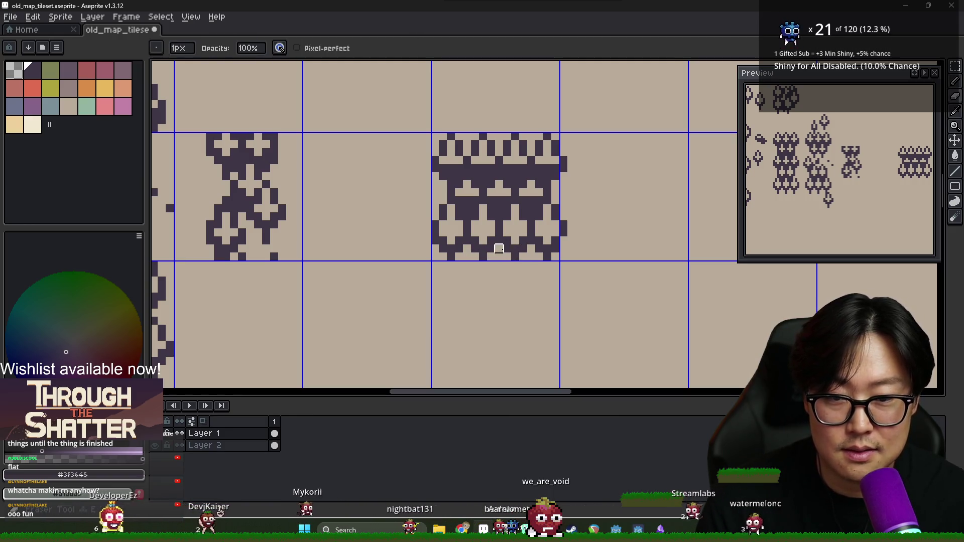
{"action": "scroll", "coordinate": [531, 248], "scroll_direction": "down", "scroll_amount": 5}
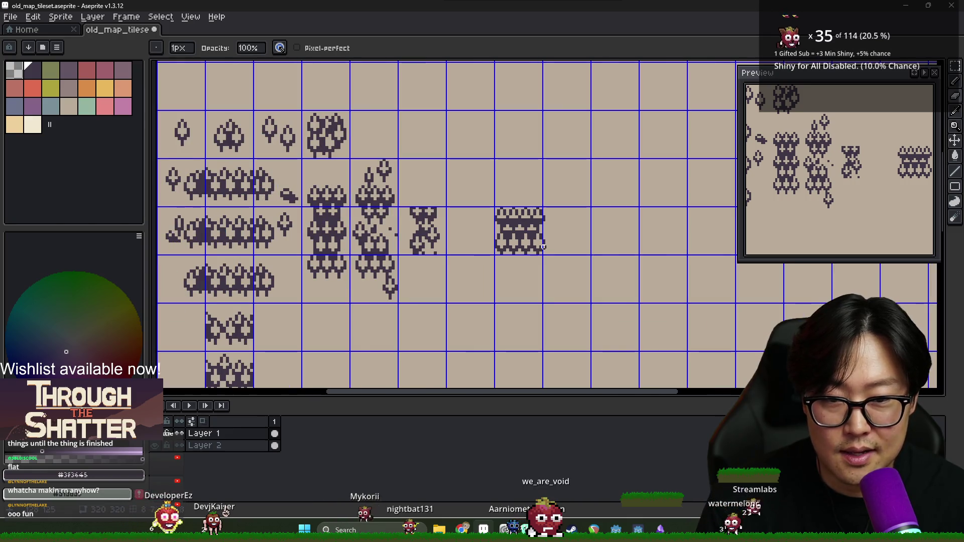
{"action": "scroll", "coordinate": [525, 246], "scroll_direction": "up", "scroll_amount": 2}
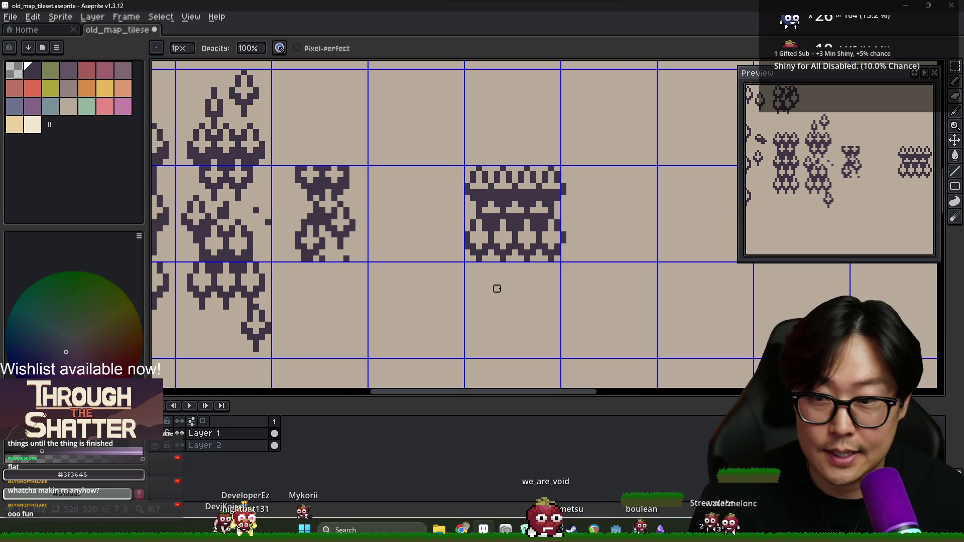
{"action": "scroll", "coordinate": [498, 288], "scroll_direction": "down", "scroll_amount": 5}
{"action": "scroll", "coordinate": [299, 281], "scroll_direction": "up", "scroll_amount": 4}
{"action": "scroll", "coordinate": [255, 265], "scroll_direction": "left", "scroll_amount": 1}
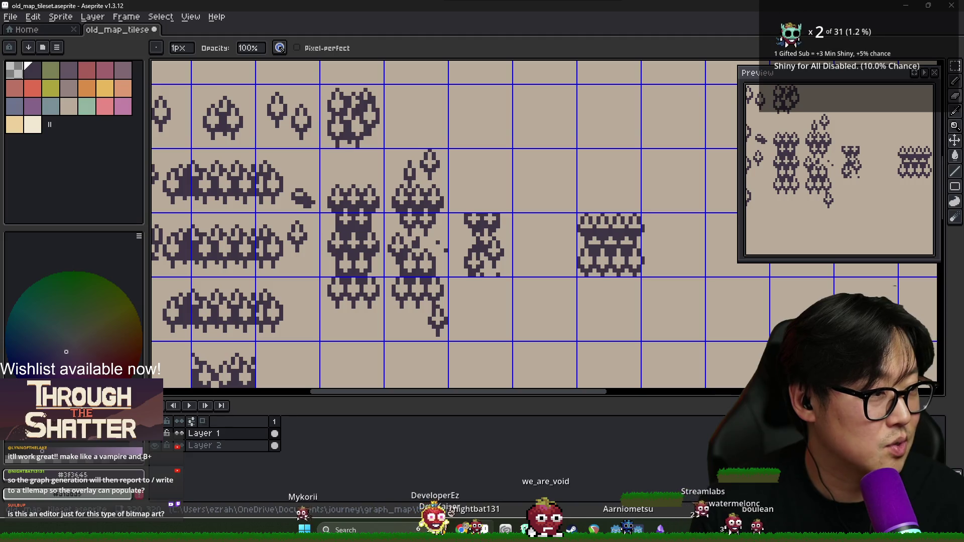
{"action": "key", "text": "alt+Tab"}
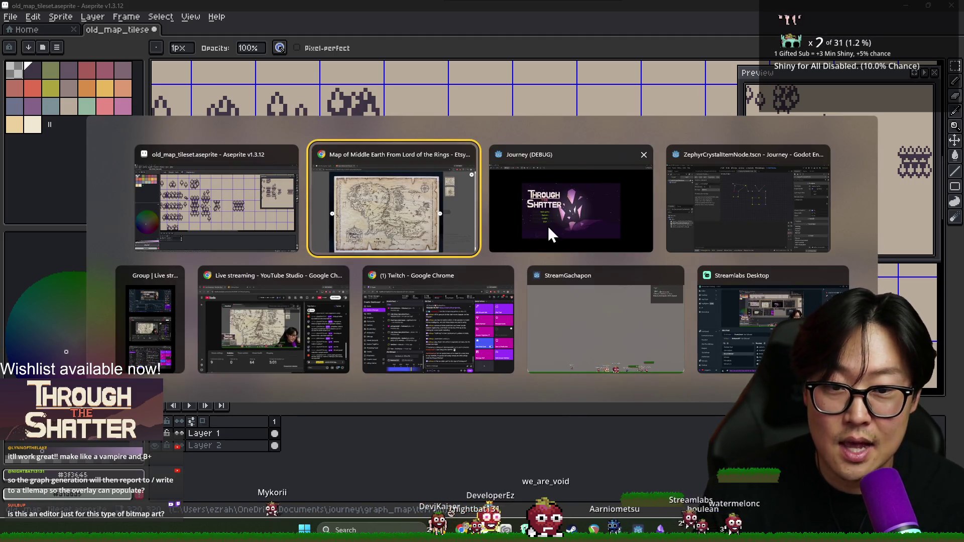
Bring the Journey (DEBUG) window forward and start play from its title menu.
{"action": "left_click", "coordinate": [549, 228]}
{"action": "left_click", "coordinate": [365, 281]}
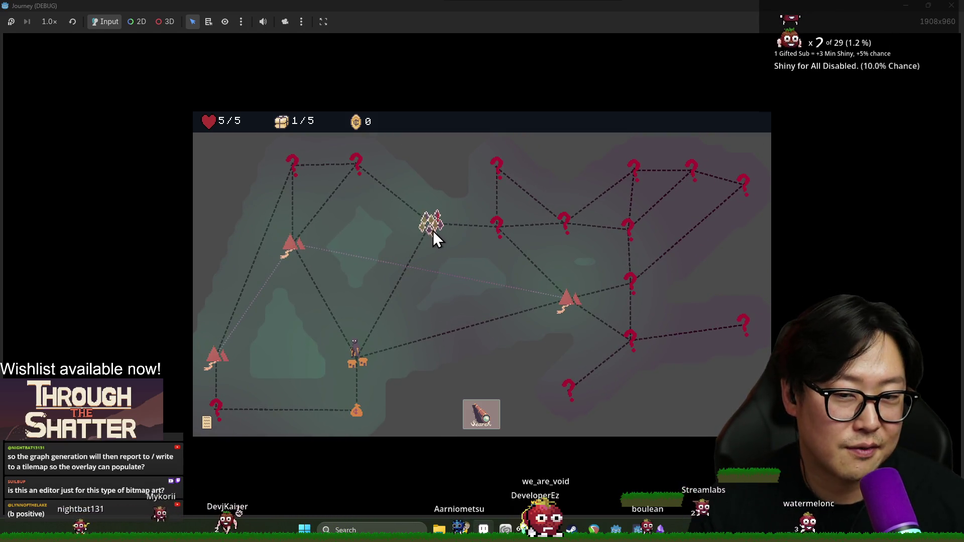
Search the current map node, dismiss both tutorial messages, and switch back toward Aseprite.
{"action": "key", "text": "alt+Tab"}
{"action": "key", "text": "alt+Tab"}
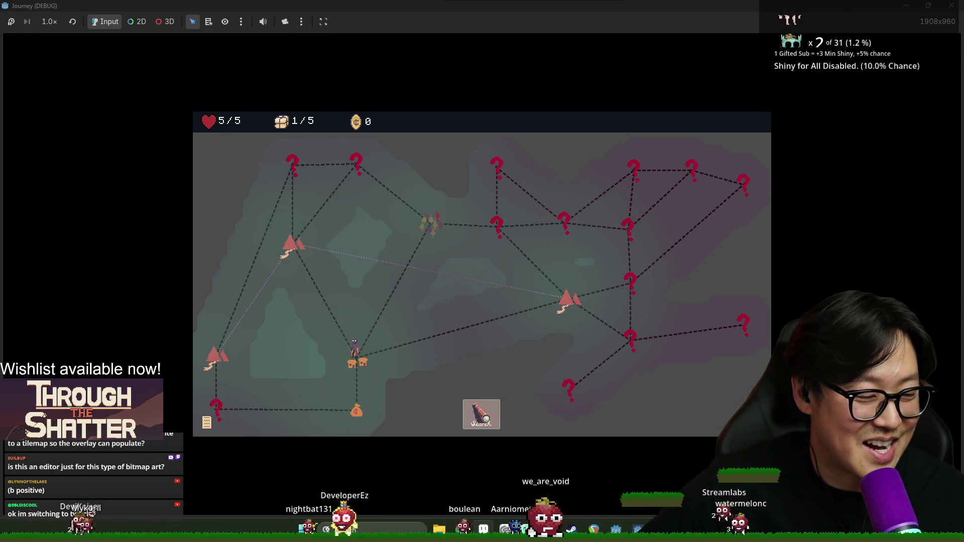
{"action": "left_click", "coordinate": [481, 408]}
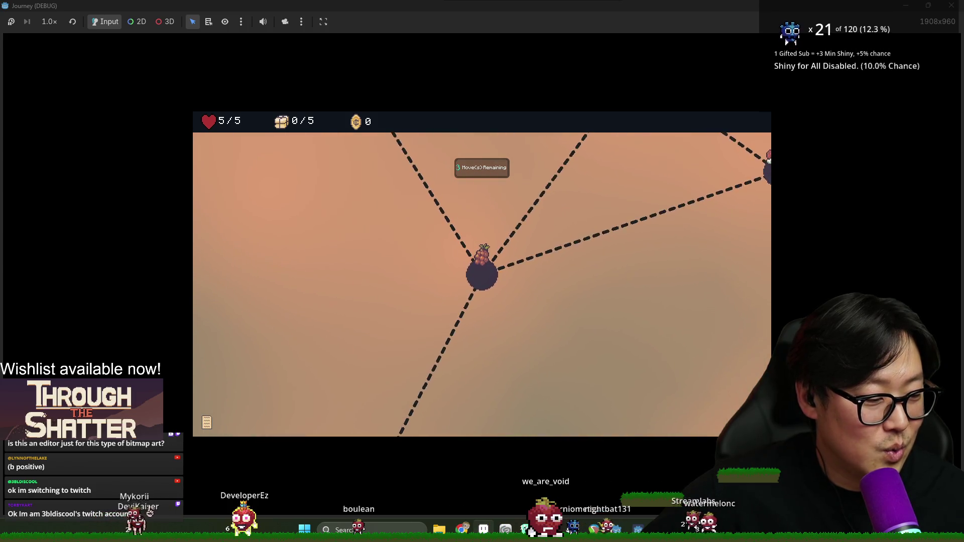
{"action": "left_click", "coordinate": [488, 285]}
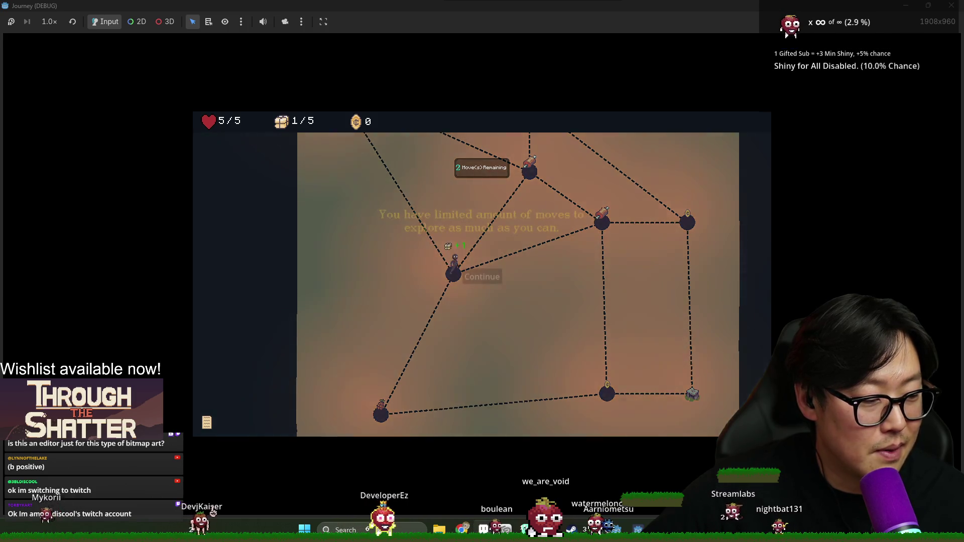
{"action": "left_click", "coordinate": [489, 278]}
{"action": "key", "text": "alt+Tab"}
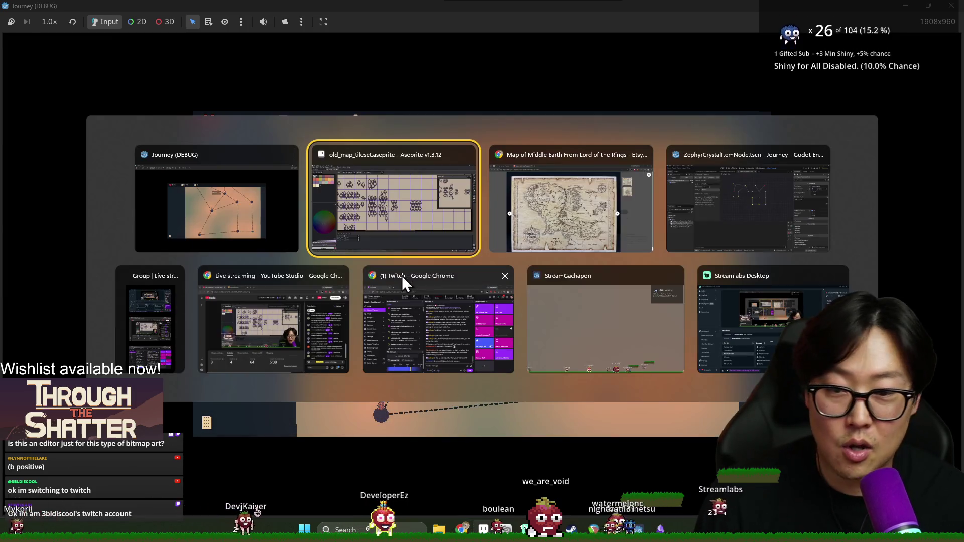
Cut and paste the wall tile, try shifting it a row, then undo a stray pencil stroke.
{"action": "scroll", "coordinate": [390, 255], "scroll_direction": "left", "scroll_amount": 2}
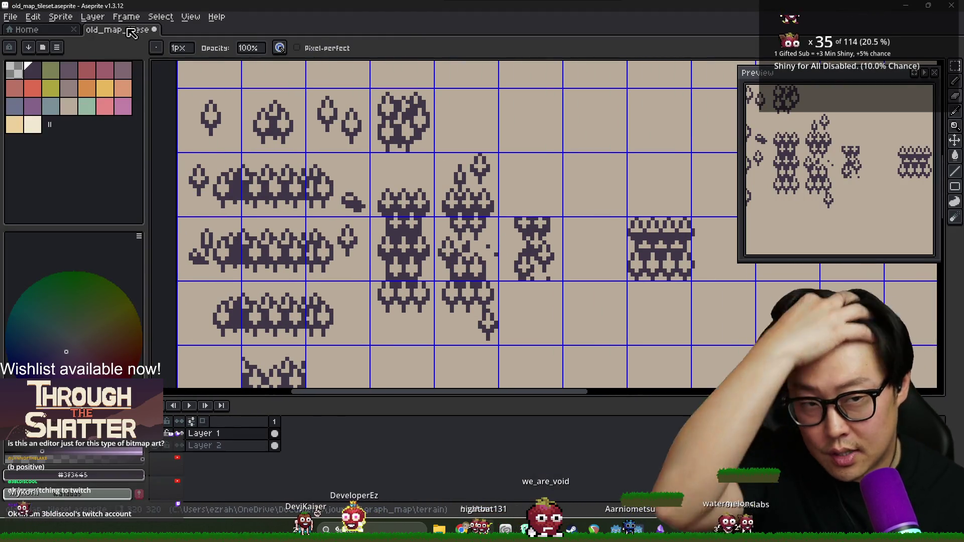
{"action": "scroll", "coordinate": [576, 258], "scroll_direction": "right", "scroll_amount": 2}
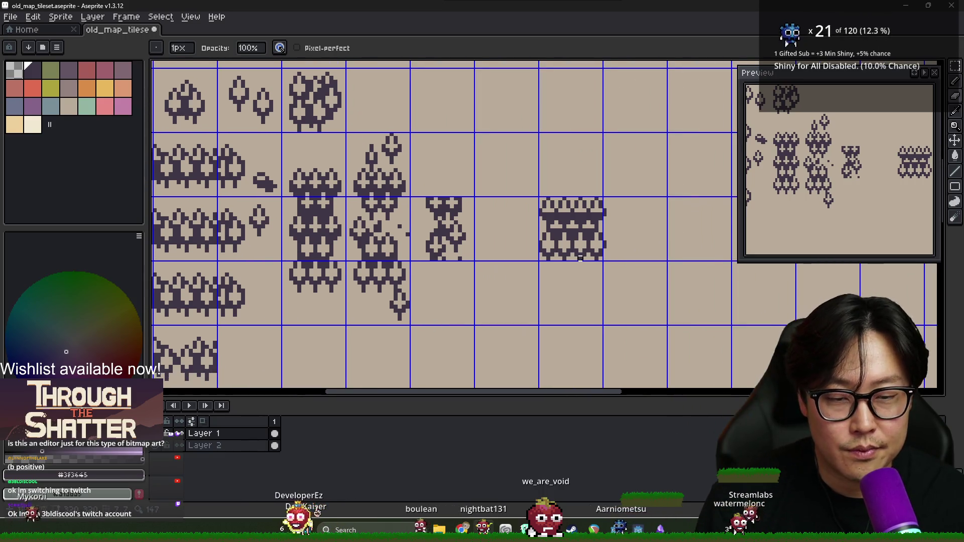
{"action": "scroll", "coordinate": [576, 258], "scroll_direction": "up", "scroll_amount": 4}
{"action": "scroll", "coordinate": [564, 227], "scroll_direction": "down", "scroll_amount": 3}
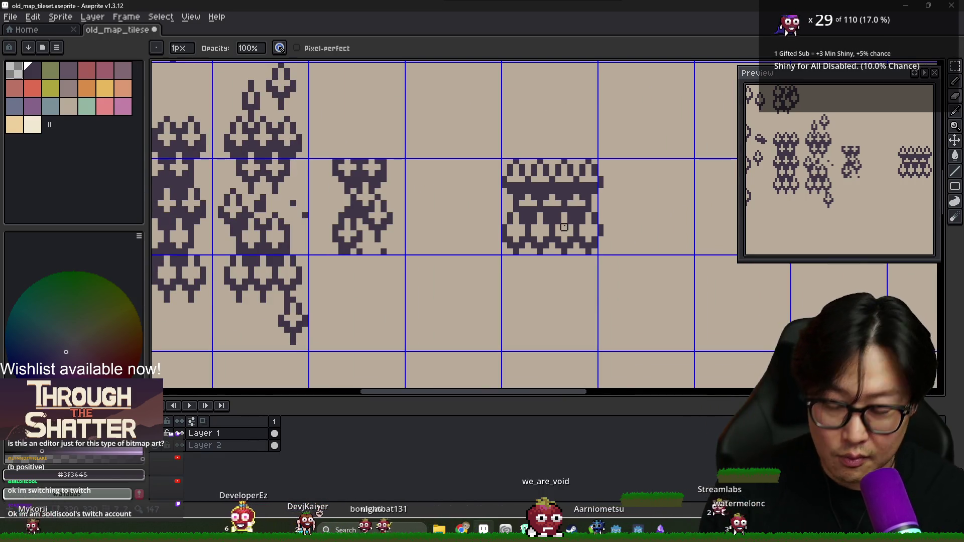
{"action": "key", "text": "m"}
{"action": "mouse_move", "coordinate": [504, 159]}
{"action": "left_mouse_down"}
{"action": "mouse_move", "coordinate": [583, 249]}
{"action": "mouse_move", "coordinate": [668, 252]}
{"action": "left_mouse_up"}
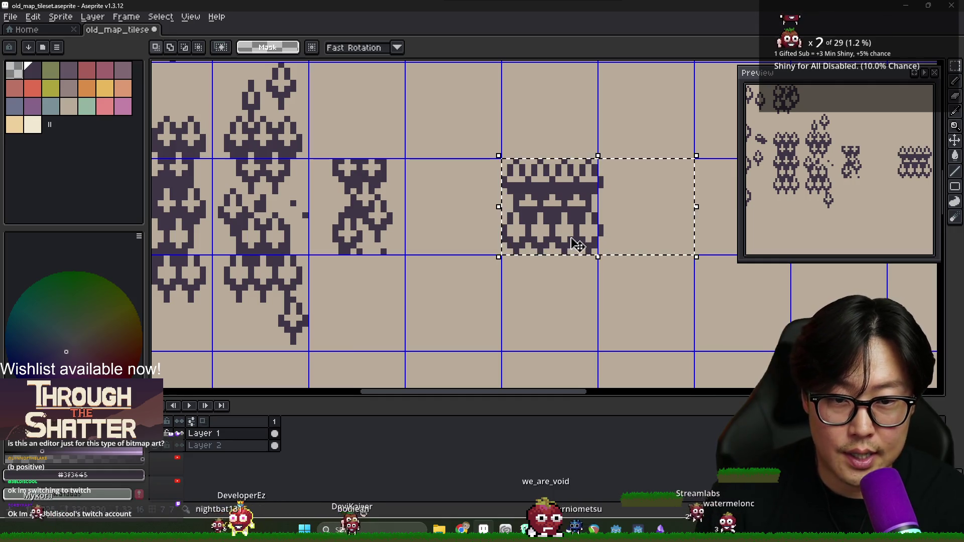
{"action": "key", "text": "ctrl+x"}
{"action": "key", "text": "ctrl+v"}
{"action": "left_click_drag", "start_coordinate": [581, 229], "coordinate": [563, 301]}
{"action": "key", "text": "ctrl+d"}
{"action": "key", "text": "b"}
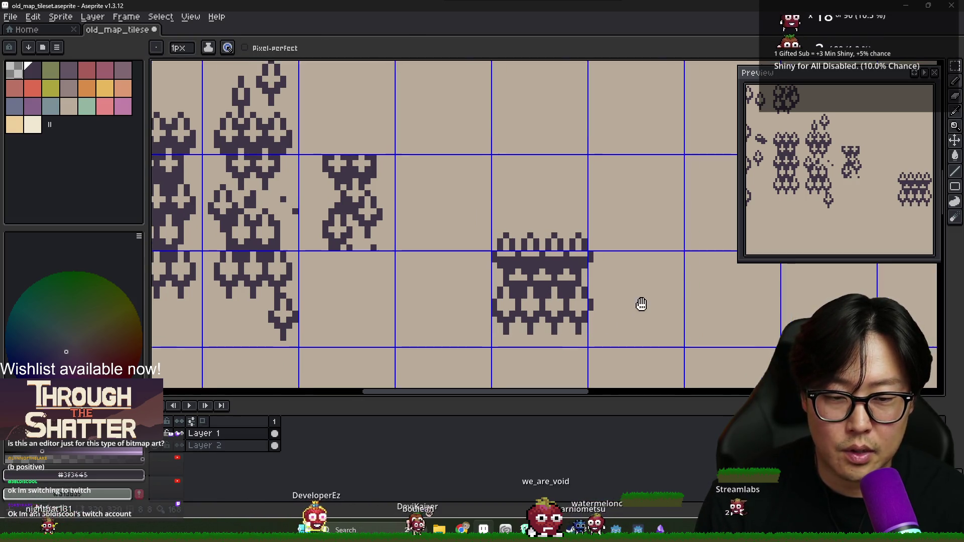
{"action": "left_click_drag", "start_coordinate": [639, 303], "coordinate": [504, 251]}
{"action": "scroll", "coordinate": [427, 241], "scroll_direction": "down", "scroll_amount": 1}
{"action": "scroll", "coordinate": [424, 257], "scroll_direction": "up", "scroll_amount": 2}
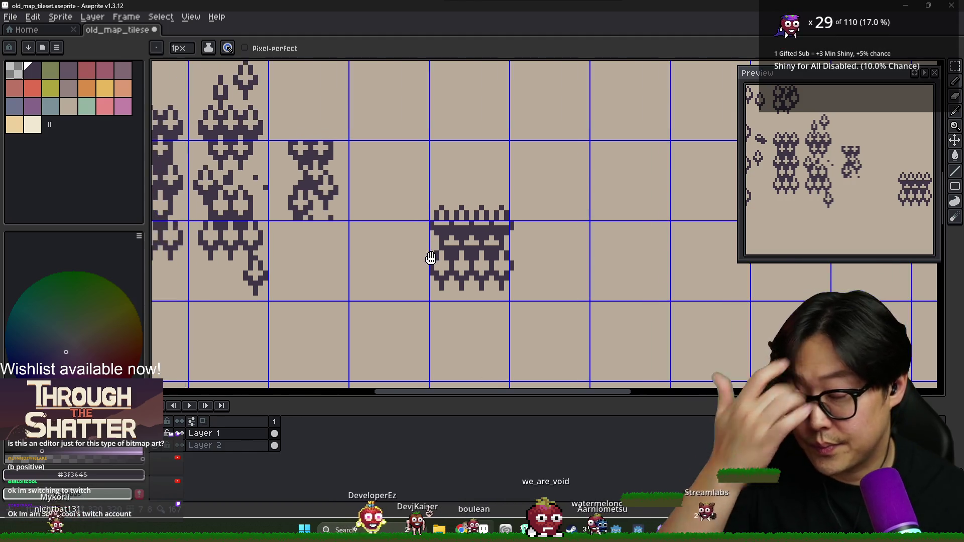
{"action": "scroll", "coordinate": [441, 233], "scroll_direction": "down", "scroll_amount": 6}
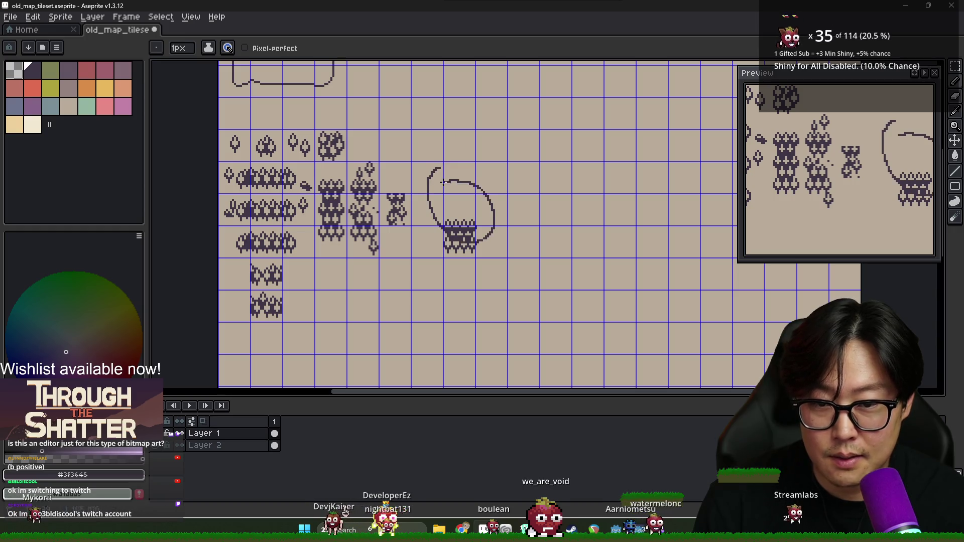
{"action": "key", "text": "ctrl+z"}
{"action": "scroll", "coordinate": [444, 227], "scroll_direction": "up", "scroll_amount": 4}
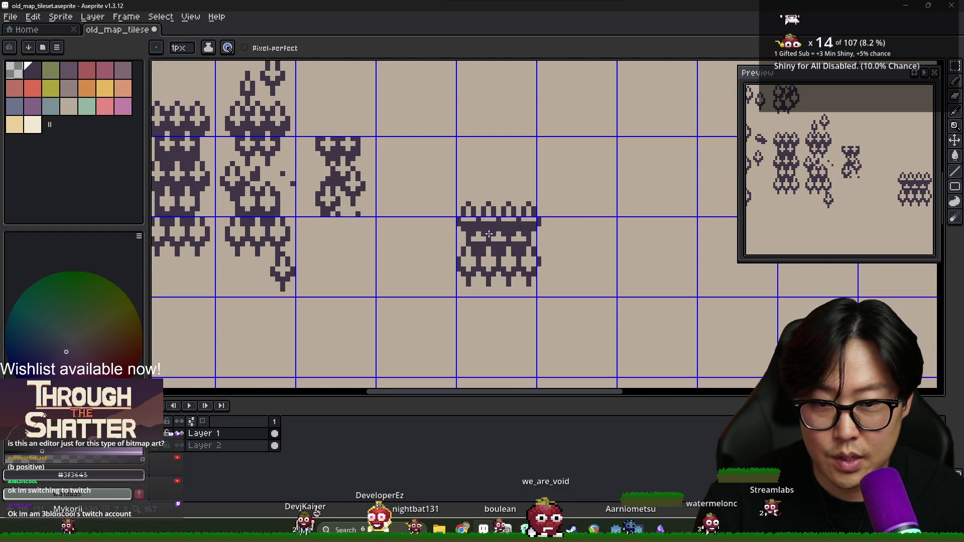
Marquee the wall tile and move it up one grid row, committing with Enter.
{"action": "key", "text": "m"}
{"action": "left_click", "coordinate": [496, 244]}
{"action": "left_click_drag", "start_coordinate": [459, 178], "coordinate": [569, 284]}
{"action": "left_click_drag", "start_coordinate": [520, 251], "coordinate": [509, 177]}
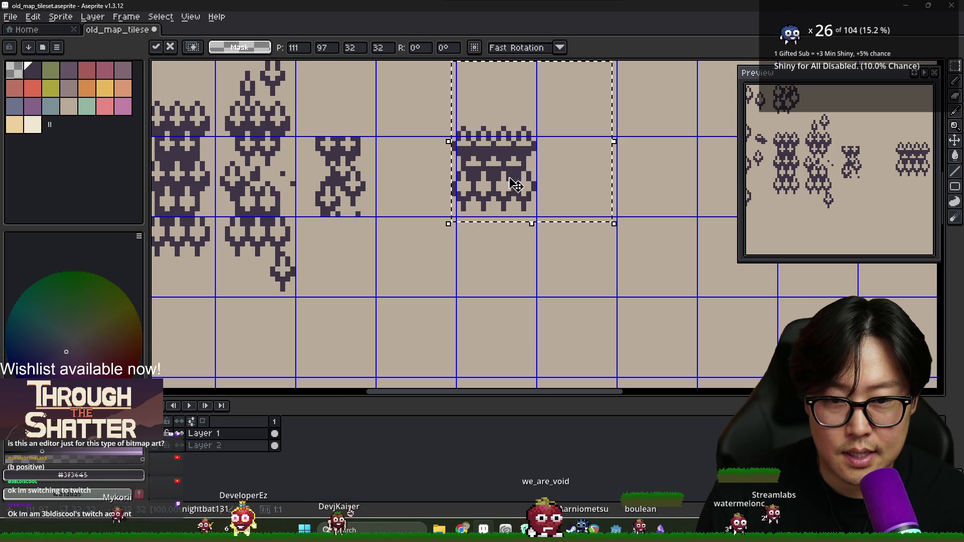
{"action": "key", "text": "Return"}
{"action": "scroll", "coordinate": [443, 201], "scroll_direction": "up", "scroll_amount": 2}
{"action": "scroll", "coordinate": [443, 200], "scroll_direction": "down", "scroll_amount": 1}
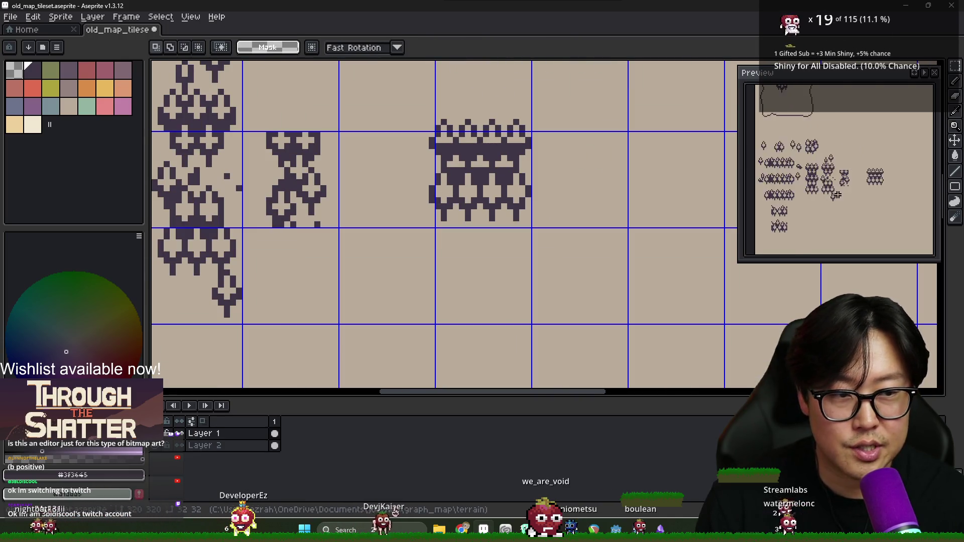
{"action": "scroll", "coordinate": [495, 176], "scroll_direction": "up", "scroll_amount": 1}
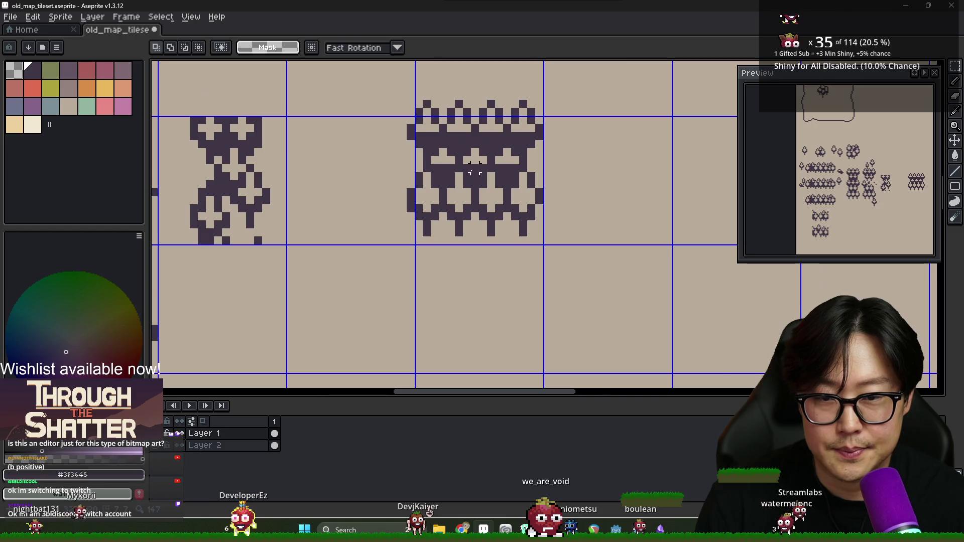
{"action": "key", "text": "ctrl+z"}
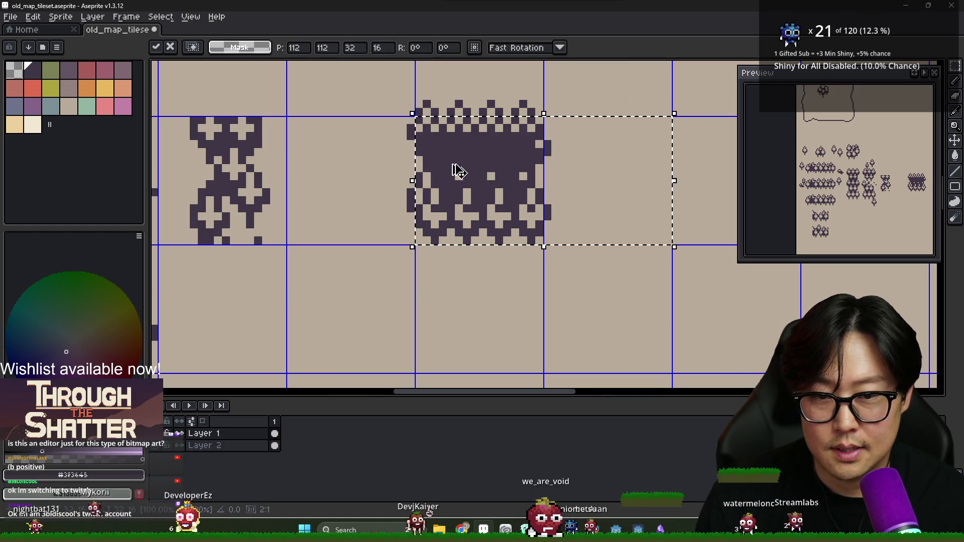
Paste a copy of the wall tile 12 px to the right of the original.
{"action": "key", "text": "ctrl+y"}
{"action": "key", "text": "ctrl+v"}
{"action": "mouse_move", "coordinate": [523, 168]}
{"action": "left_mouse_down"}
{"action": "mouse_move", "coordinate": [609, 155]}
{"action": "mouse_move", "coordinate": [595, 159]}
{"action": "left_mouse_up"}
{"action": "mouse_move", "coordinate": [605, 178]}
{"action": "left_mouse_down"}
{"action": "mouse_move", "coordinate": [530, 194]}
{"action": "mouse_move", "coordinate": [609, 271]}
{"action": "mouse_move", "coordinate": [692, 198]}
{"action": "mouse_move", "coordinate": [696, 181]}
{"action": "left_mouse_up"}
{"action": "key", "text": "Return"}
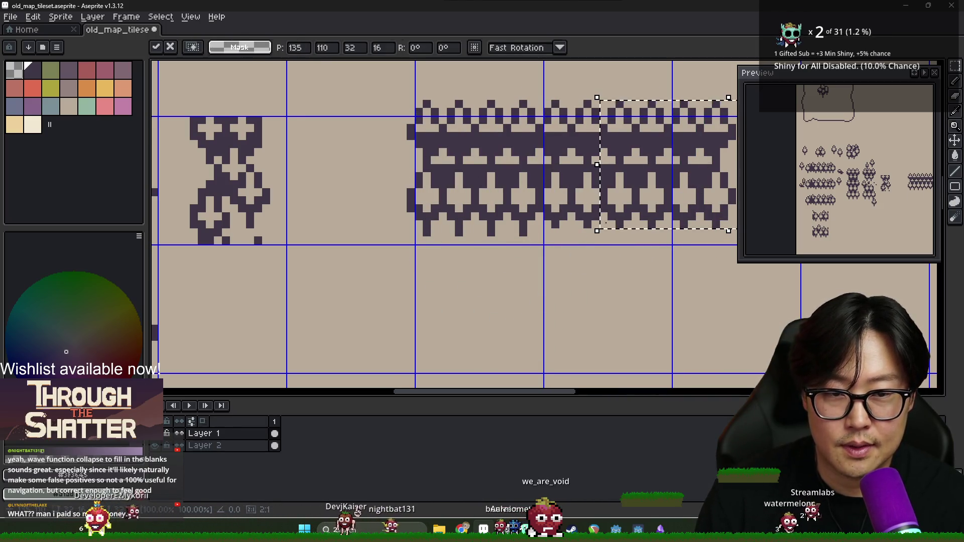
Select the wall strip's top rows and stack them above to form a multi-row block.
{"action": "left_click_drag", "start_coordinate": [301, 93], "coordinate": [661, 250]}
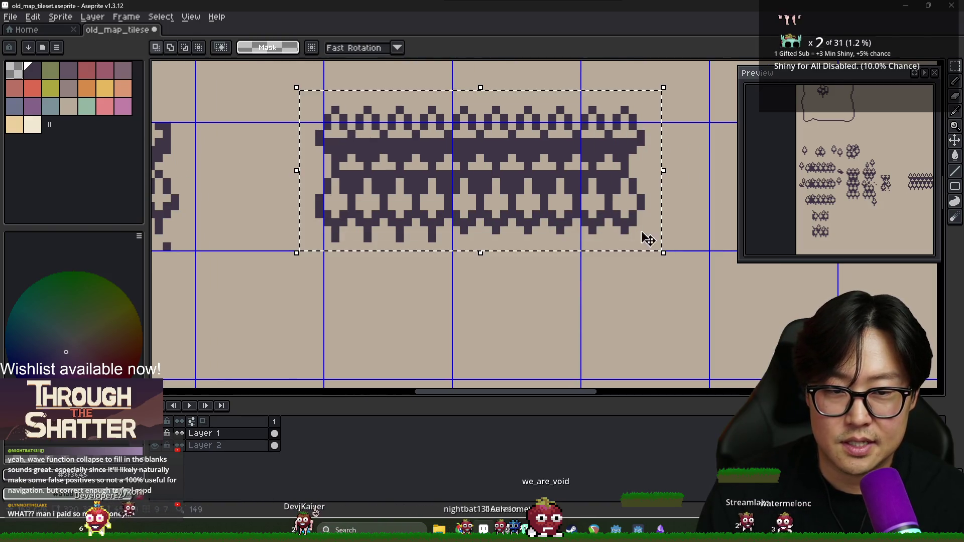
{"action": "mouse_move", "coordinate": [396, 142]}
{"action": "left_mouse_down"}
{"action": "mouse_move", "coordinate": [657, 198]}
{"action": "mouse_move", "coordinate": [662, 216]}
{"action": "left_mouse_up"}
{"action": "mouse_move", "coordinate": [609, 189]}
{"action": "left_mouse_down"}
{"action": "mouse_move", "coordinate": [577, 115]}
{"action": "mouse_move", "coordinate": [577, 133]}
{"action": "mouse_move", "coordinate": [688, 88]}
{"action": "left_mouse_up"}
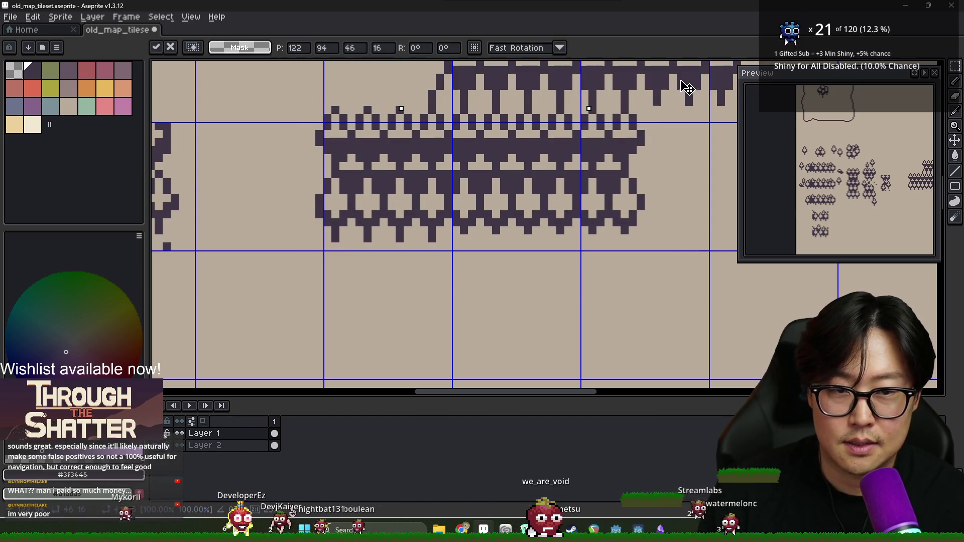
{"action": "key", "text": "Escape"}
{"action": "mouse_move", "coordinate": [293, 84]}
{"action": "left_mouse_down"}
{"action": "mouse_move", "coordinate": [625, 182]}
{"action": "mouse_move", "coordinate": [658, 206]}
{"action": "left_mouse_up"}
{"action": "key", "text": "ctrl+d"}
{"action": "left_click_drag", "start_coordinate": [343, 117], "coordinate": [666, 204]}
{"action": "mouse_move", "coordinate": [527, 161]}
{"action": "left_mouse_down"}
{"action": "mouse_move", "coordinate": [512, 87]}
{"action": "mouse_move", "coordinate": [497, 118]}
{"action": "mouse_move", "coordinate": [508, 86]}
{"action": "mouse_move", "coordinate": [528, 102]}
{"action": "mouse_move", "coordinate": [503, 96]}
{"action": "mouse_move", "coordinate": [501, 120]}
{"action": "mouse_move", "coordinate": [494, 112]}
{"action": "left_mouse_up"}
{"action": "scroll", "coordinate": [525, 160], "scroll_direction": "down", "scroll_amount": 2}
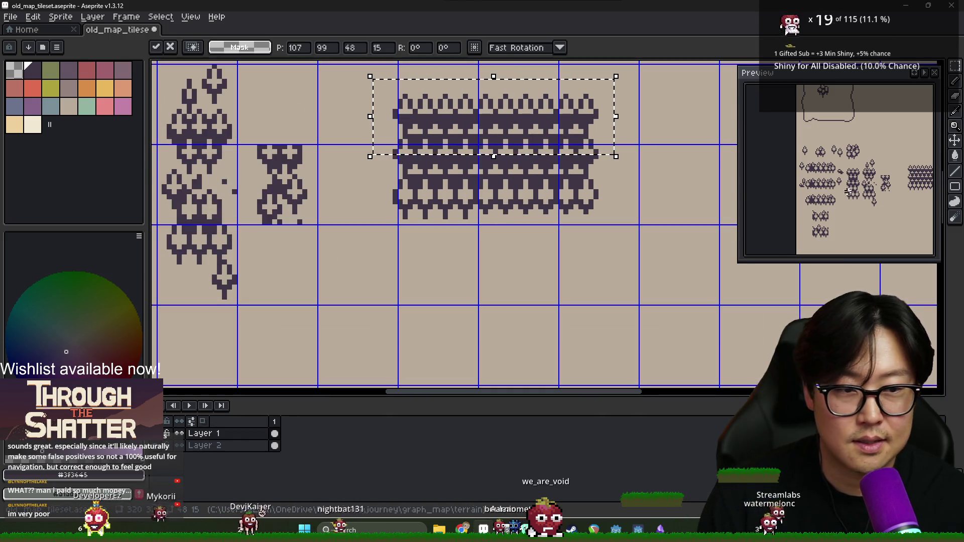
{"action": "key", "text": "ctrl+z"}
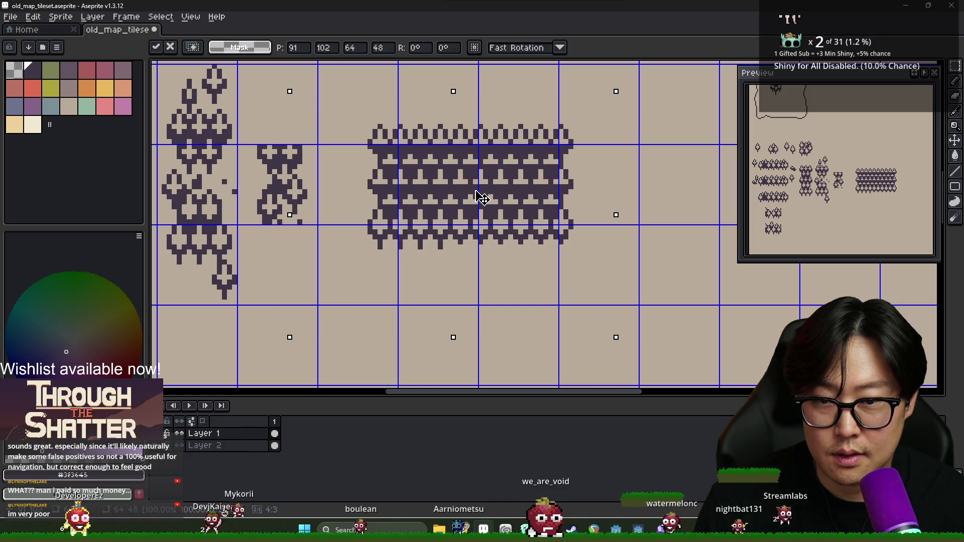
{"action": "key", "text": "ctrl+d"}
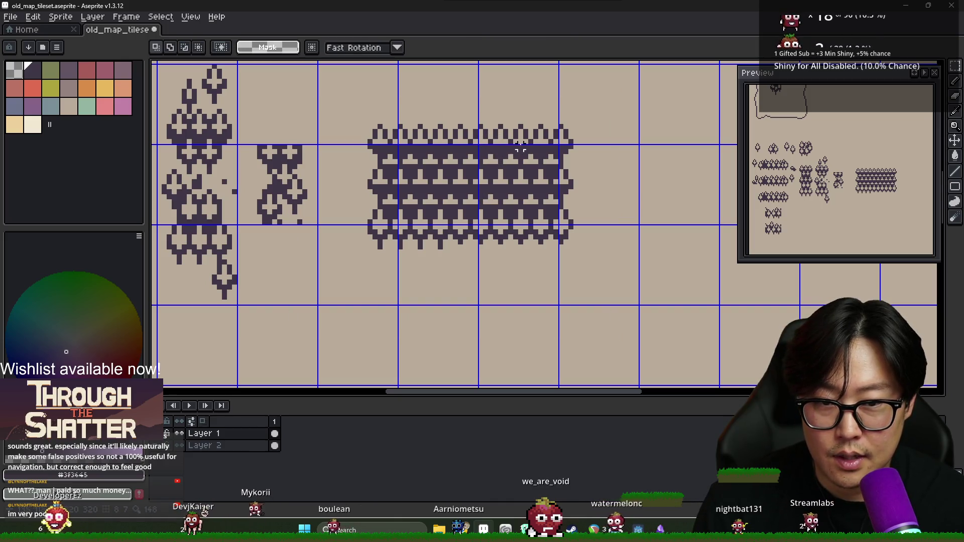
Delete the block's extra right columns and slide the edge strip left to close the gap.
{"action": "left_click_drag", "start_coordinate": [481, 67], "coordinate": [556, 222]}
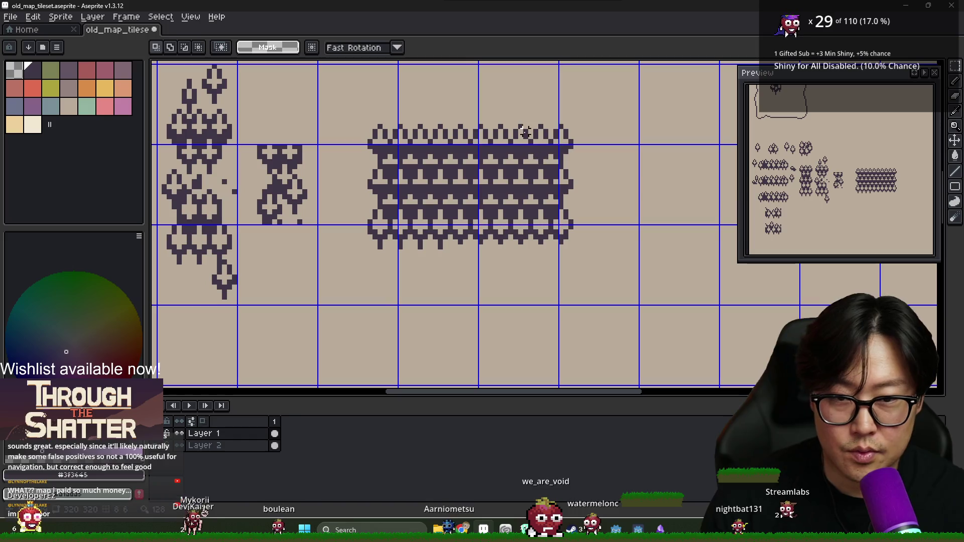
{"action": "key", "text": "Delete"}
{"action": "left_click_drag", "start_coordinate": [541, 88], "coordinate": [615, 256]}
{"action": "left_click_drag", "start_coordinate": [595, 181], "coordinate": [514, 181]}
{"action": "left_click", "coordinate": [565, 232]}
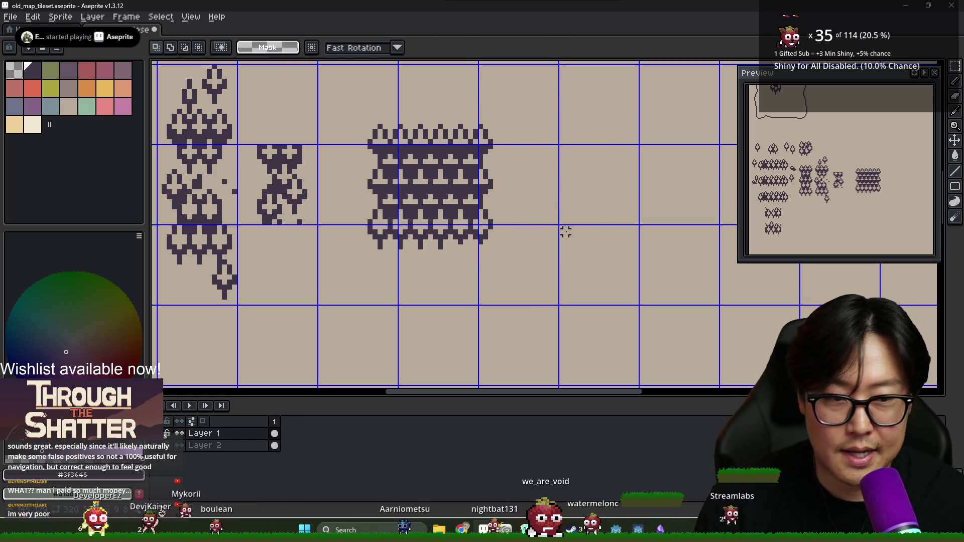
Select the wall block's right-side columns and push them a few pixels right.
{"action": "scroll", "coordinate": [461, 236], "scroll_direction": "up", "scroll_amount": 2}
{"action": "key", "text": "b"}
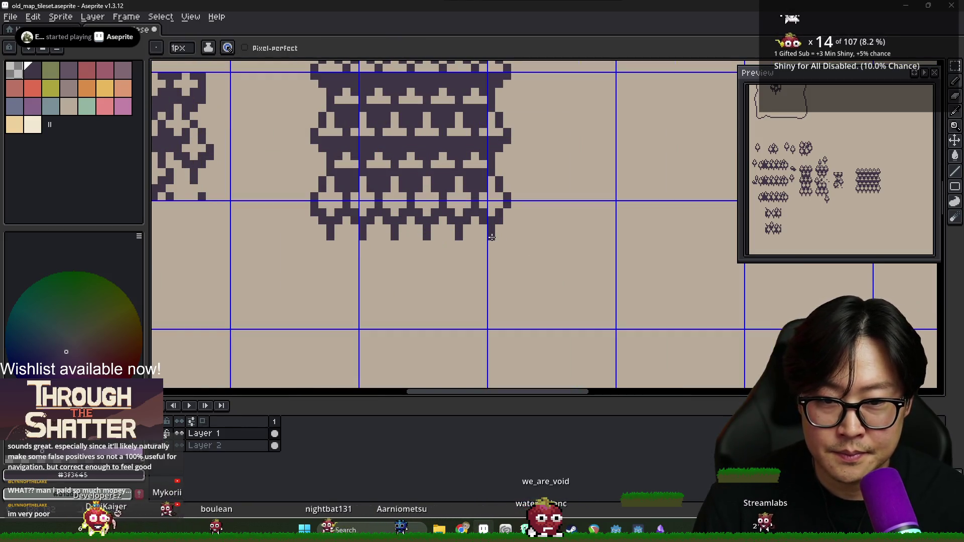
{"action": "scroll", "coordinate": [492, 237], "scroll_direction": "down", "scroll_amount": 4}
{"action": "scroll", "coordinate": [538, 254], "scroll_direction": "up", "scroll_amount": 2}
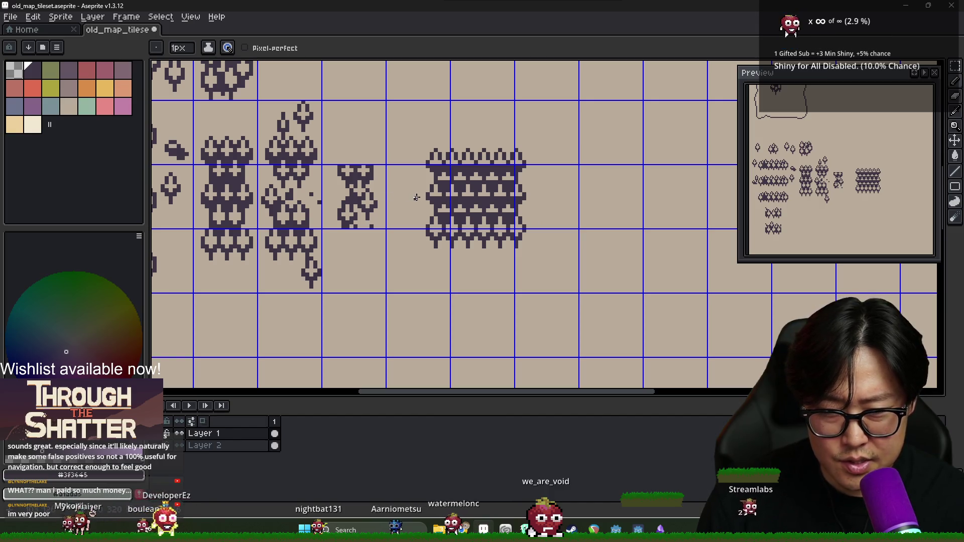
{"action": "key", "text": "m"}
{"action": "left_click_drag", "start_coordinate": [397, 108], "coordinate": [432, 242]}
{"action": "key", "text": "ctrl+d"}
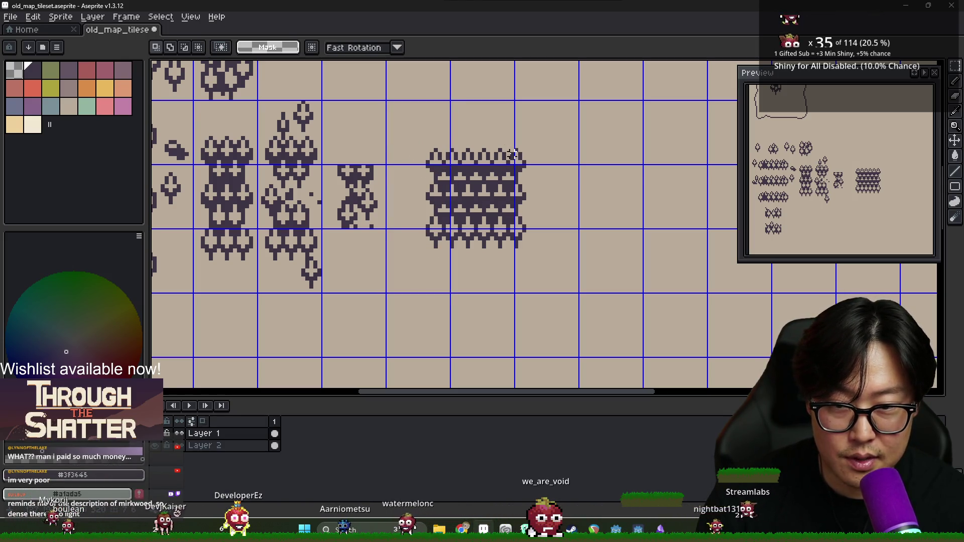
{"action": "left_click_drag", "start_coordinate": [498, 111], "coordinate": [549, 248]}
{"action": "left_click_drag", "start_coordinate": [520, 208], "coordinate": [535, 208]}
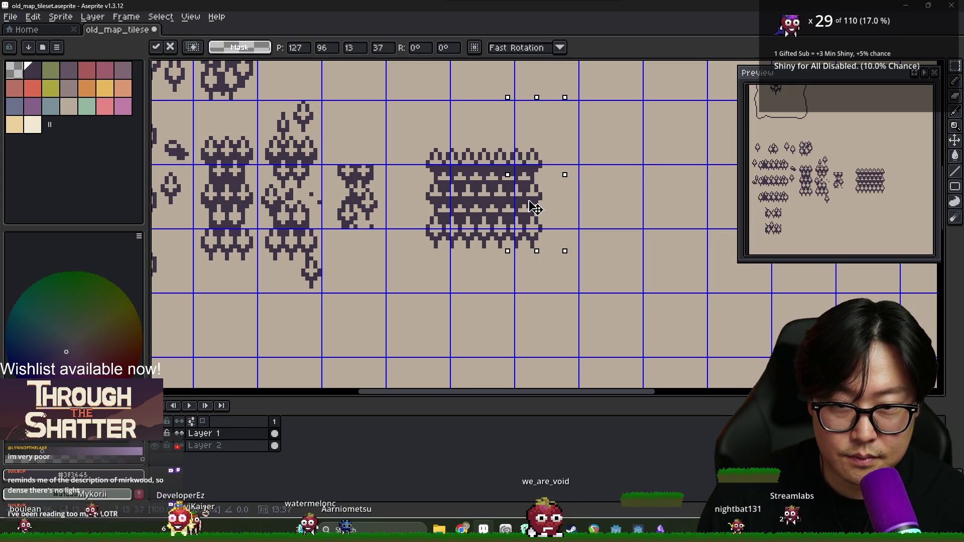
{"action": "left_click", "coordinate": [592, 230]}
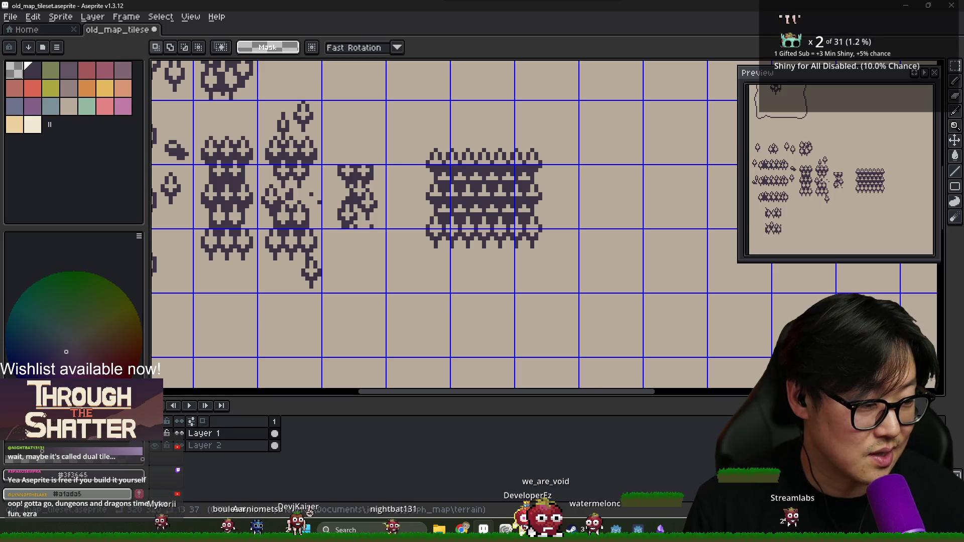
Draw a small lone tree above the wall block with the pencil and recentre the view.
{"action": "scroll", "coordinate": [379, 234], "scroll_direction": "down", "scroll_amount": 1}
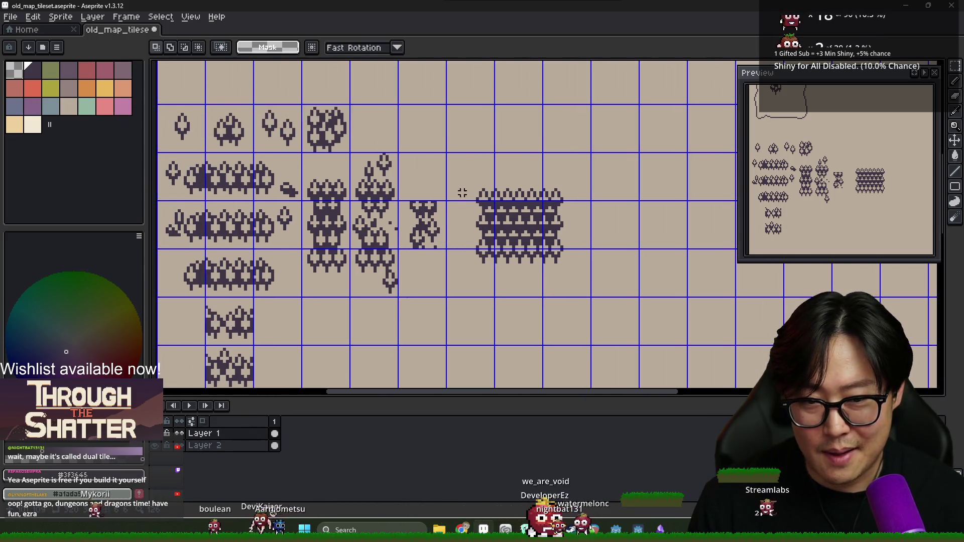
{"action": "left_click_drag", "start_coordinate": [467, 174], "coordinate": [577, 257]}
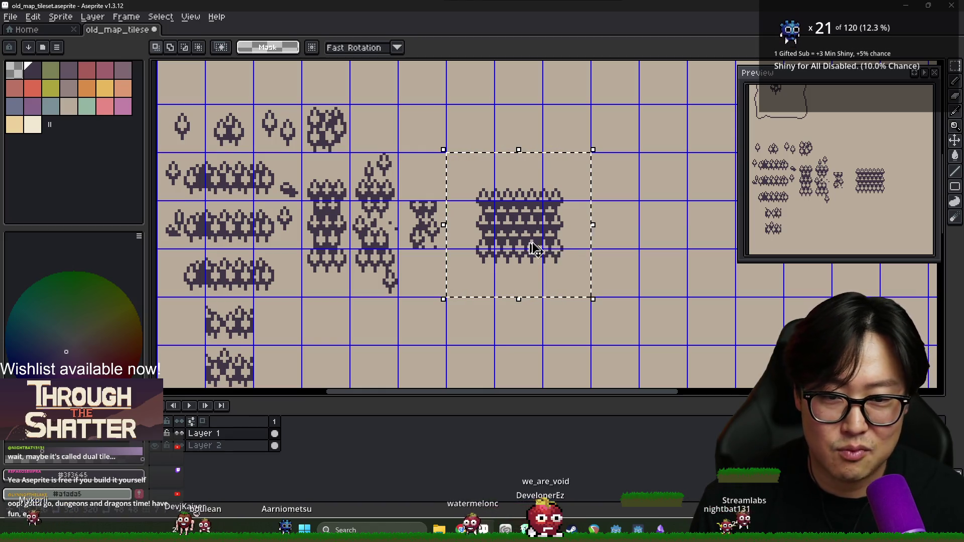
{"action": "key", "text": "ctrl+d"}
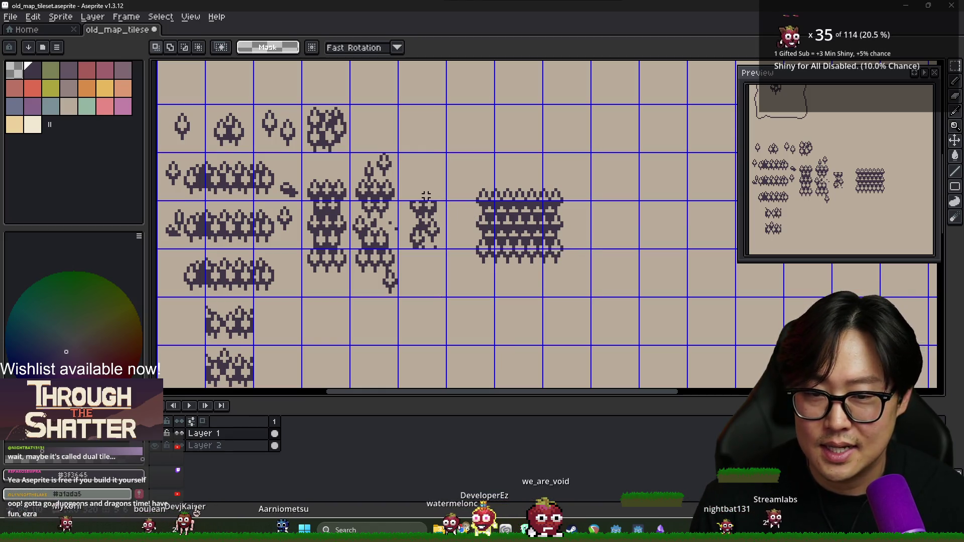
{"action": "scroll", "coordinate": [487, 200], "scroll_direction": "up", "scroll_amount": 1}
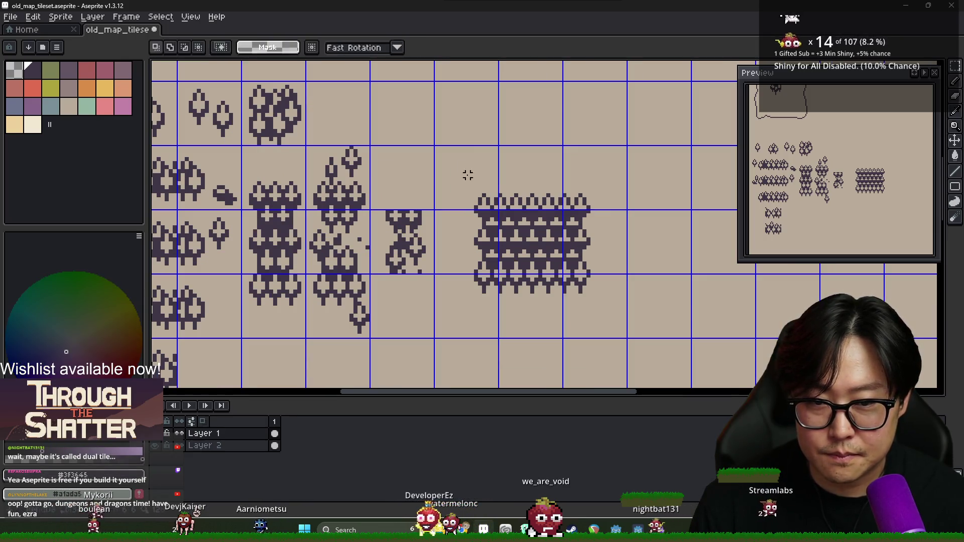
{"action": "key", "text": "b"}
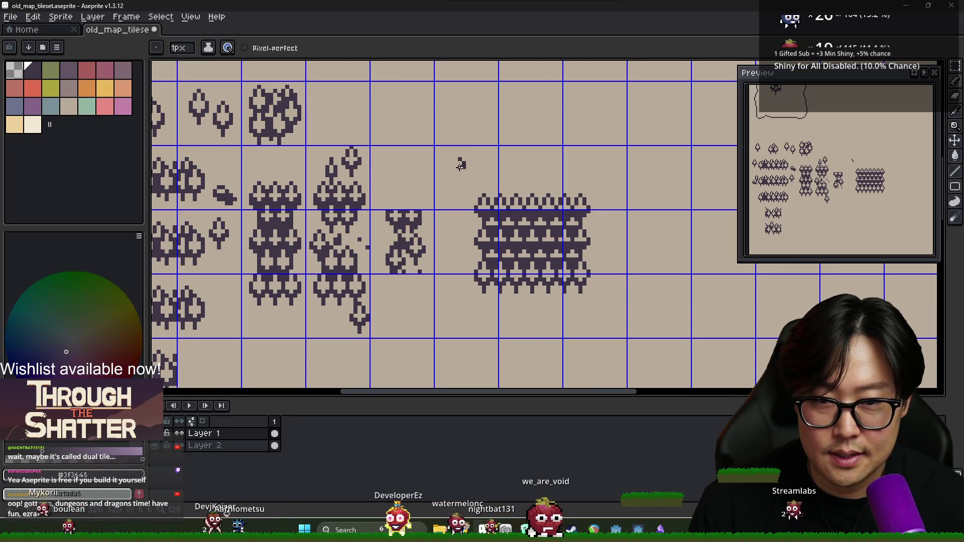
{"action": "left_click_drag", "start_coordinate": [451, 173], "coordinate": [455, 179]}
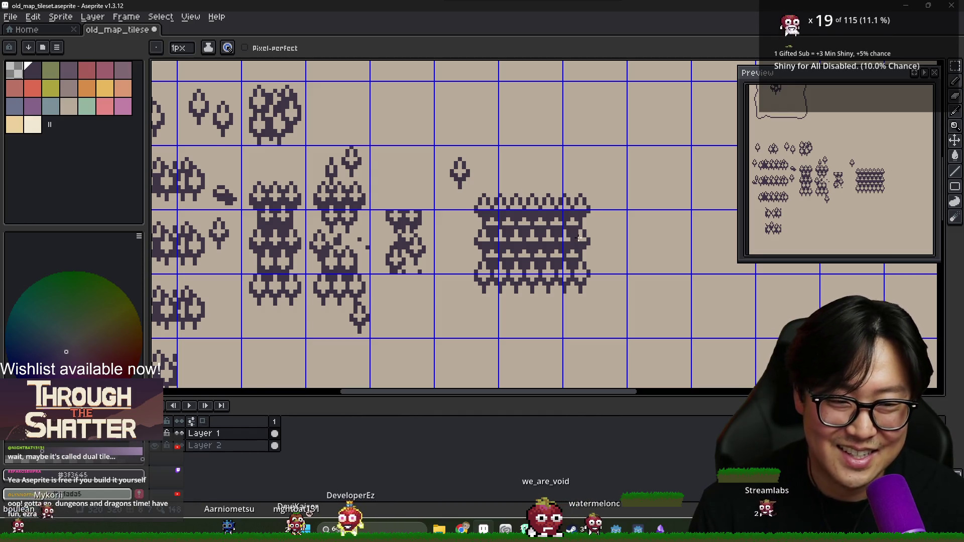
{"action": "scroll", "coordinate": [578, 237], "scroll_direction": "down", "scroll_amount": 1}
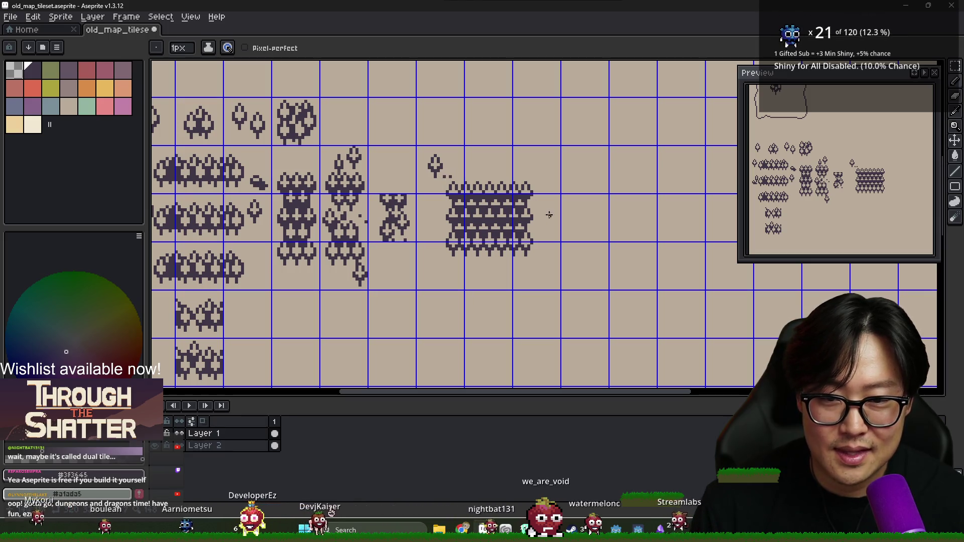
{"action": "left_click_drag", "start_coordinate": [522, 213], "coordinate": [465, 188]}
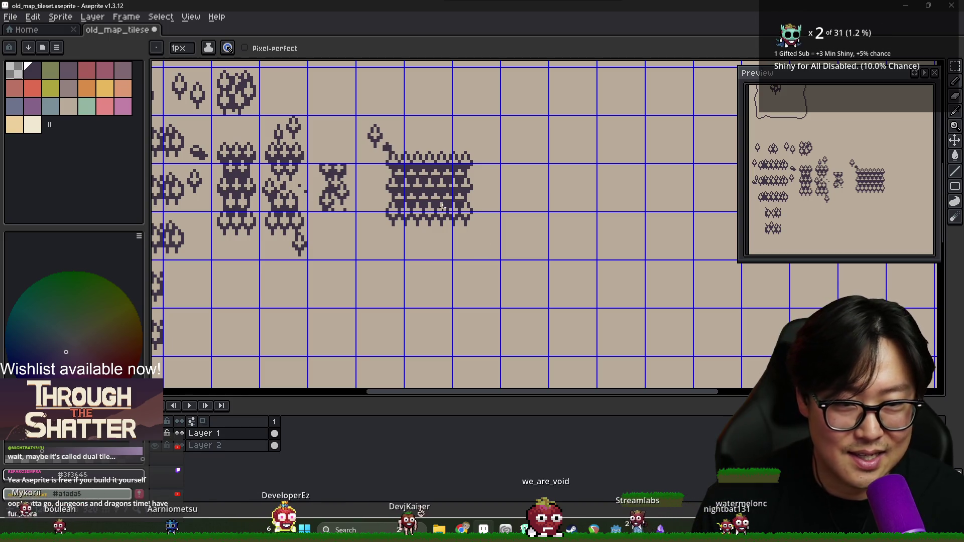
{"action": "key", "text": "g"}
{"action": "key", "text": "b"}
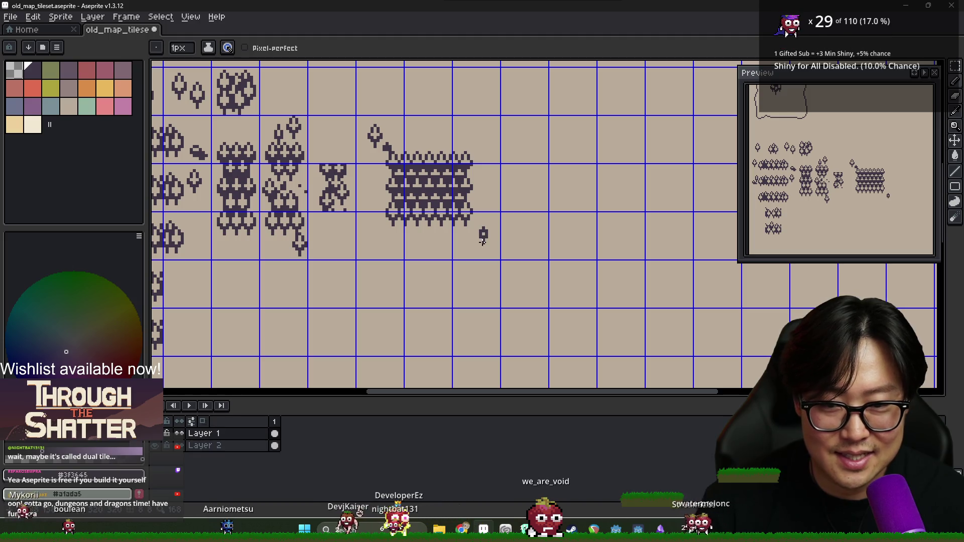
{"action": "key", "text": "v"}
{"action": "key", "text": "b"}
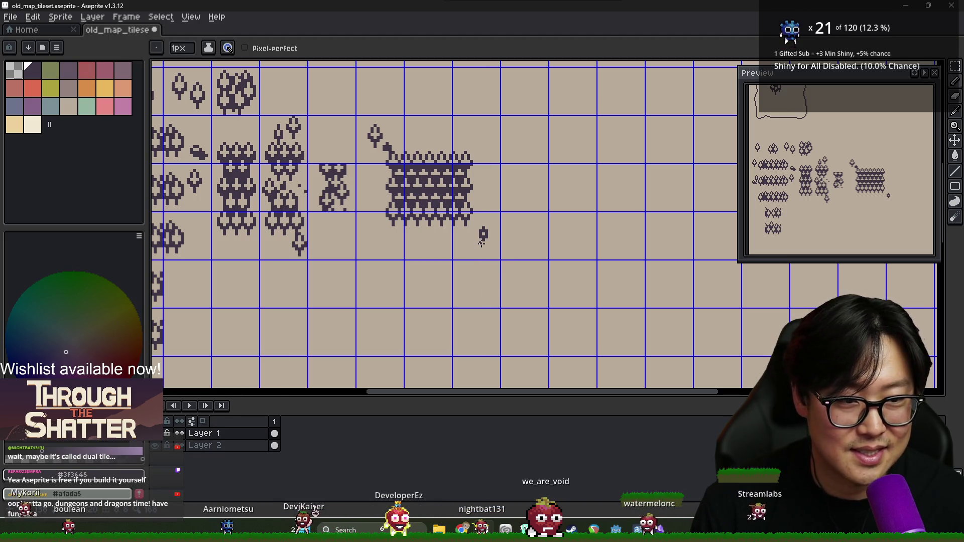
Eyedrop the dark purple and dot dark pixels to the right of and near the fence tile.
{"action": "scroll", "coordinate": [481, 243], "scroll_direction": "down", "scroll_amount": 4}
{"action": "scroll", "coordinate": [484, 241], "scroll_direction": "up", "scroll_amount": 7}
{"action": "left_click", "coordinate": [489, 239], "text": "alt"}
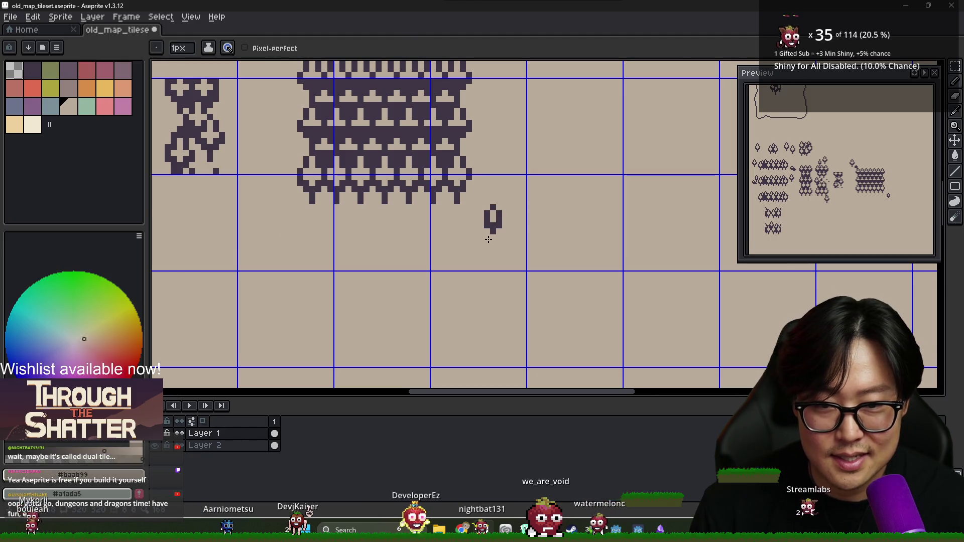
{"action": "scroll", "coordinate": [488, 239], "scroll_direction": "down", "scroll_amount": 1}
{"action": "left_click", "coordinate": [476, 166], "text": "alt"}
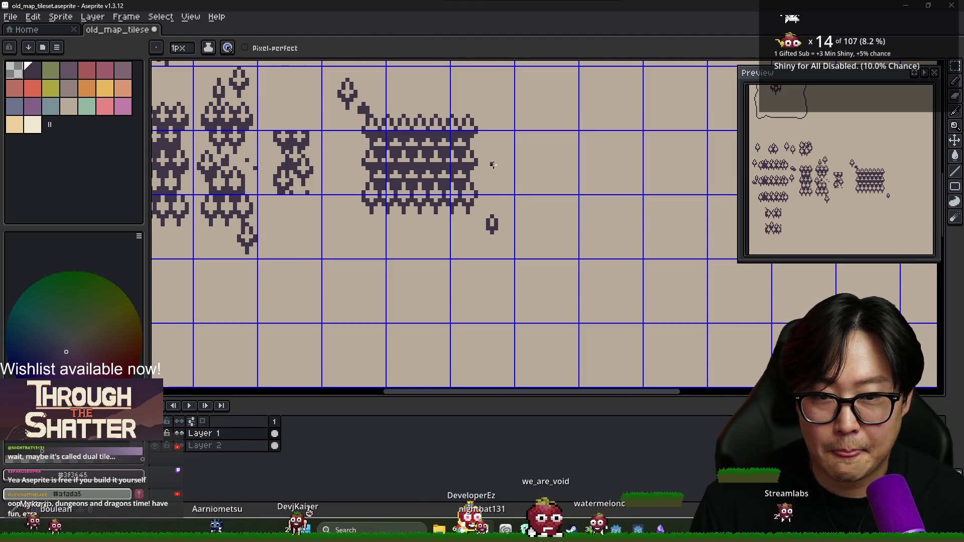
{"action": "left_click", "coordinate": [493, 164]}
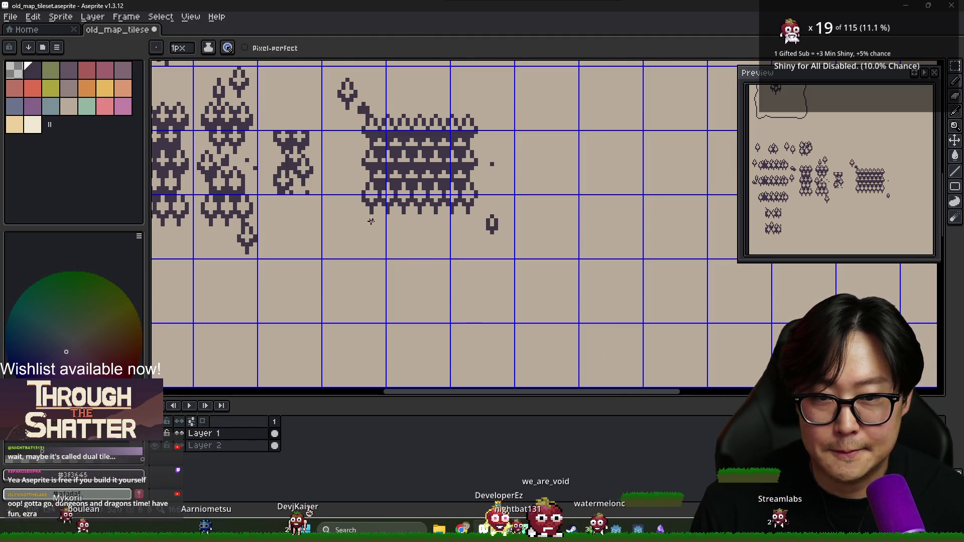
{"action": "left_click", "coordinate": [335, 226]}
{"action": "left_click", "coordinate": [343, 230]}
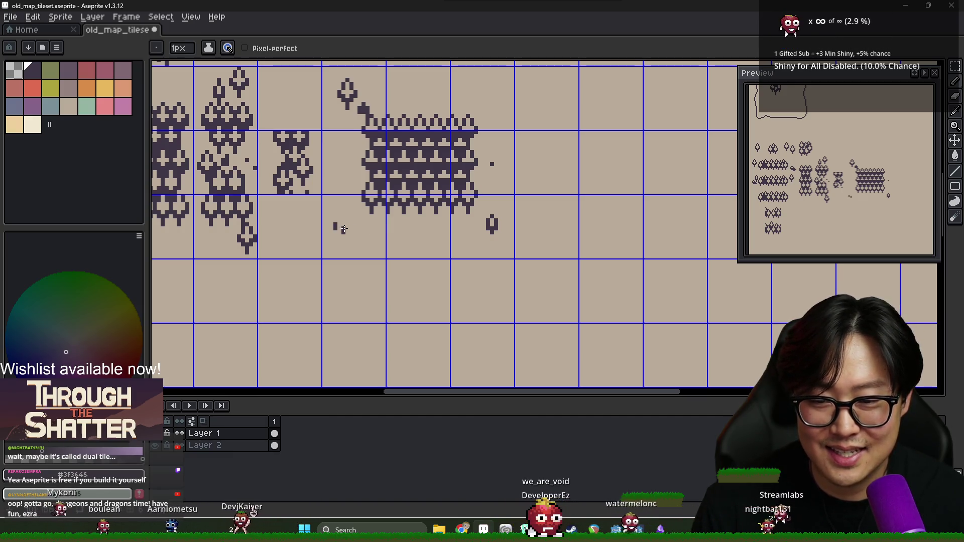
{"action": "scroll", "coordinate": [412, 225], "scroll_direction": "down", "scroll_amount": 3}
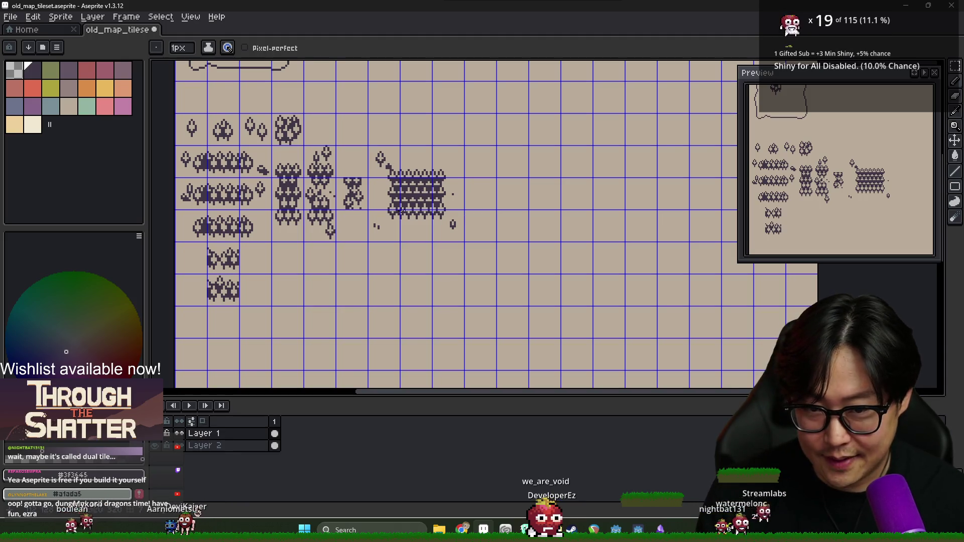
Marquee a piece of the fence tile and carry a copy three tiles right.
{"action": "key", "text": "m"}
{"action": "mouse_move", "coordinate": [368, 146]}
{"action": "left_mouse_down"}
{"action": "mouse_move", "coordinate": [399, 210]}
{"action": "mouse_move", "coordinate": [464, 234]}
{"action": "left_mouse_up"}
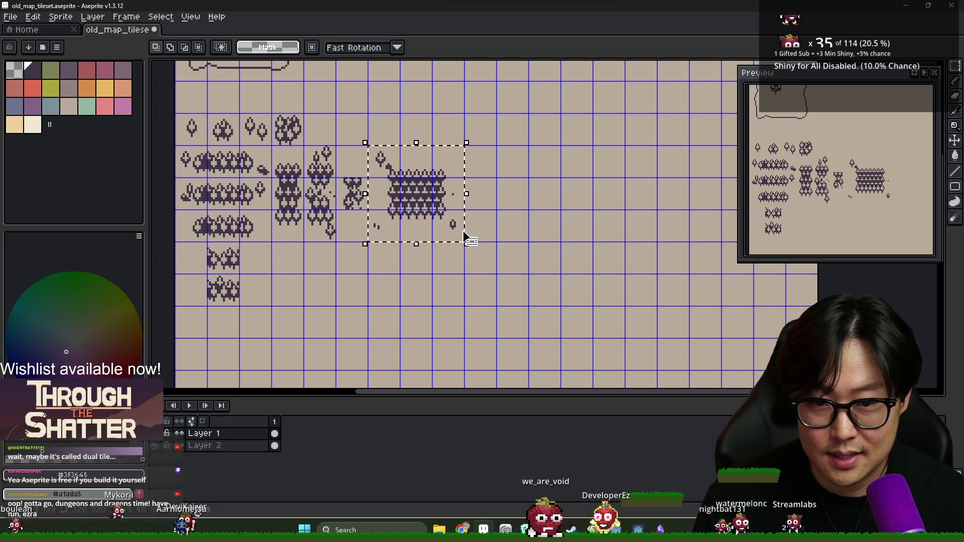
{"action": "left_click_drag", "start_coordinate": [397, 205], "coordinate": [494, 201]}
{"action": "key", "text": "Escape"}
{"action": "mouse_move", "coordinate": [377, 155]}
{"action": "left_mouse_down"}
{"action": "mouse_move", "coordinate": [475, 154]}
{"action": "mouse_move", "coordinate": [493, 174]}
{"action": "left_mouse_up"}
{"action": "left_click", "coordinate": [426, 155]}
Nudge the selected piece tile by tile into position and commit it.
{"action": "left_click", "coordinate": [465, 173]}
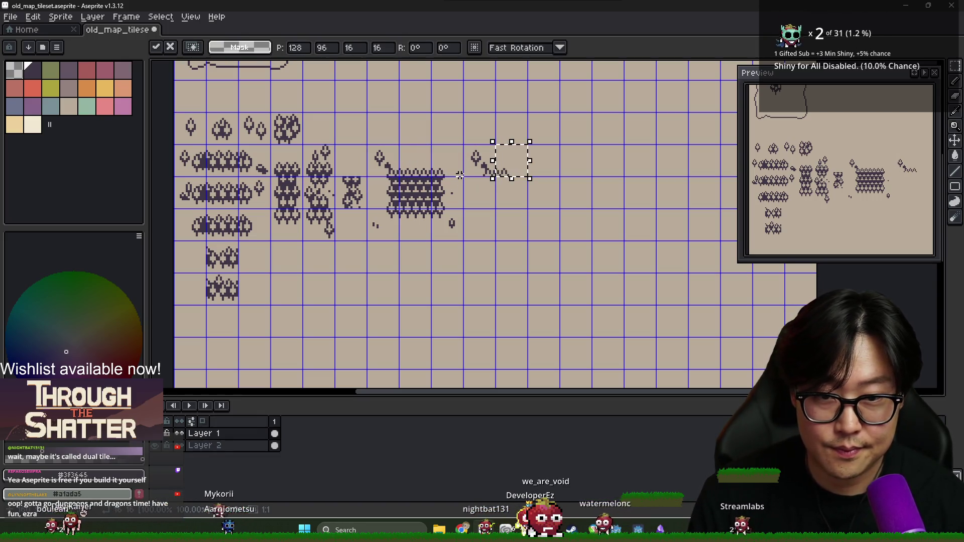
{"action": "left_click", "coordinate": [462, 175]}
{"action": "key", "text": "shift+Right"}
{"action": "key", "text": "shift+Right"}
{"action": "key", "text": "shift+Right"}
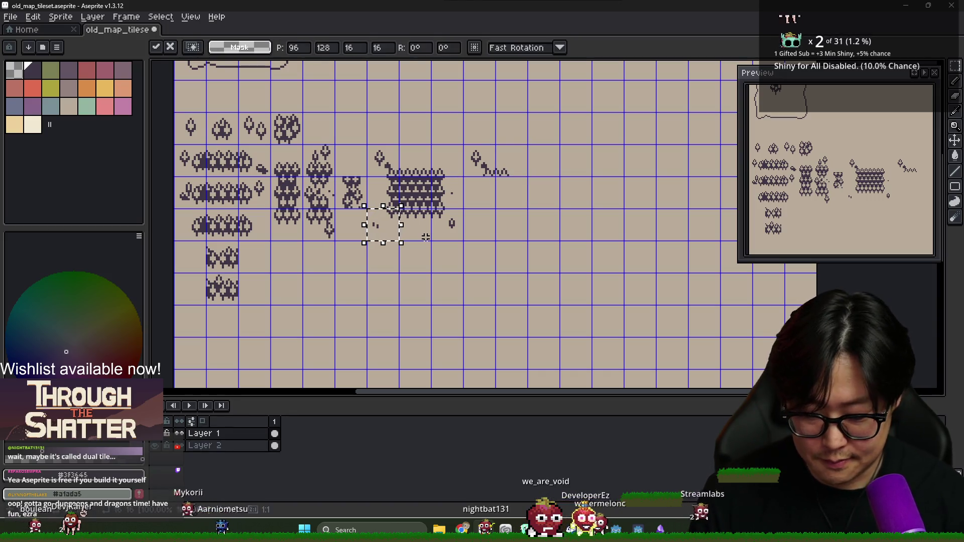
{"action": "key", "text": "shift+Up"}
{"action": "key", "text": "shift+Right"}
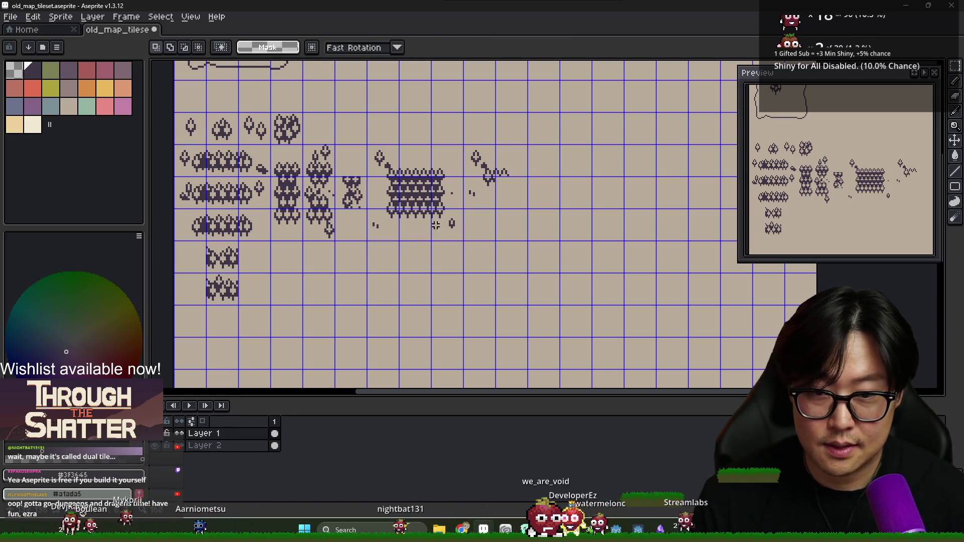
{"action": "key", "text": "shift+Down"}
{"action": "key", "text": "shift+Up"}
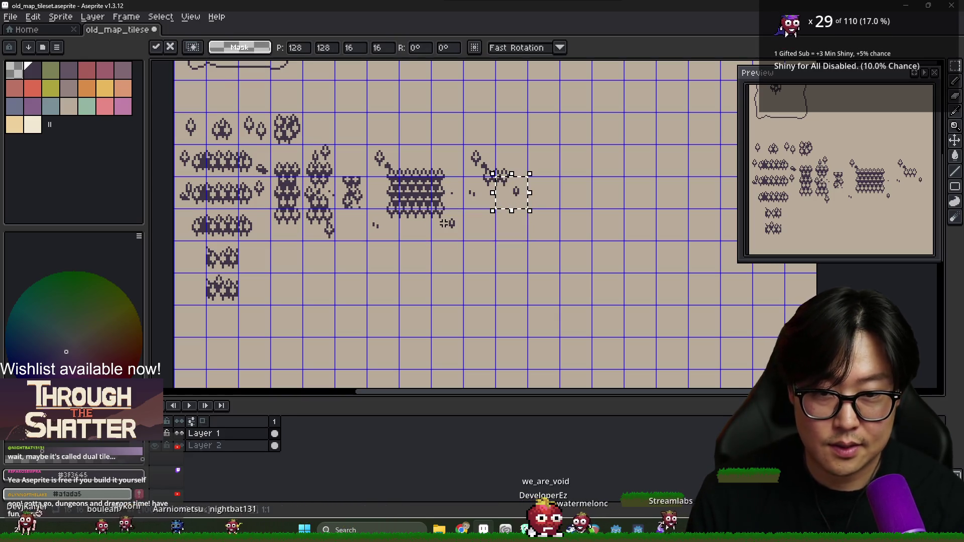
{"action": "key", "text": "Return"}
Paint out the stray dark pixels, the diagonal stroke and the leftover small tree.
{"action": "scroll", "coordinate": [493, 201], "scroll_direction": "up", "scroll_amount": 1}
{"action": "scroll", "coordinate": [521, 195], "scroll_direction": "down", "scroll_amount": 4}
{"action": "scroll", "coordinate": [515, 195], "scroll_direction": "up", "scroll_amount": 2}
{"action": "scroll", "coordinate": [521, 194], "scroll_direction": "up", "scroll_amount": 1}
{"action": "key", "text": "b"}
{"action": "left_click", "coordinate": [527, 178]}
{"action": "left_click", "coordinate": [442, 192]}
{"action": "left_click", "coordinate": [434, 189]}
{"action": "left_click_drag", "start_coordinate": [458, 132], "coordinate": [466, 138]}
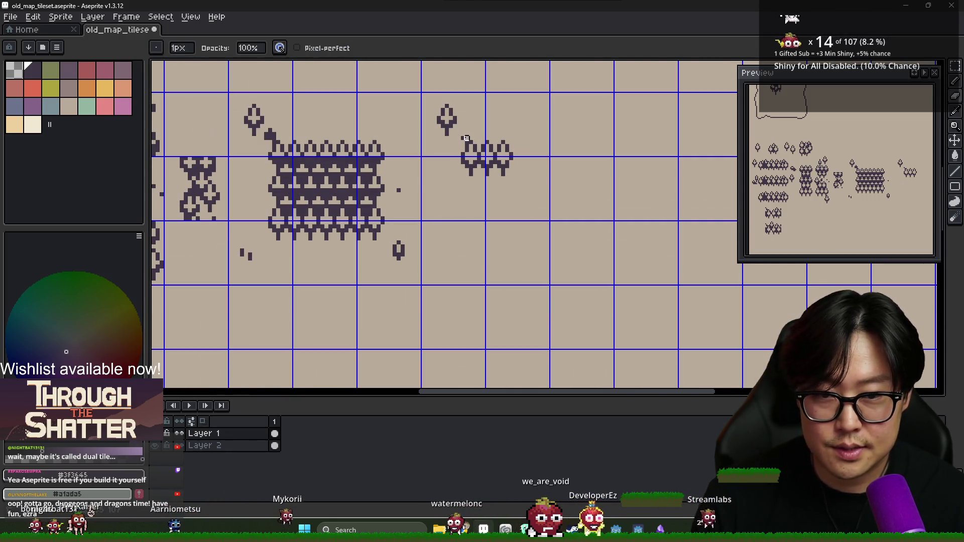
{"action": "left_click_drag", "start_coordinate": [446, 106], "coordinate": [450, 126]}
{"action": "left_click", "coordinate": [443, 122]}
Save old_map_tileset with Ctrl+S.
{"action": "key", "text": "ctrl+s"}
{"action": "scroll", "coordinate": [462, 151], "scroll_direction": "down", "scroll_amount": 1}
{"action": "scroll", "coordinate": [472, 161], "scroll_direction": "up", "scroll_amount": 2}
{"action": "scroll", "coordinate": [478, 169], "scroll_direction": "down", "scroll_amount": 2}
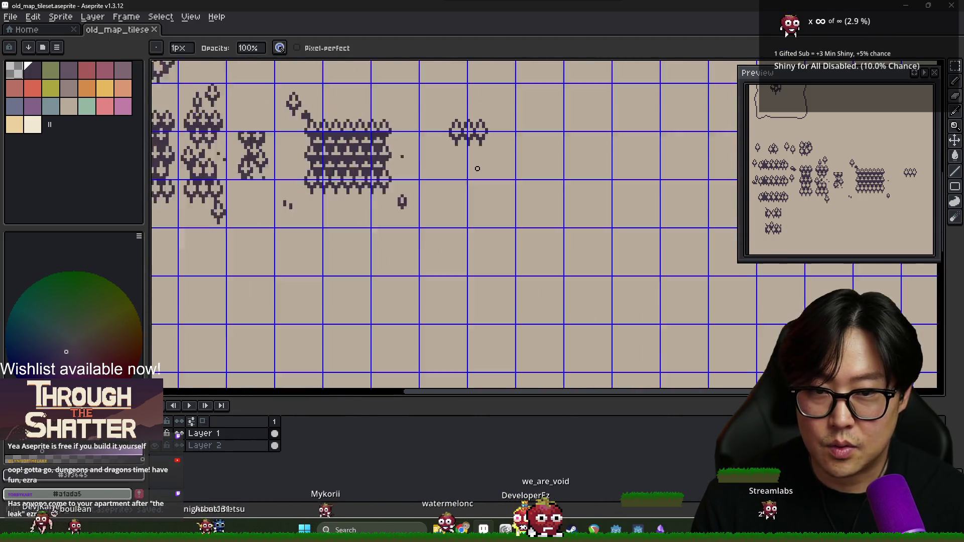
{"action": "scroll", "coordinate": [478, 169], "scroll_direction": "down", "scroll_amount": 2}
{"action": "scroll", "coordinate": [467, 166], "scroll_direction": "down", "scroll_amount": 2}
{"action": "scroll", "coordinate": [456, 163], "scroll_direction": "up", "scroll_amount": 2}
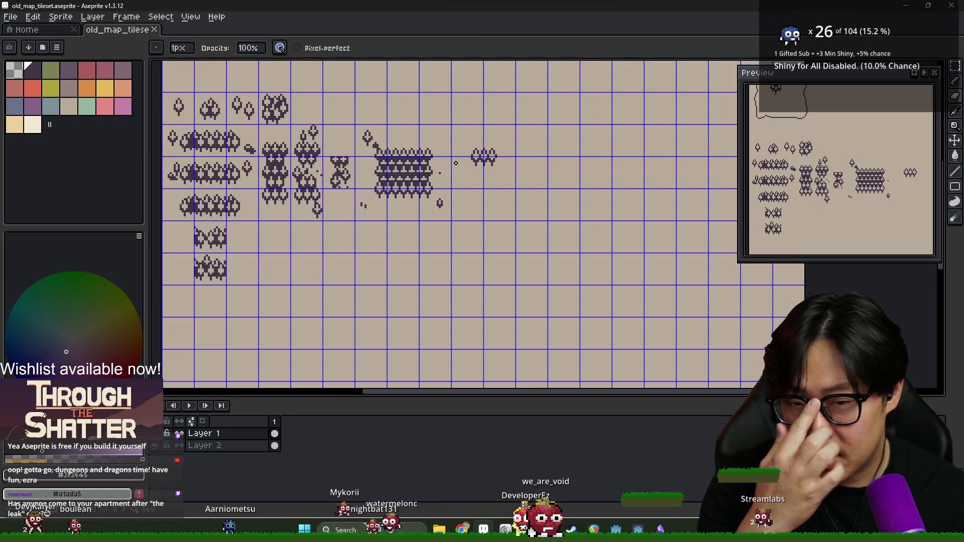
{"action": "scroll", "coordinate": [456, 163], "scroll_direction": "down", "scroll_amount": 2}
{"action": "scroll", "coordinate": [278, 148], "scroll_direction": "up", "scroll_amount": 2}
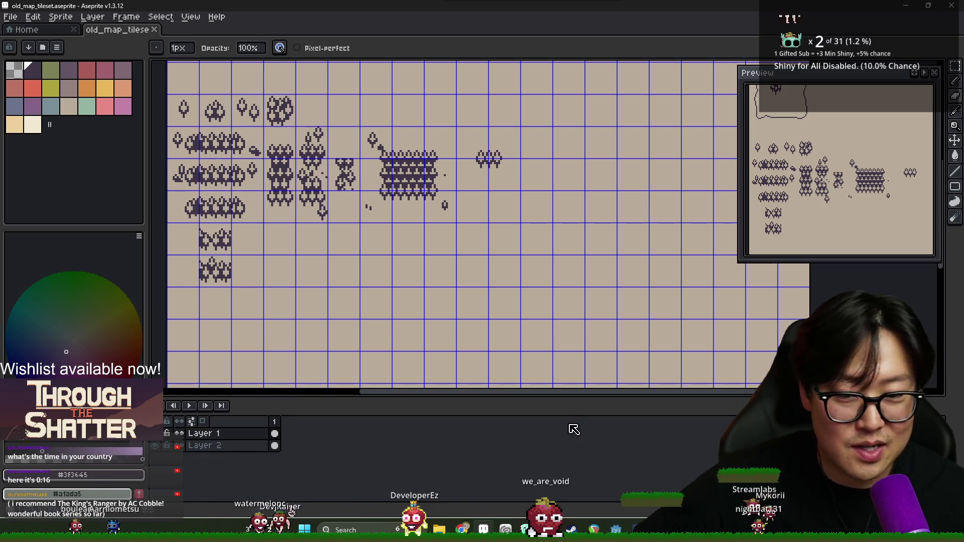
{"action": "scroll", "coordinate": [422, 185], "scroll_direction": "up", "scroll_amount": 1}
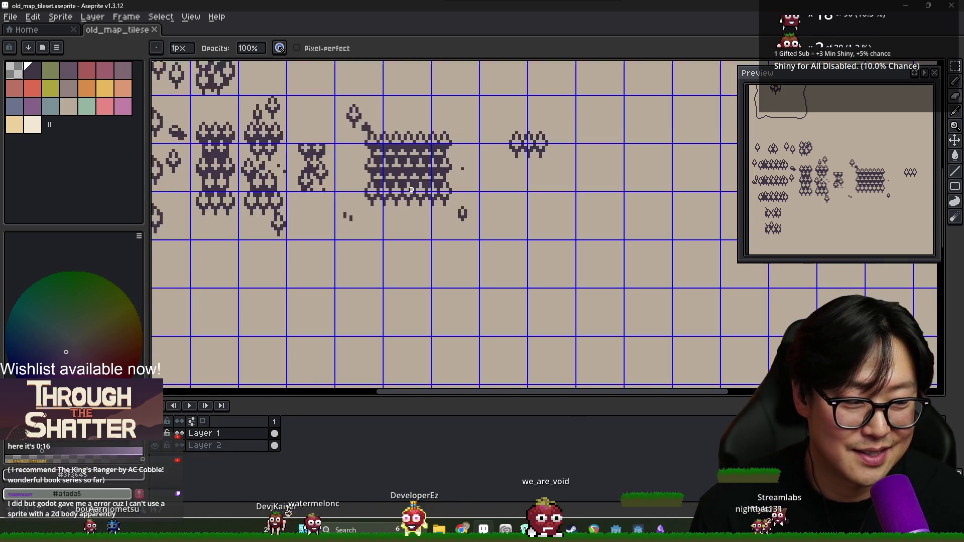
{"action": "scroll", "coordinate": [482, 165], "scroll_direction": "down", "scroll_amount": 1}
{"action": "scroll", "coordinate": [497, 163], "scroll_direction": "up", "scroll_amount": 2}
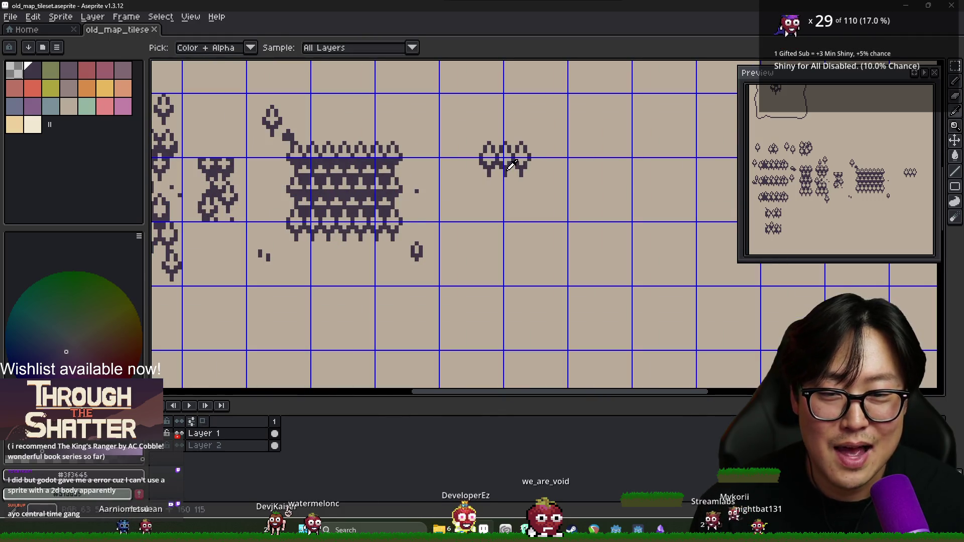
{"action": "scroll", "coordinate": [539, 210], "scroll_direction": "down", "scroll_amount": 1}
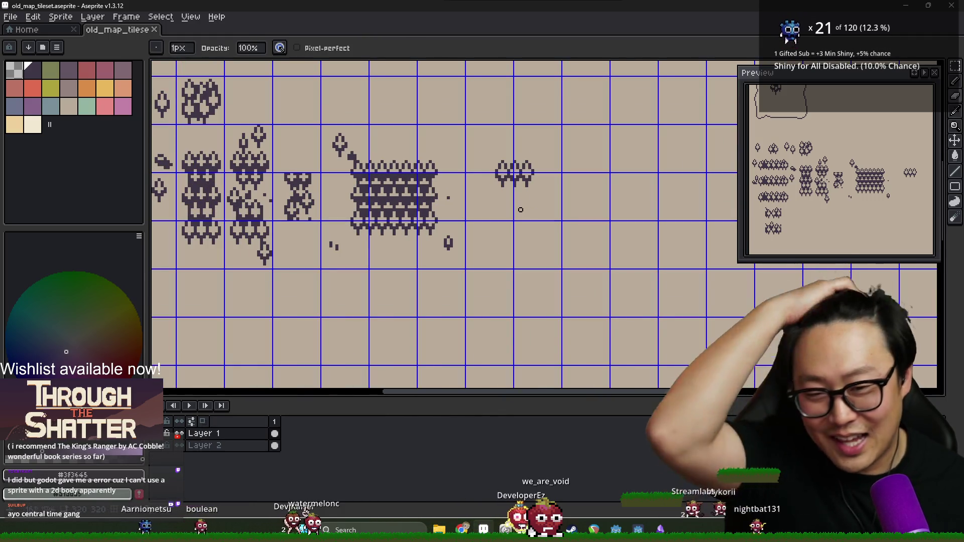
{"action": "scroll", "coordinate": [525, 204], "scroll_direction": "down", "scroll_amount": 1}
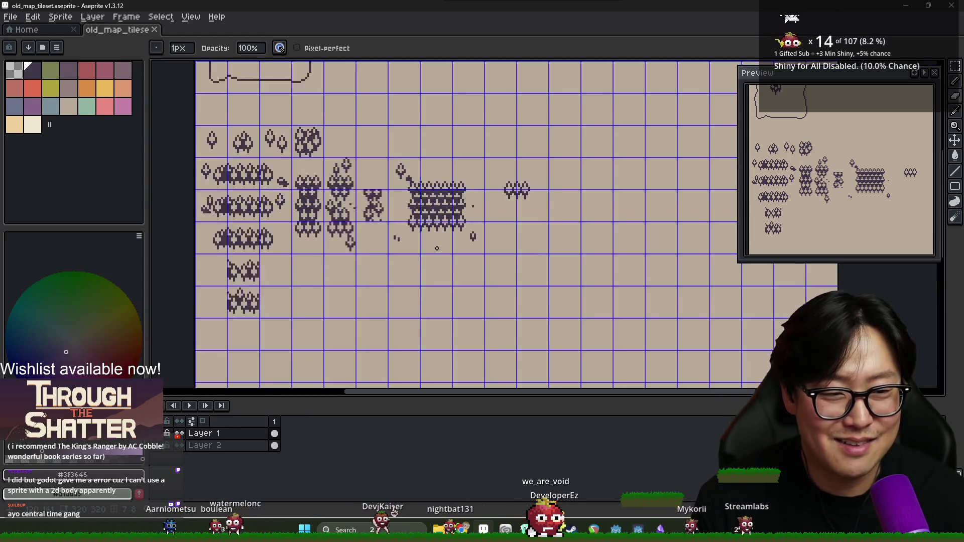
{"action": "scroll", "coordinate": [432, 246], "scroll_direction": "down", "scroll_amount": 2}
{"action": "scroll", "coordinate": [402, 243], "scroll_direction": "up", "scroll_amount": 1}
{"action": "scroll", "coordinate": [399, 243], "scroll_direction": "down", "scroll_amount": 1}
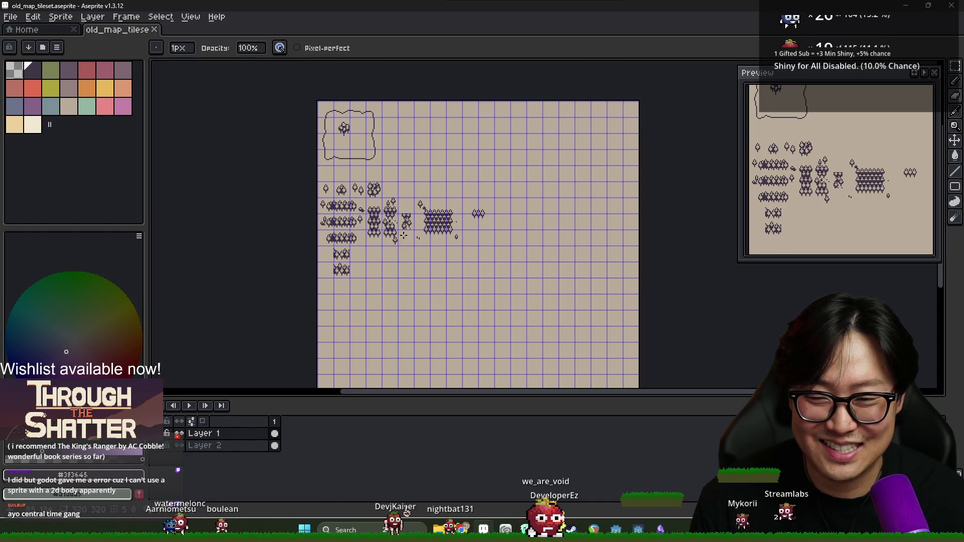
{"action": "scroll", "coordinate": [404, 235], "scroll_direction": "up", "scroll_amount": 1}
{"action": "scroll", "coordinate": [461, 189], "scroll_direction": "up", "scroll_amount": 1}
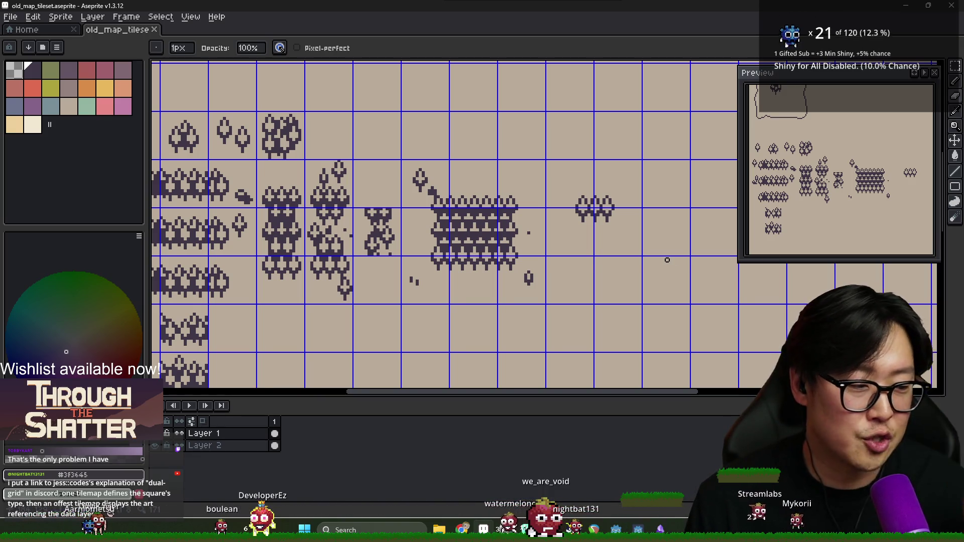
{"action": "scroll", "coordinate": [468, 232], "scroll_direction": "down", "scroll_amount": 2}
Copy the tree tile and paste it two cells up and to the right.
{"action": "scroll", "coordinate": [490, 217], "scroll_direction": "up", "scroll_amount": 2}
{"action": "key", "text": "m"}
{"action": "mouse_move", "coordinate": [472, 194]}
{"action": "left_mouse_down"}
{"action": "mouse_move", "coordinate": [517, 240]}
{"action": "mouse_move", "coordinate": [594, 128]}
{"action": "left_mouse_up"}
{"action": "key", "text": "ctrl+c"}
{"action": "key", "text": "ctrl+v"}
{"action": "key", "text": "Return"}
Copy an 8x9 piece of the filled tile and paste it beside the tile.
{"action": "scroll", "coordinate": [593, 128], "scroll_direction": "up", "scroll_amount": 3}
{"action": "mouse_move", "coordinate": [532, 128]}
{"action": "left_mouse_down"}
{"action": "mouse_move", "coordinate": [544, 156]}
{"action": "mouse_move", "coordinate": [577, 178]}
{"action": "mouse_move", "coordinate": [653, 163]}
{"action": "left_mouse_up"}
{"action": "key", "text": "ctrl+c"}
{"action": "key", "text": "ctrl+v"}
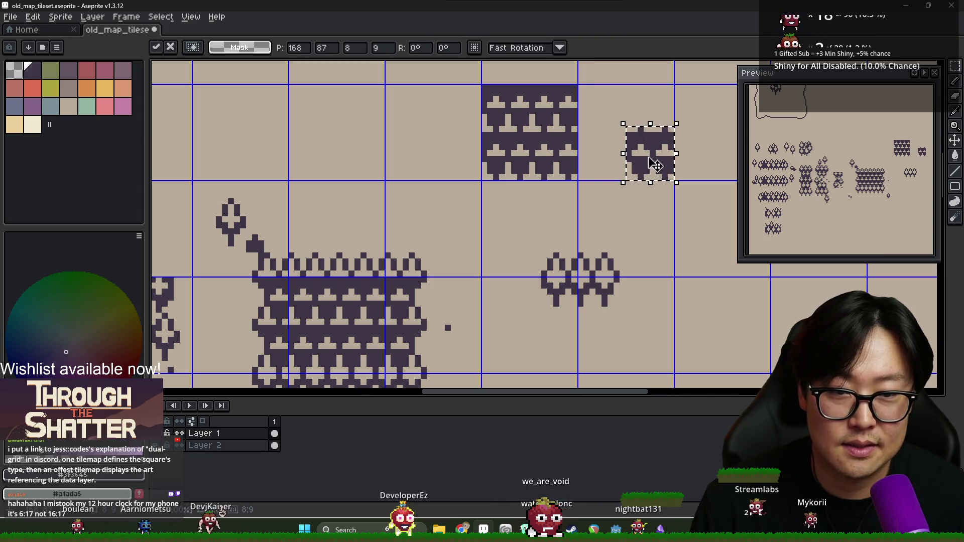
{"action": "scroll", "coordinate": [477, 287], "scroll_direction": "down", "scroll_amount": 2}
{"action": "key", "text": "Return"}
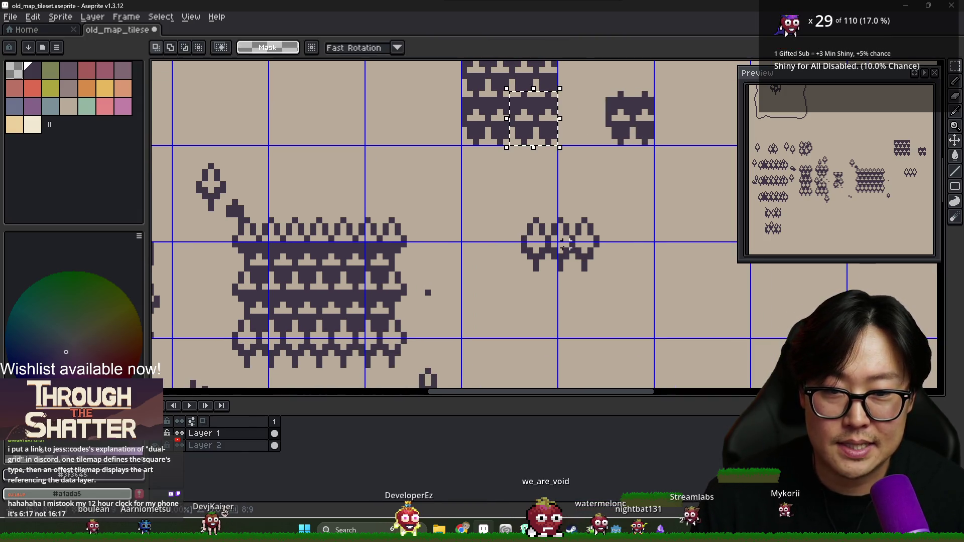
Duplicate the full 16x16 filled tile and clear the selection.
{"action": "scroll", "coordinate": [530, 208], "scroll_direction": "up", "scroll_amount": 2}
{"action": "mouse_move", "coordinate": [556, 202]}
{"action": "left_mouse_down"}
{"action": "mouse_move", "coordinate": [458, 103]}
{"action": "mouse_move", "coordinate": [507, 143]}
{"action": "left_mouse_up"}
{"action": "key", "text": "ctrl+c"}
{"action": "key", "text": "ctrl+v"}
{"action": "key", "text": "Return"}
{"action": "left_click", "coordinate": [462, 104]}
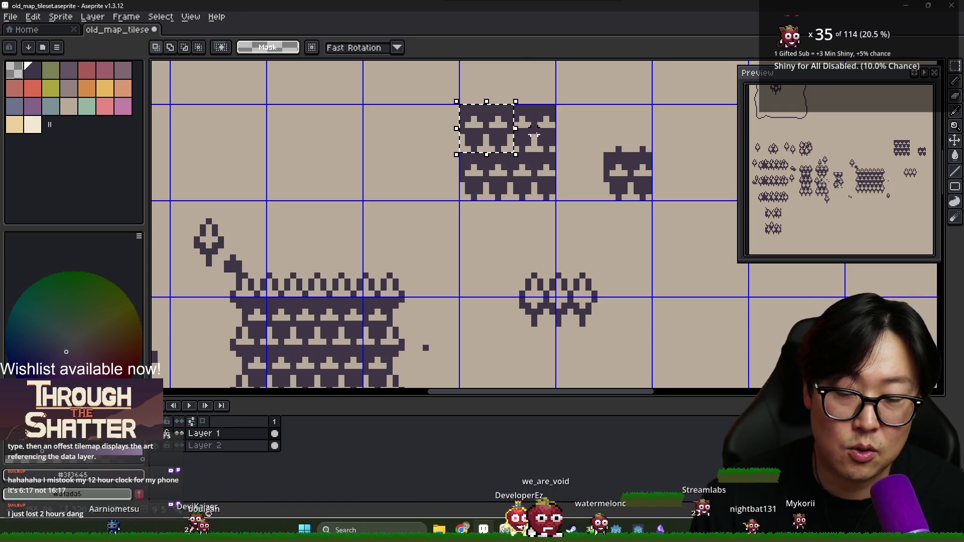
Delete the small shape in the right tile, then undo the last change.
{"action": "left_click_drag", "start_coordinate": [558, 106], "coordinate": [648, 196]}
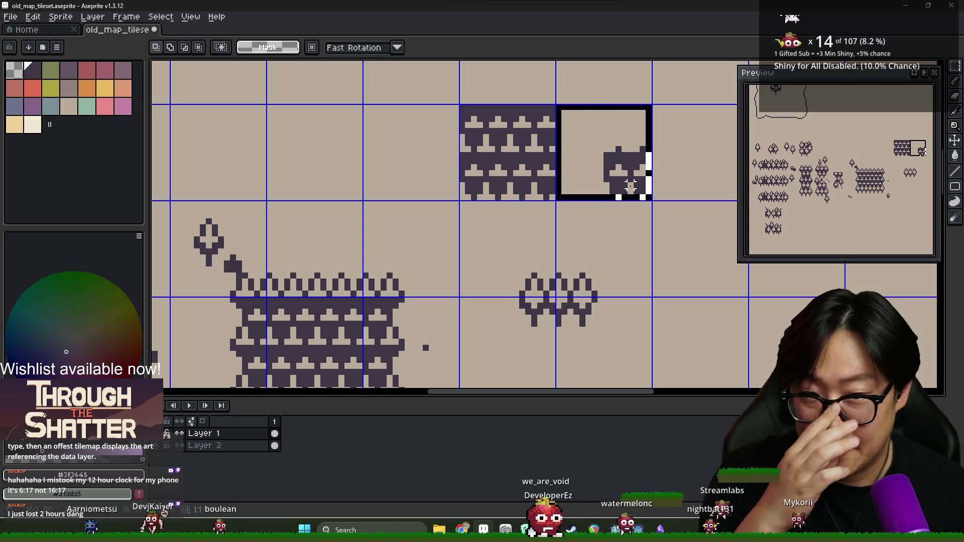
{"action": "key", "text": "Delete"}
{"action": "key", "text": "ctrl+d"}
{"action": "scroll", "coordinate": [480, 233], "scroll_direction": "down", "scroll_amount": 1}
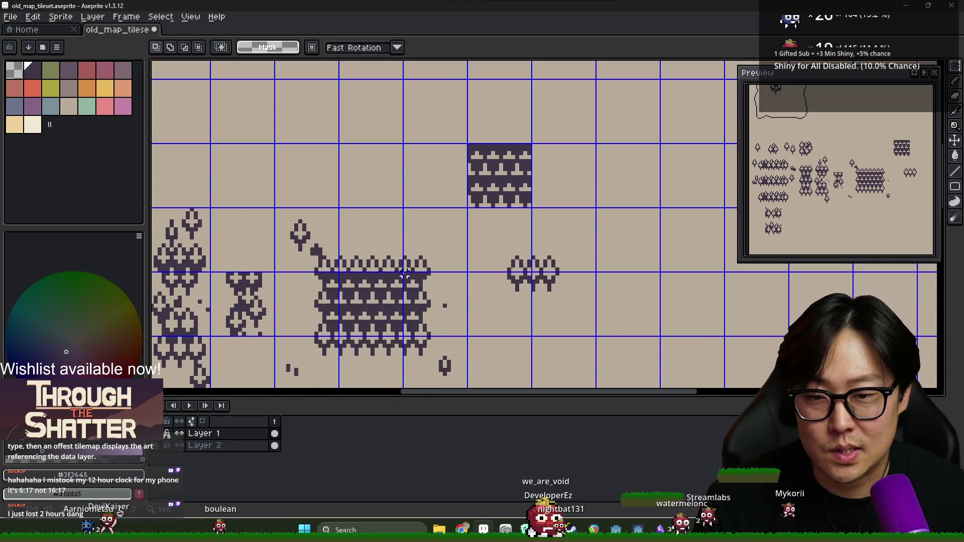
{"action": "scroll", "coordinate": [404, 275], "scroll_direction": "down", "scroll_amount": 1}
{"action": "left_click_drag", "start_coordinate": [470, 191], "coordinate": [501, 173]}
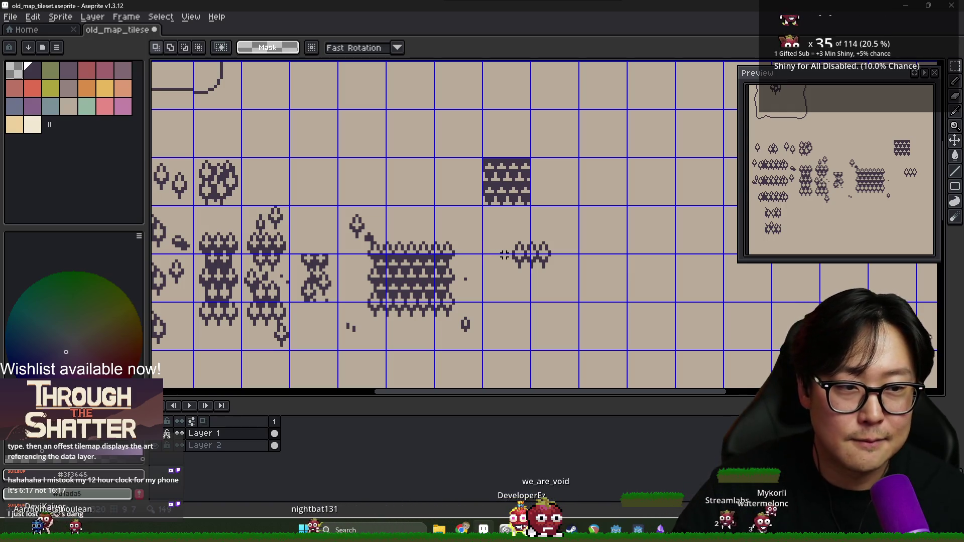
{"action": "key", "text": "ctrl+z"}
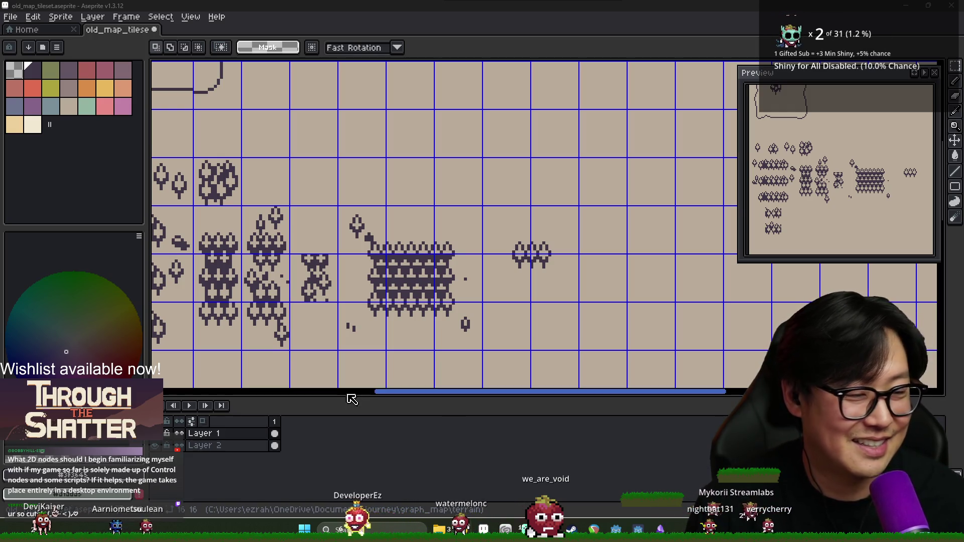
{"action": "scroll", "coordinate": [468, 245], "scroll_direction": "down", "scroll_amount": 3}
{"action": "scroll", "coordinate": [468, 245], "scroll_direction": "up", "scroll_amount": 4}
{"action": "scroll", "coordinate": [400, 258], "scroll_direction": "left", "scroll_amount": 2}
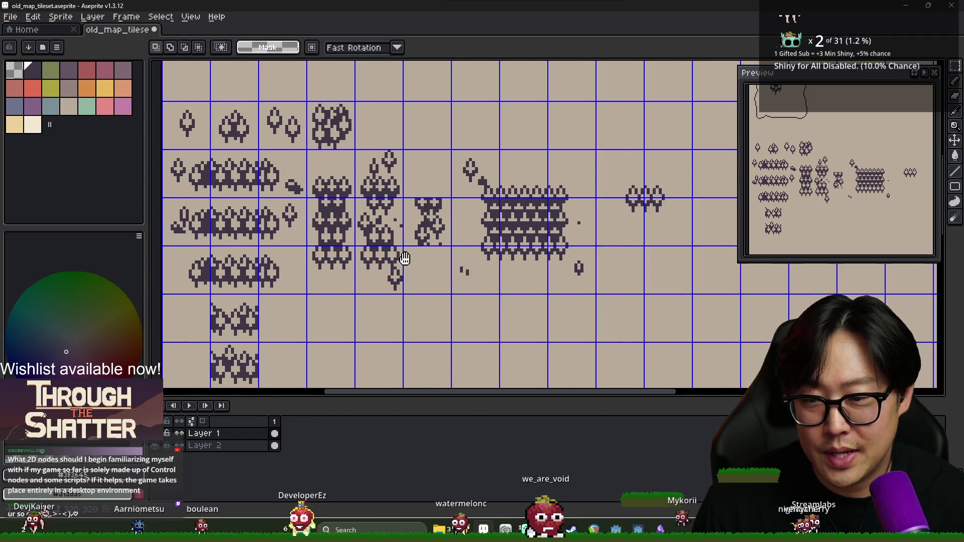
{"action": "scroll", "coordinate": [301, 288], "scroll_direction": "down", "scroll_amount": 1}
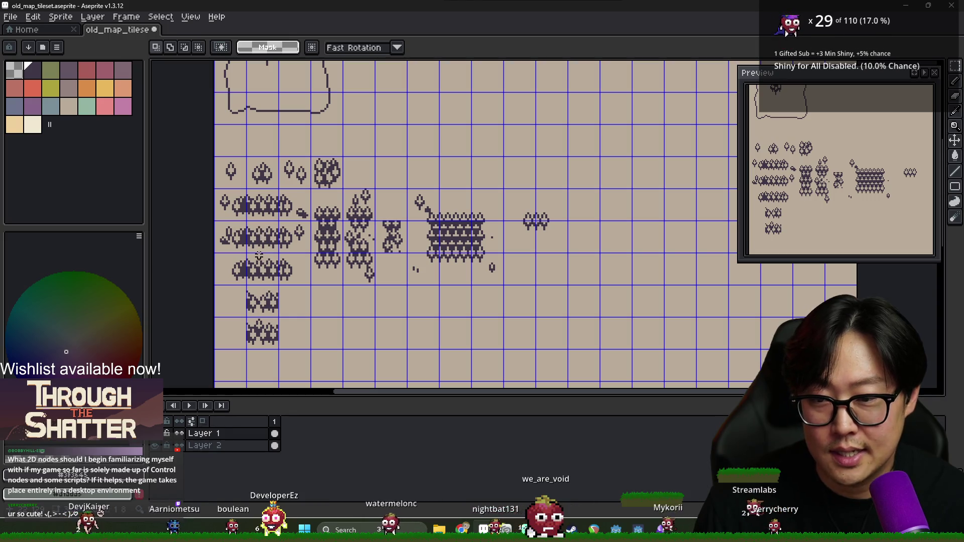
{"action": "mouse_move", "coordinate": [244, 186]}
{"action": "left_mouse_down"}
{"action": "mouse_move", "coordinate": [281, 222]}
{"action": "mouse_move", "coordinate": [262, 300]}
{"action": "left_mouse_up"}
{"action": "key", "text": "ctrl+z"}
{"action": "key", "text": "ctrl+z"}
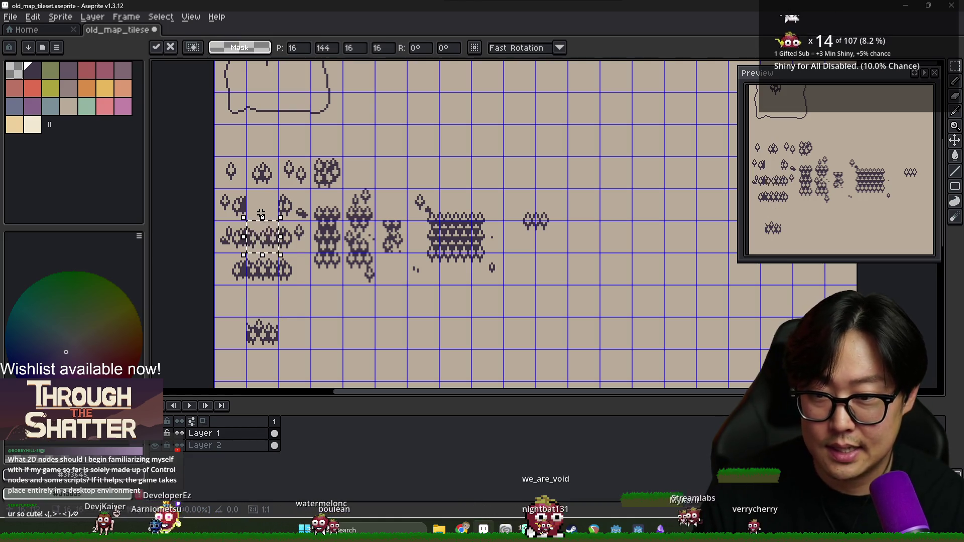
{"action": "mouse_move", "coordinate": [247, 318]}
{"action": "left_mouse_down"}
{"action": "mouse_move", "coordinate": [268, 339]}
{"action": "mouse_move", "coordinate": [267, 242]}
{"action": "left_mouse_up"}
{"action": "left_click", "coordinate": [362, 336]}
{"action": "scroll", "coordinate": [306, 233], "scroll_direction": "up", "scroll_amount": 1}
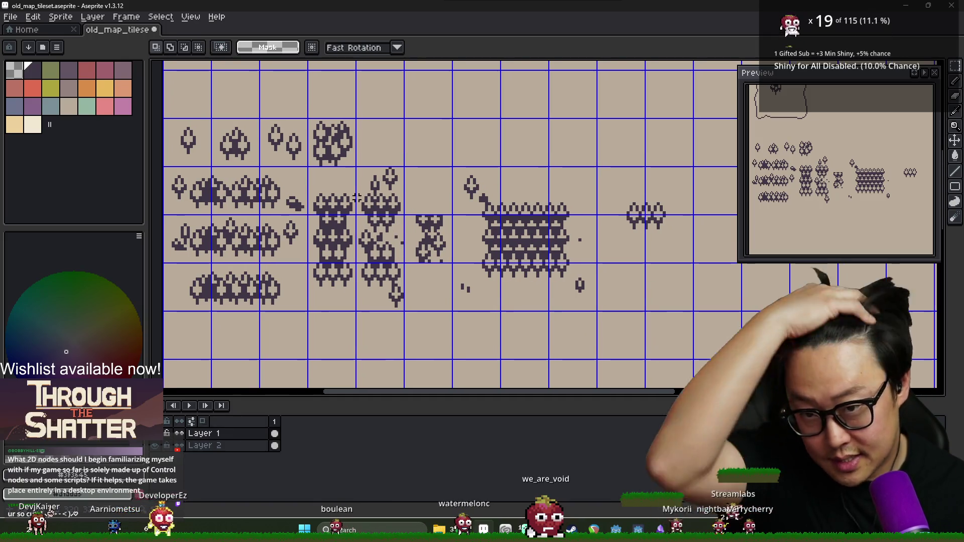
{"action": "scroll", "coordinate": [525, 219], "scroll_direction": "down", "scroll_amount": 1}
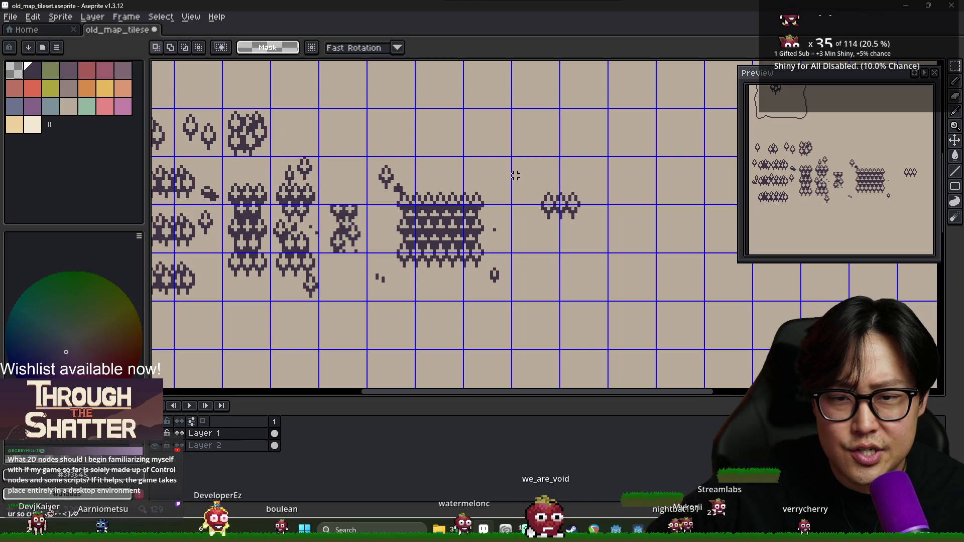
{"action": "scroll", "coordinate": [503, 199], "scroll_direction": "down", "scroll_amount": 1}
{"action": "scroll", "coordinate": [503, 199], "scroll_direction": "down", "scroll_amount": 1}
{"action": "scroll", "coordinate": [503, 206], "scroll_direction": "up", "scroll_amount": 1}
{"action": "scroll", "coordinate": [504, 214], "scroll_direction": "up", "scroll_amount": 1}
{"action": "scroll", "coordinate": [504, 214], "scroll_direction": "up", "scroll_amount": 1}
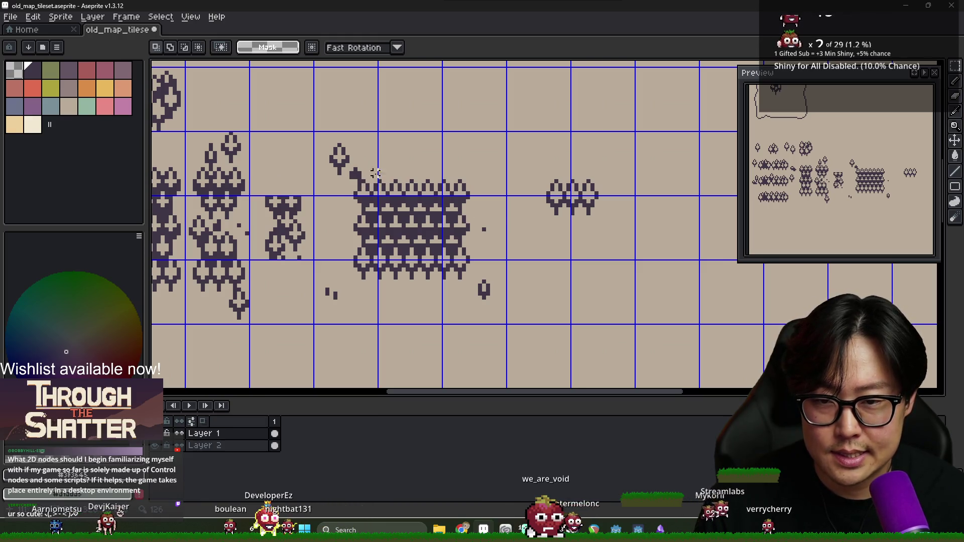
{"action": "key", "text": "b"}
Pencil a jagged coastline line rising to the right above the tree tiles.
{"action": "mouse_move", "coordinate": [455, 161]}
{"action": "left_mouse_down"}
{"action": "mouse_move", "coordinate": [546, 80]}
{"action": "mouse_move", "coordinate": [592, 63]}
{"action": "mouse_move", "coordinate": [547, 116]}
{"action": "mouse_move", "coordinate": [587, 94]}
{"action": "mouse_move", "coordinate": [653, 86]}
{"action": "left_mouse_up"}
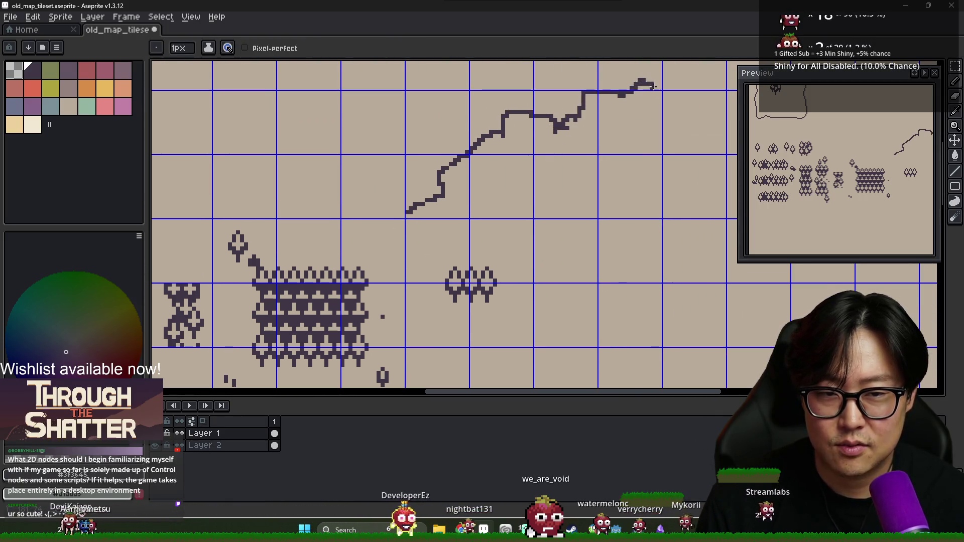
{"action": "scroll", "coordinate": [613, 138], "scroll_direction": "down", "scroll_amount": 5}
{"action": "scroll", "coordinate": [561, 208], "scroll_direction": "up", "scroll_amount": 4}
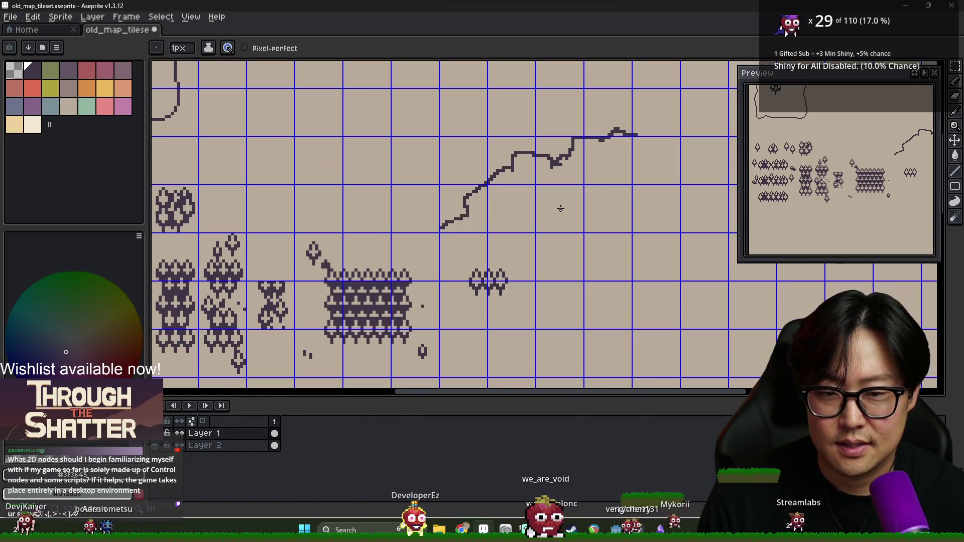
{"action": "scroll", "coordinate": [497, 227], "scroll_direction": "up", "scroll_amount": 2}
{"action": "scroll", "coordinate": [466, 228], "scroll_direction": "down", "scroll_amount": 4}
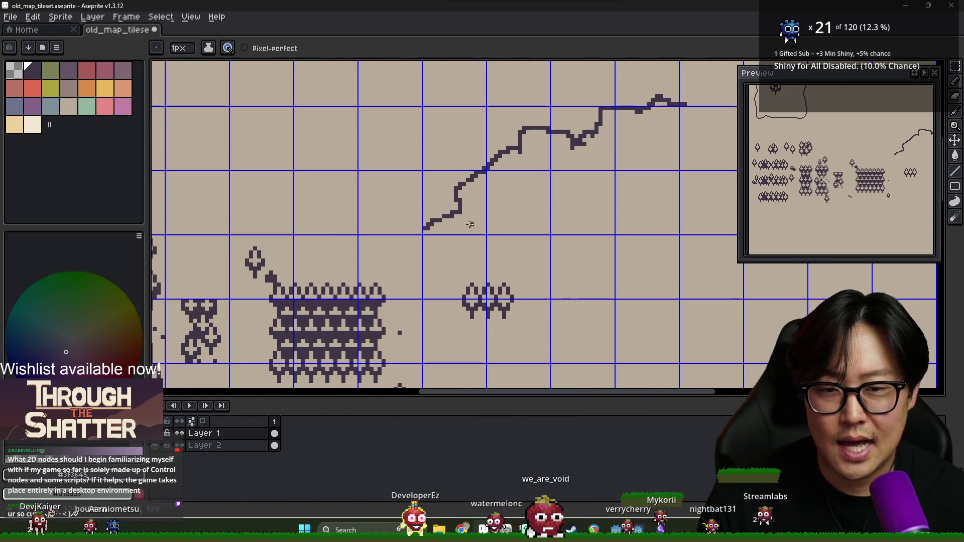
{"action": "scroll", "coordinate": [456, 234], "scroll_direction": "up", "scroll_amount": 1}
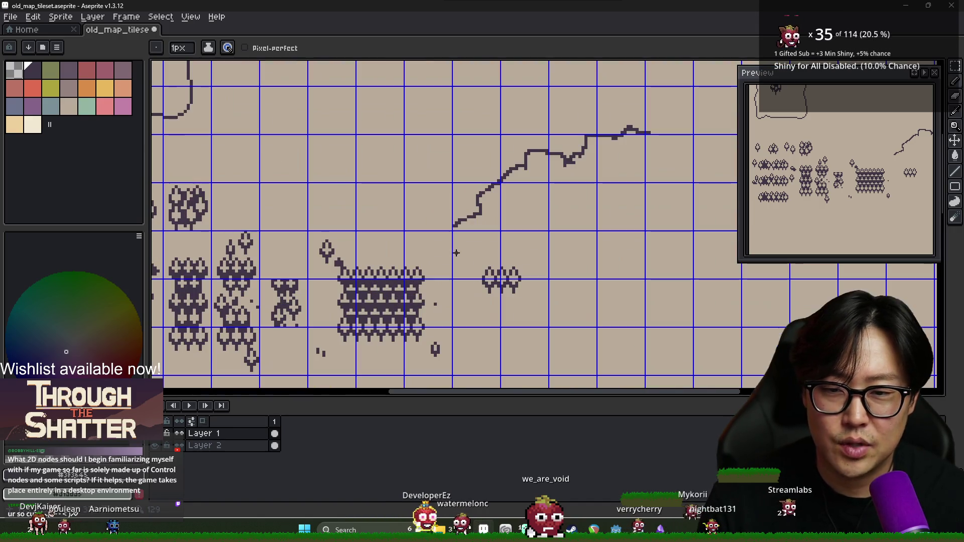
{"action": "scroll", "coordinate": [402, 248], "scroll_direction": "down", "scroll_amount": 3}
{"action": "scroll", "coordinate": [345, 243], "scroll_direction": "up", "scroll_amount": 2}
{"action": "scroll", "coordinate": [345, 242], "scroll_direction": "up", "scroll_amount": 3}
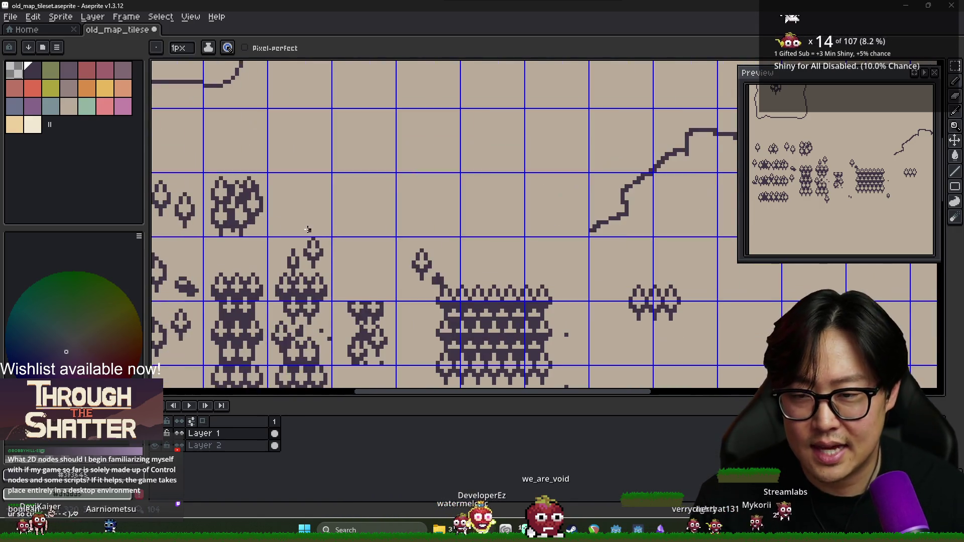
Marquee-select the big tree cluster cell.
{"action": "key", "text": "m"}
{"action": "scroll", "coordinate": [327, 160], "scroll_direction": "up", "scroll_amount": 2}
{"action": "left_click_drag", "start_coordinate": [327, 160], "coordinate": [420, 255]}
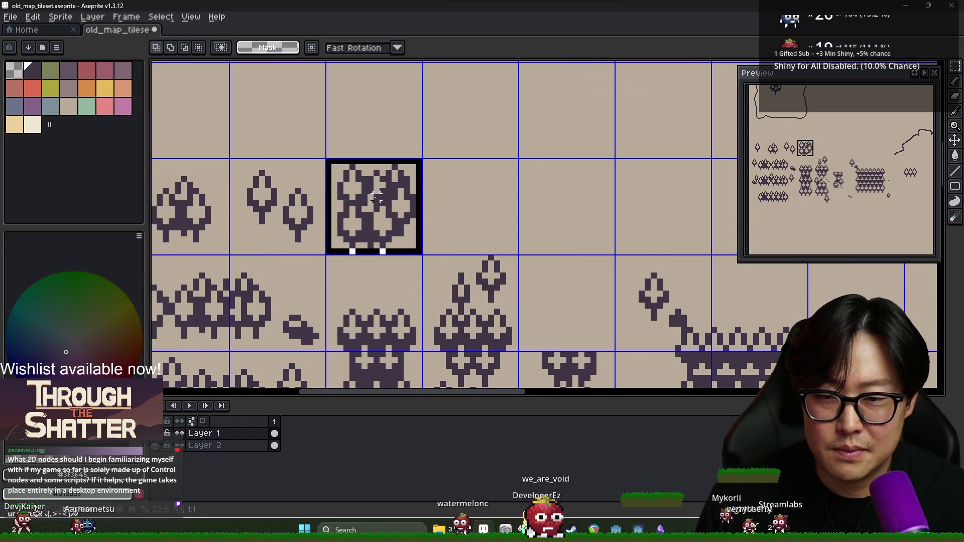
Copy the tree cluster one cell right and shift its top-left chunk into a variant.
{"action": "left_click_drag", "start_coordinate": [381, 213], "coordinate": [478, 207]}
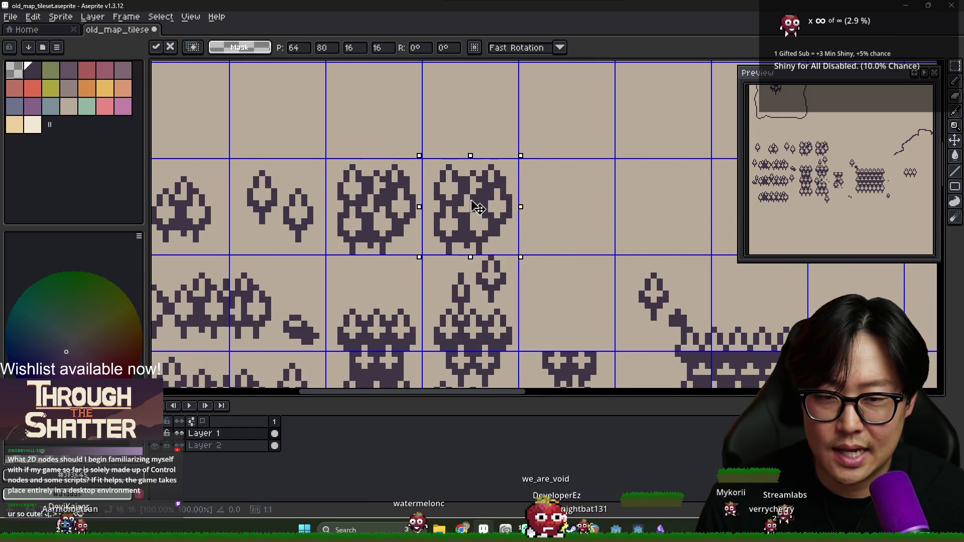
{"action": "key", "text": "Return"}
{"action": "mouse_move", "coordinate": [424, 160]}
{"action": "left_mouse_down"}
{"action": "mouse_move", "coordinate": [472, 197]}
{"action": "mouse_move", "coordinate": [467, 209]}
{"action": "mouse_move", "coordinate": [544, 214]}
{"action": "mouse_move", "coordinate": [544, 200]}
{"action": "mouse_move", "coordinate": [600, 245]}
{"action": "left_mouse_up"}
{"action": "key", "text": "Return"}
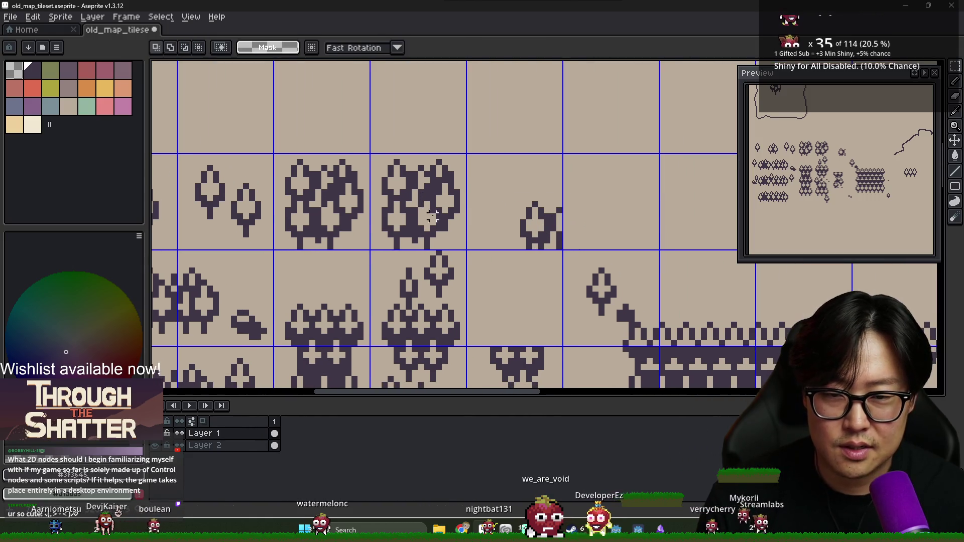
{"action": "scroll", "coordinate": [578, 263], "scroll_direction": "down", "scroll_amount": 1}
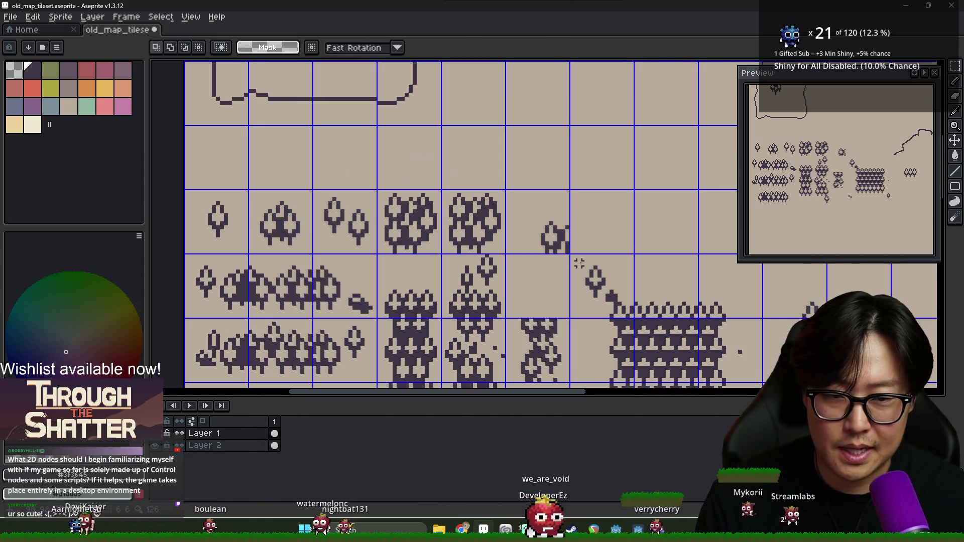
{"action": "scroll", "coordinate": [579, 264], "scroll_direction": "down", "scroll_amount": 1}
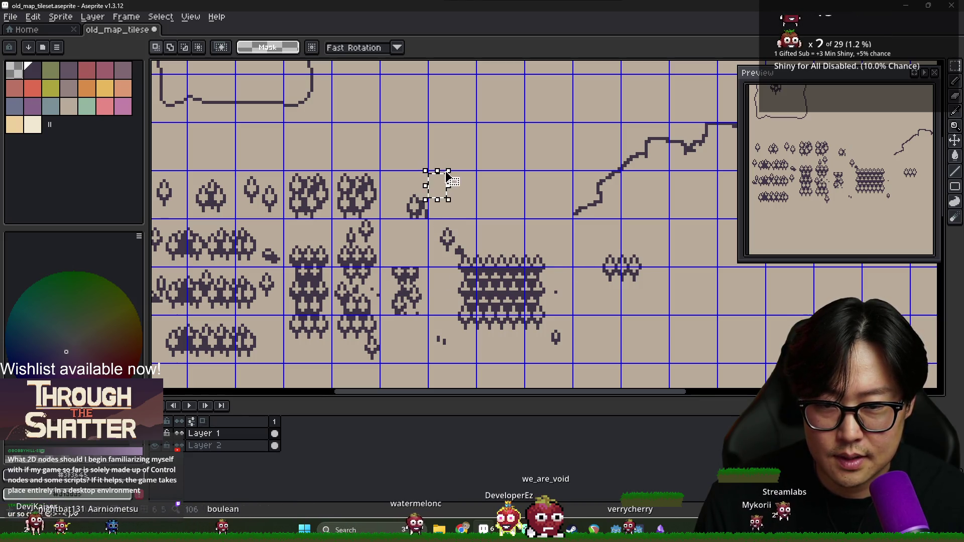
{"action": "left_click", "coordinate": [447, 175]}
{"action": "left_click", "coordinate": [462, 207]}
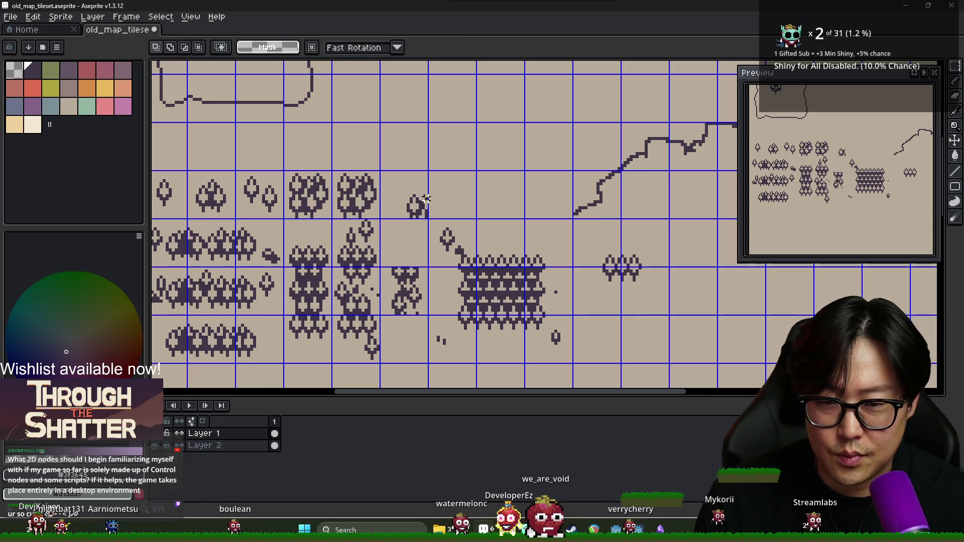
Draw a diagonal line out from the small tree, then undo it.
{"action": "key", "text": "b"}
{"action": "mouse_move", "coordinate": [427, 201]}
{"action": "left_mouse_down"}
{"action": "mouse_move", "coordinate": [457, 173]}
{"action": "mouse_move", "coordinate": [483, 197]}
{"action": "mouse_move", "coordinate": [466, 216]}
{"action": "left_mouse_up"}
{"action": "key", "text": "v"}
{"action": "key", "text": "ctrl+z"}
{"action": "key", "text": "ctrl+z"}
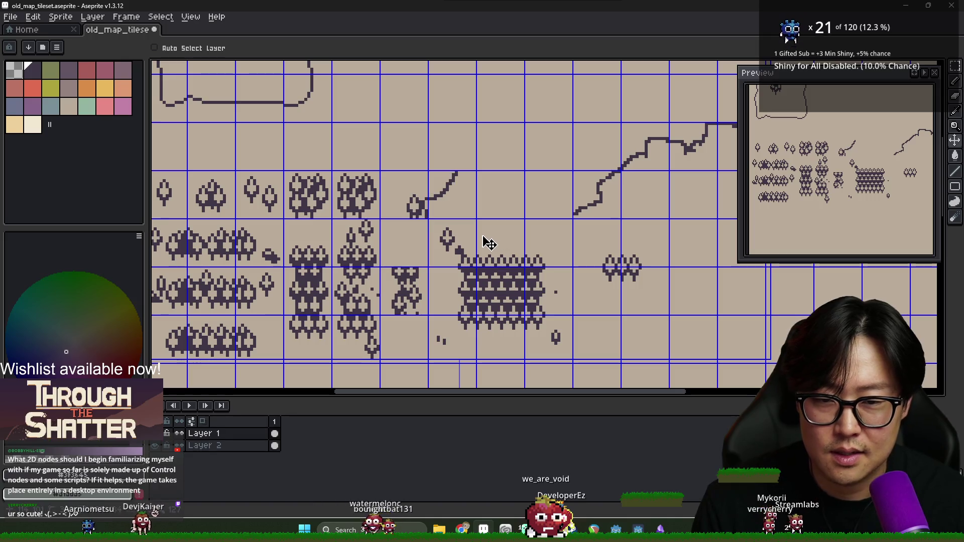
{"action": "key", "text": "b"}
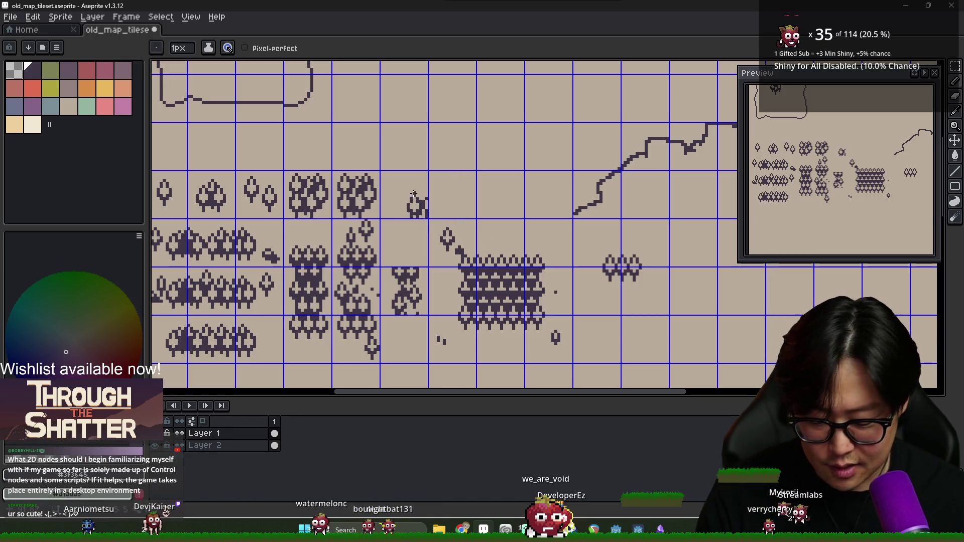
{"action": "key", "text": "m"}
Scroll around the sheet, check the other open windows, and open the Start menu.
{"action": "scroll", "coordinate": [426, 211], "scroll_direction": "down", "scroll_amount": 1}
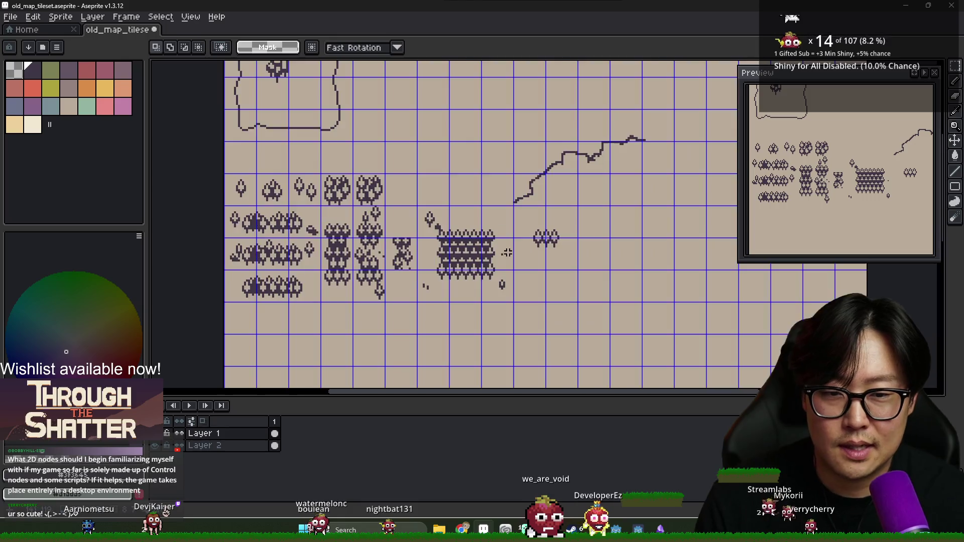
{"action": "scroll", "coordinate": [461, 243], "scroll_direction": "up", "scroll_amount": 1}
{"action": "scroll", "coordinate": [461, 243], "scroll_direction": "down", "scroll_amount": 1}
{"action": "scroll", "coordinate": [401, 245], "scroll_direction": "up", "scroll_amount": 1}
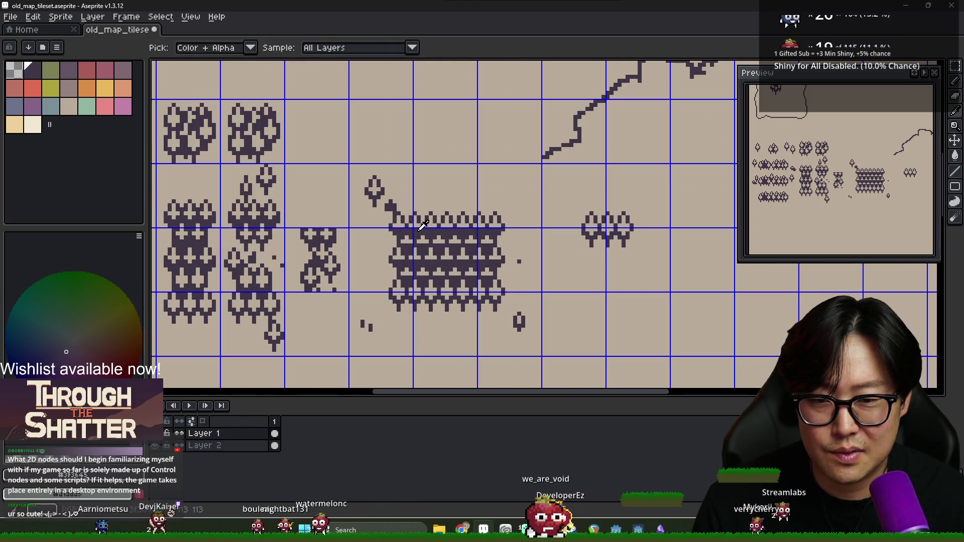
{"action": "scroll", "coordinate": [382, 245], "scroll_direction": "down", "scroll_amount": 1}
{"action": "scroll", "coordinate": [392, 251], "scroll_direction": "left", "scroll_amount": 2}
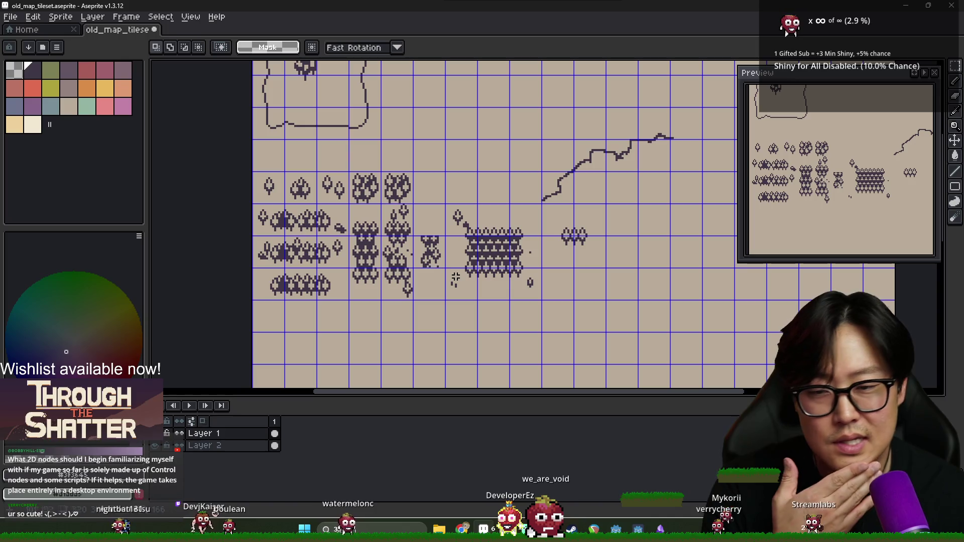
{"action": "scroll", "coordinate": [452, 273], "scroll_direction": "up", "scroll_amount": 1}
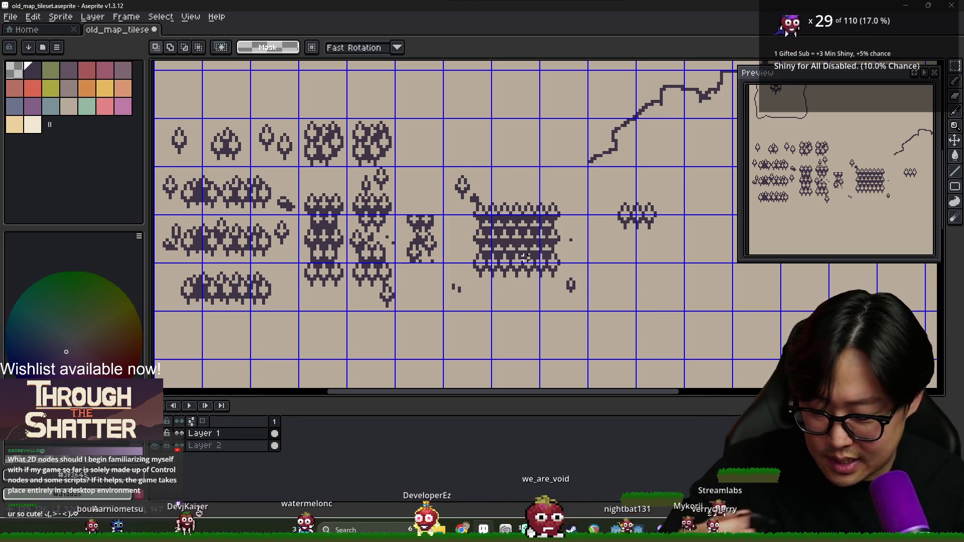
{"action": "key", "text": "alt+Tab"}
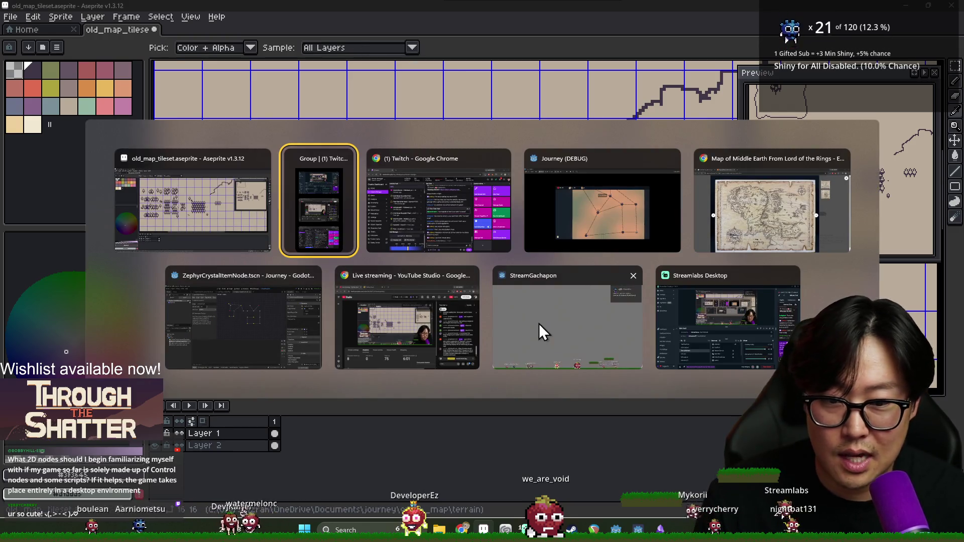
{"action": "key", "text": "Escape"}
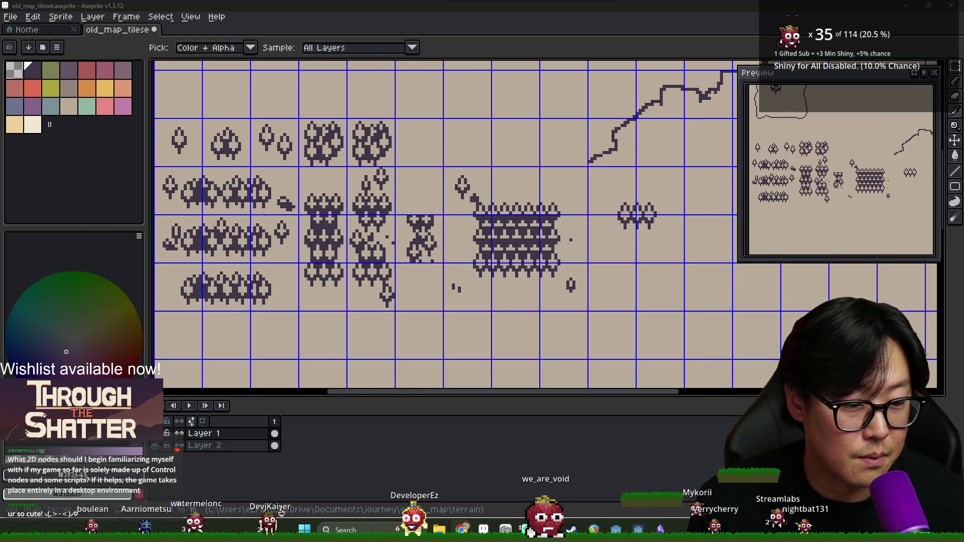
{"action": "key", "text": "super"}
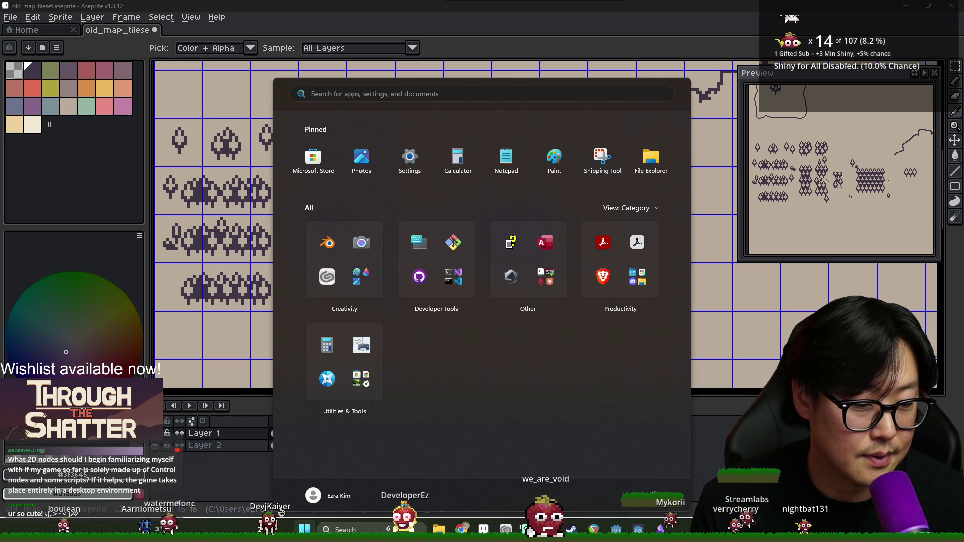
Dismiss the Start menu with Escape to return to the Aseprite tileset.
{"action": "key", "text": "Escape"}
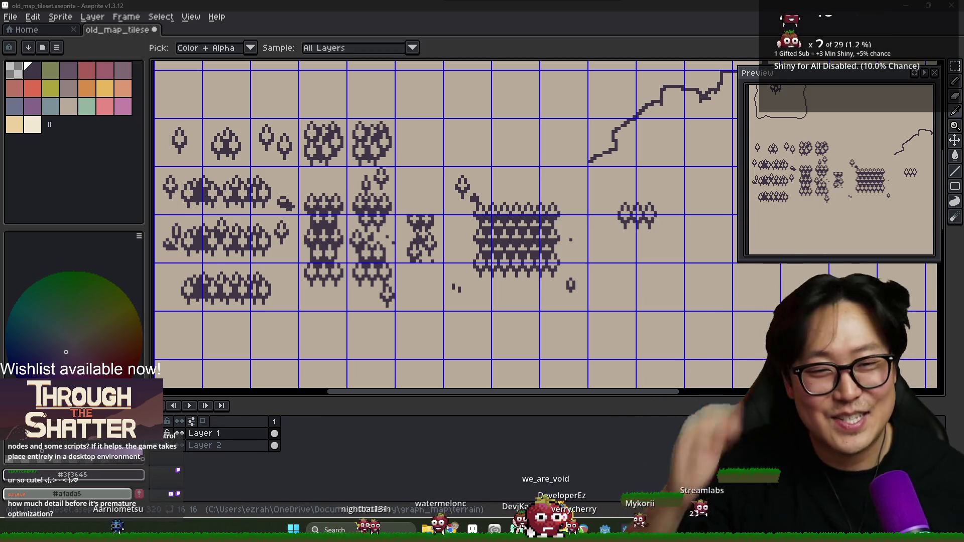
Move the preview panel aside and bring the tree cluster tiles into view.
{"action": "key", "text": "m"}
{"action": "mouse_move", "coordinate": [769, 72]}
{"action": "left_mouse_down"}
{"action": "mouse_move", "coordinate": [723, 175]}
{"action": "mouse_move", "coordinate": [716, 223]}
{"action": "left_mouse_up"}
{"action": "scroll", "coordinate": [601, 177], "scroll_direction": "down", "scroll_amount": 2}
{"action": "scroll", "coordinate": [502, 231], "scroll_direction": "up", "scroll_amount": 3}
{"action": "scroll", "coordinate": [502, 231], "scroll_direction": "down", "scroll_amount": 1}
{"action": "left_click_drag", "start_coordinate": [552, 201], "coordinate": [488, 178]}
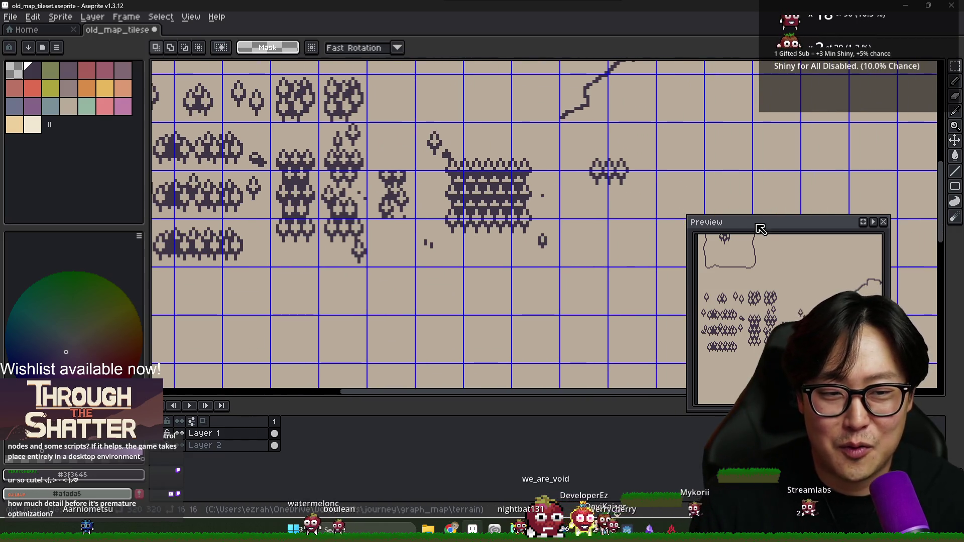
{"action": "left_click_drag", "start_coordinate": [760, 229], "coordinate": [787, 202]}
{"action": "scroll", "coordinate": [554, 185], "scroll_direction": "up", "scroll_amount": 2}
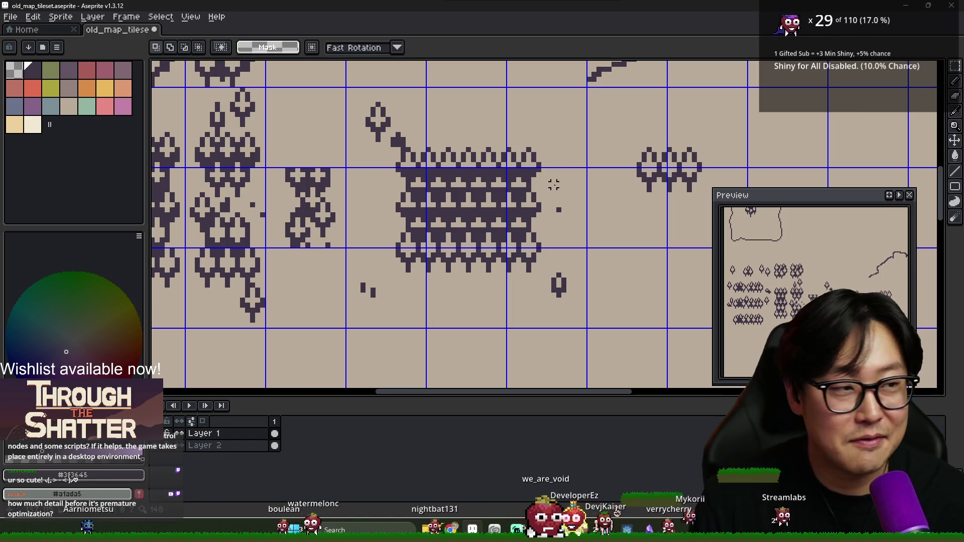
{"action": "scroll", "coordinate": [589, 149], "scroll_direction": "down", "scroll_amount": 1}
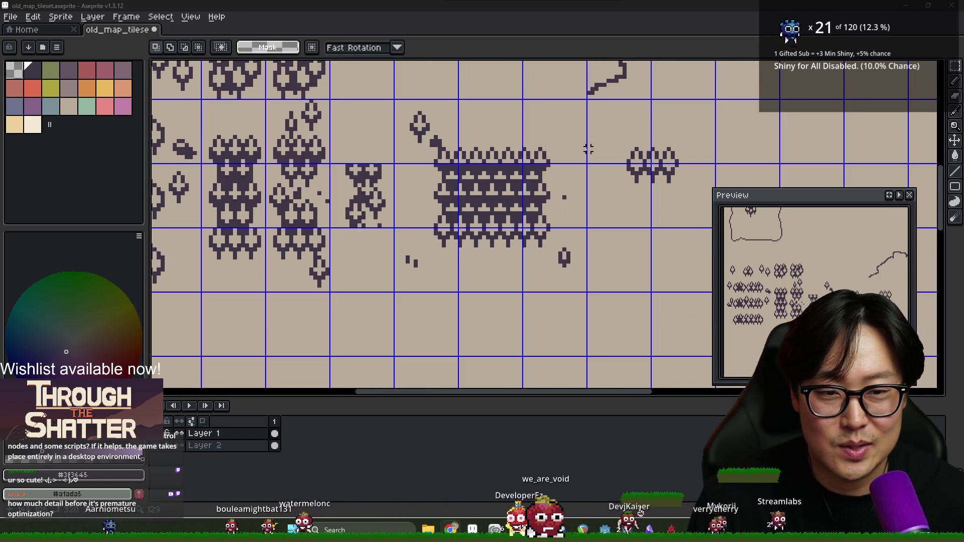
{"action": "scroll", "coordinate": [553, 171], "scroll_direction": "down", "scroll_amount": 3}
{"action": "scroll", "coordinate": [522, 191], "scroll_direction": "up", "scroll_amount": 1}
{"action": "scroll", "coordinate": [492, 211], "scroll_direction": "down", "scroll_amount": 2}
{"action": "scroll", "coordinate": [467, 228], "scroll_direction": "up", "scroll_amount": 2}
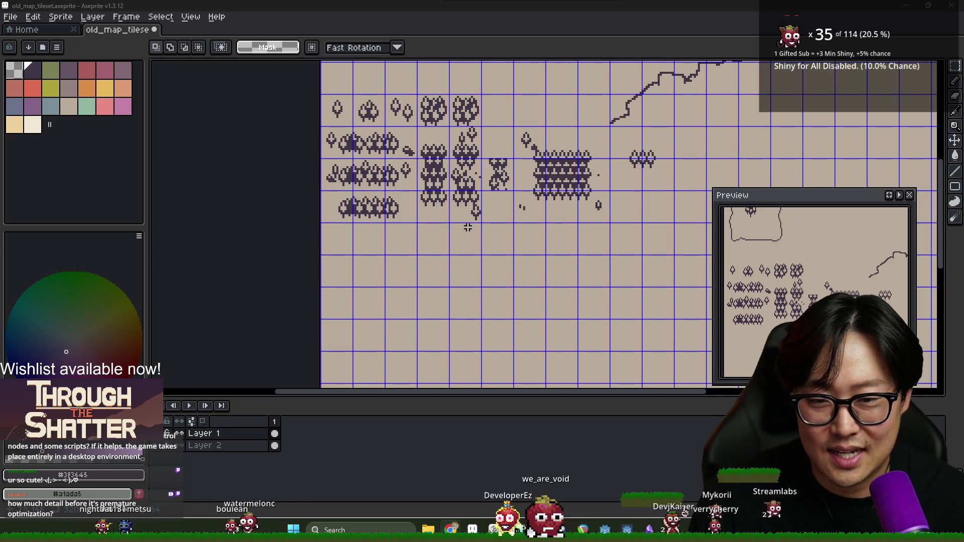
{"action": "scroll", "coordinate": [467, 227], "scroll_direction": "down", "scroll_amount": 2}
{"action": "scroll", "coordinate": [502, 224], "scroll_direction": "up", "scroll_amount": 2}
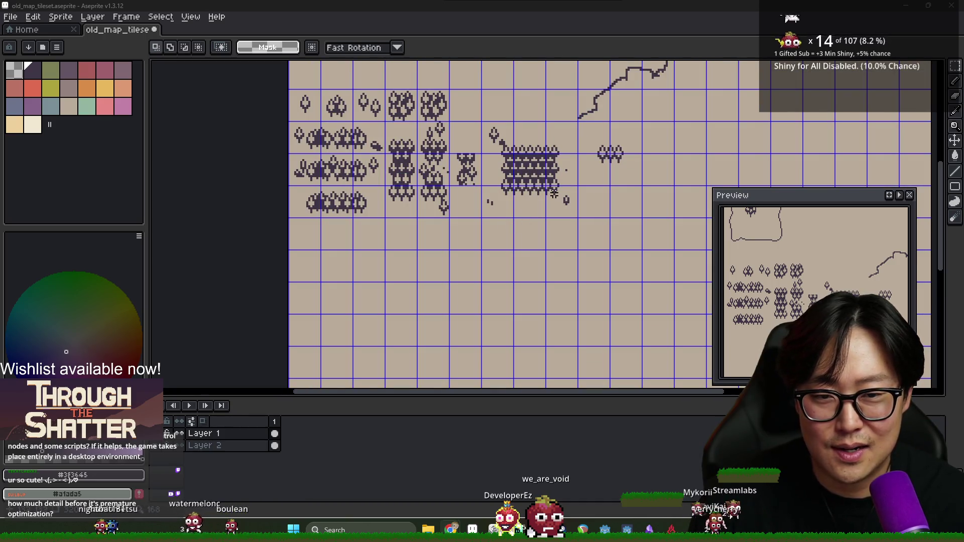
{"action": "scroll", "coordinate": [554, 194], "scroll_direction": "up", "scroll_amount": 1}
Pick the tan and dark colours and draw a curved coastline corner stroke.
{"action": "left_click", "coordinate": [596, 198], "text": "alt"}
{"action": "left_click_drag", "start_coordinate": [871, 192], "coordinate": [897, 110]}
{"action": "scroll", "coordinate": [552, 176], "scroll_direction": "down", "scroll_amount": 1}
{"action": "scroll", "coordinate": [552, 175], "scroll_direction": "up", "scroll_amount": 1}
{"action": "left_click", "coordinate": [523, 159], "text": "alt"}
{"action": "scroll", "coordinate": [522, 158], "scroll_direction": "up", "scroll_amount": 2}
{"action": "scroll", "coordinate": [517, 153], "scroll_direction": "right", "scroll_amount": 4}
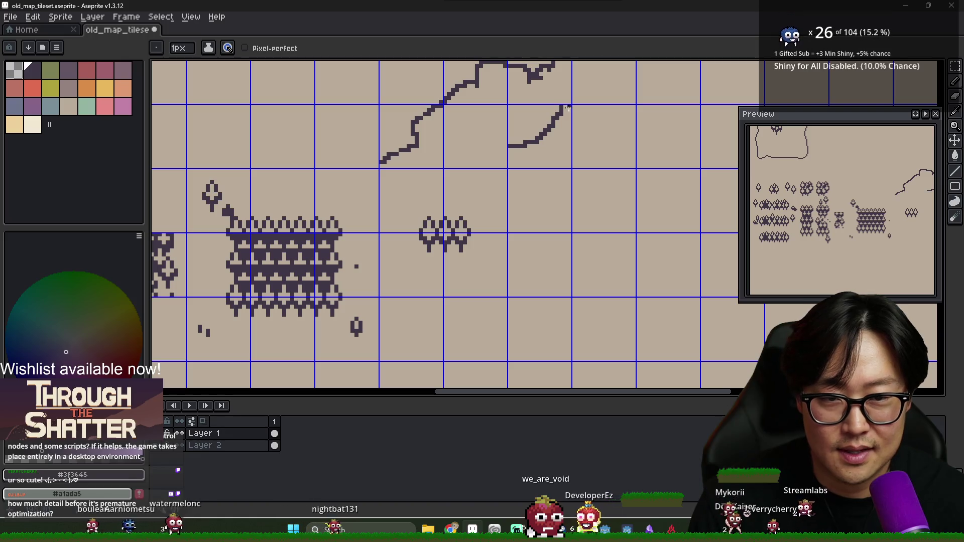
{"action": "left_click_drag", "start_coordinate": [593, 106], "coordinate": [632, 141]}
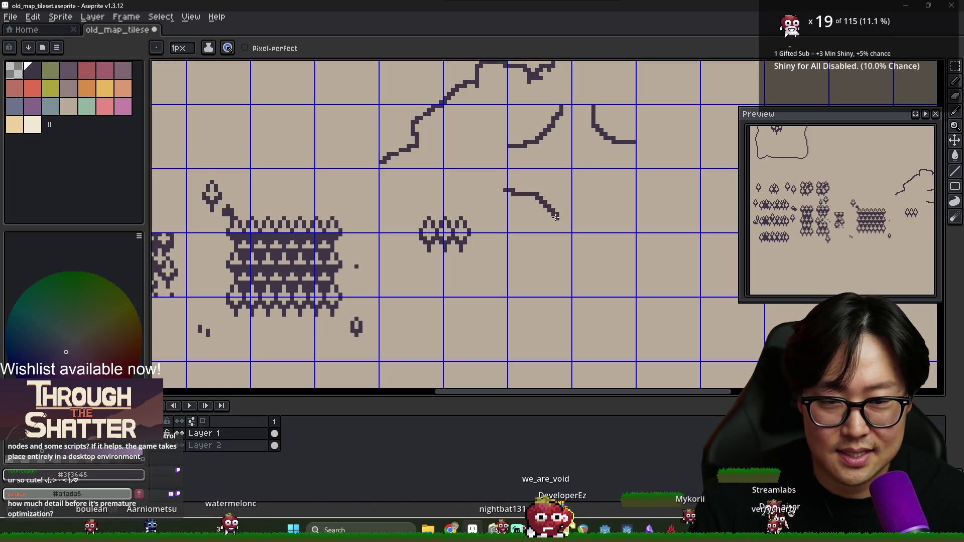
Trace an outline around the rock blob, then undo it.
{"action": "scroll", "coordinate": [596, 204], "scroll_direction": "down", "scroll_amount": 1}
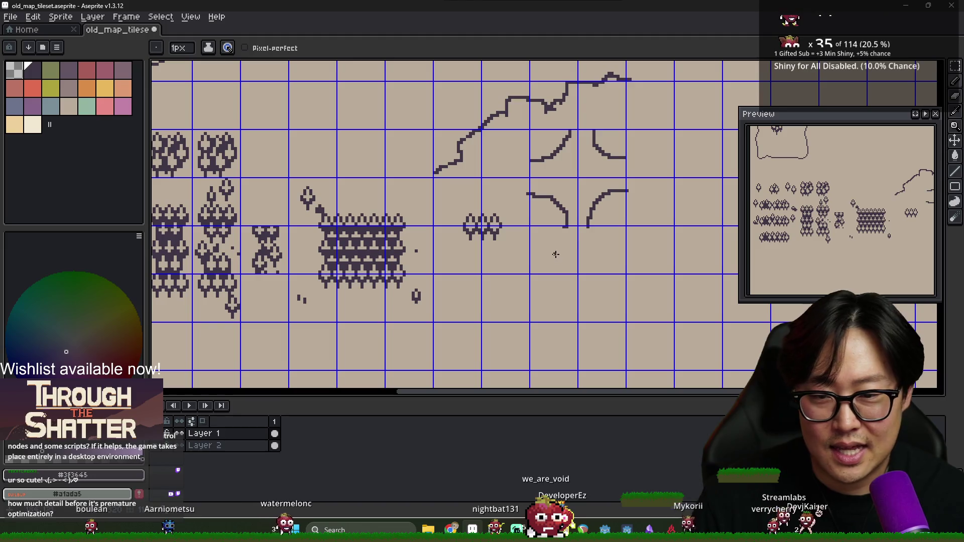
{"action": "scroll", "coordinate": [556, 254], "scroll_direction": "down", "scroll_amount": 1}
{"action": "left_click_drag", "start_coordinate": [536, 256], "coordinate": [549, 234]}
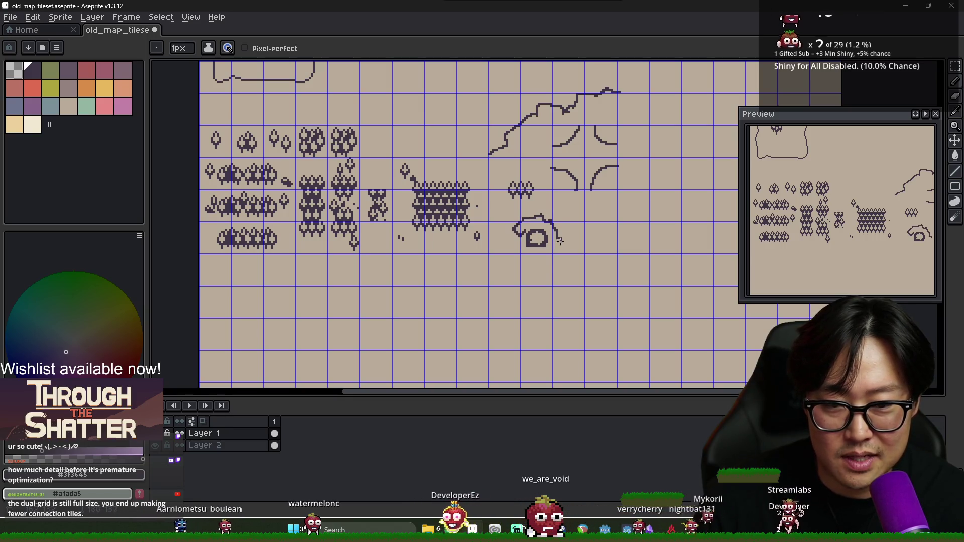
{"action": "left_click_drag", "start_coordinate": [560, 241], "coordinate": [521, 257]}
{"action": "scroll", "coordinate": [545, 253], "scroll_direction": "up", "scroll_amount": 4}
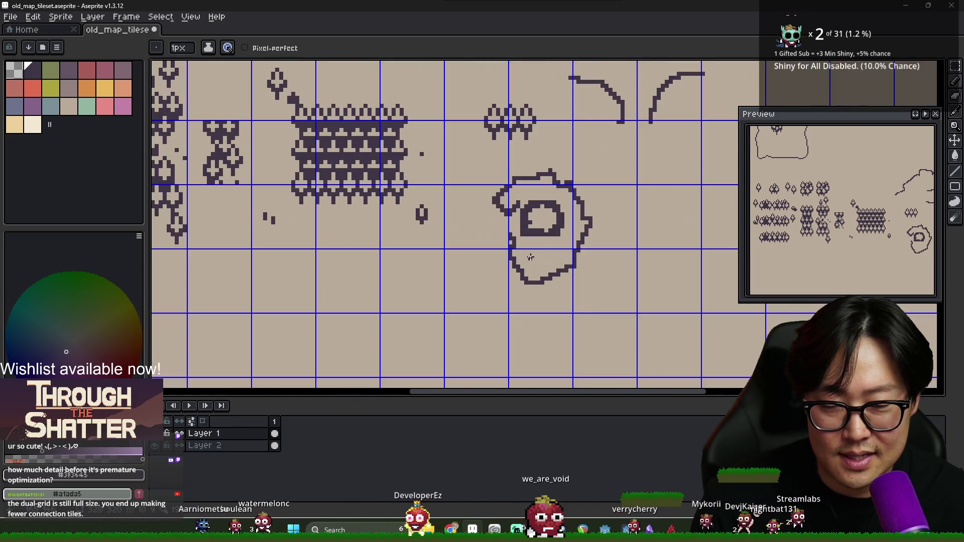
{"action": "key", "text": "ctrl+z"}
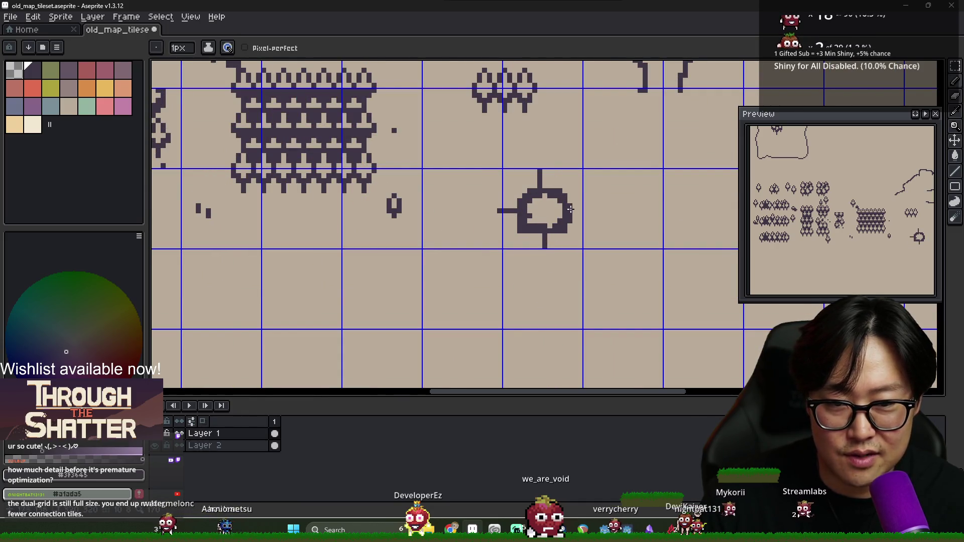
Draw another curved coastline stroke and a round oval island shape.
{"action": "scroll", "coordinate": [621, 200], "scroll_direction": "down", "scroll_amount": 1}
{"action": "scroll", "coordinate": [545, 150], "scroll_direction": "down", "scroll_amount": 1}
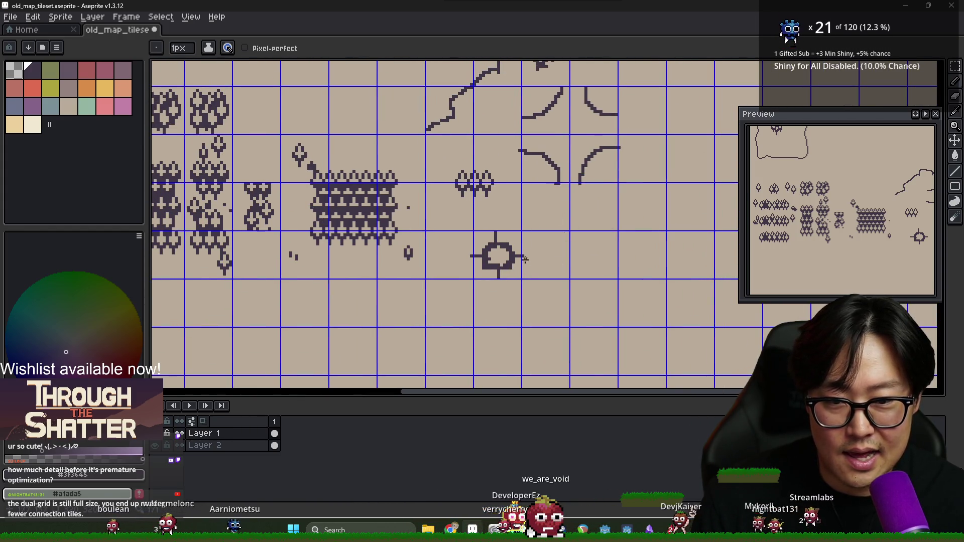
{"action": "scroll", "coordinate": [552, 205], "scroll_direction": "down", "scroll_amount": 2}
{"action": "left_click_drag", "start_coordinate": [550, 191], "coordinate": [576, 213]}
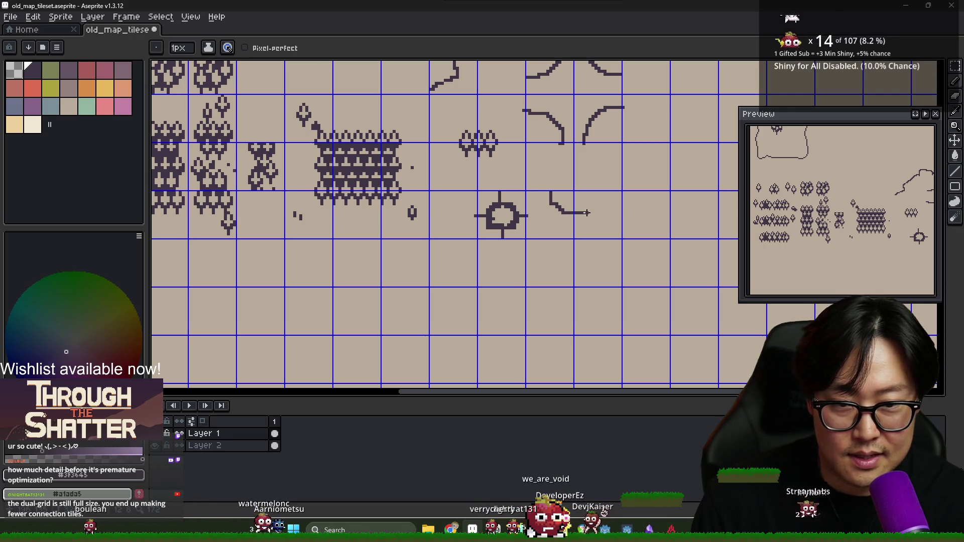
{"action": "scroll", "coordinate": [619, 281], "scroll_direction": "down", "scroll_amount": 2}
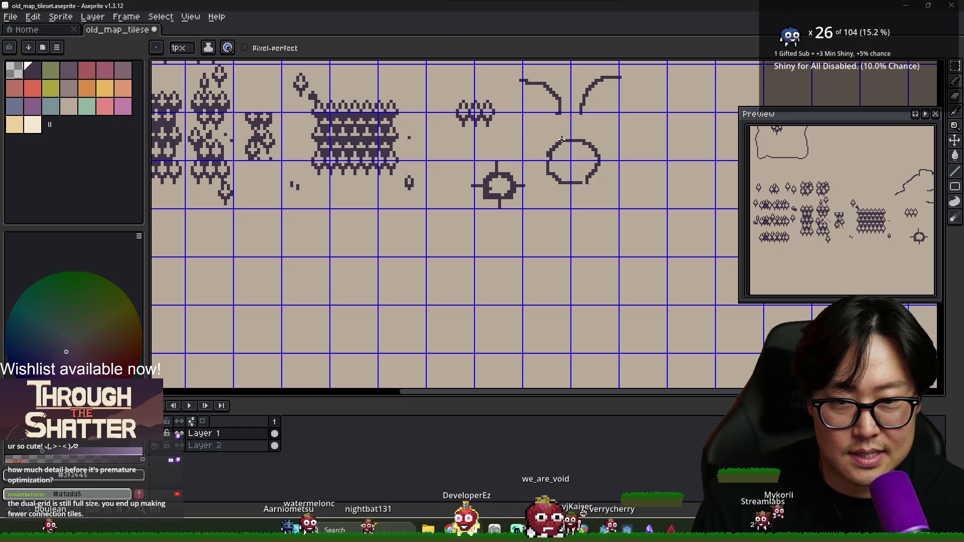
{"action": "left_click_drag", "start_coordinate": [497, 173], "coordinate": [522, 198]}
{"action": "scroll", "coordinate": [531, 239], "scroll_direction": "up", "scroll_amount": 2}
{"action": "scroll", "coordinate": [531, 239], "scroll_direction": "up", "scroll_amount": 3}
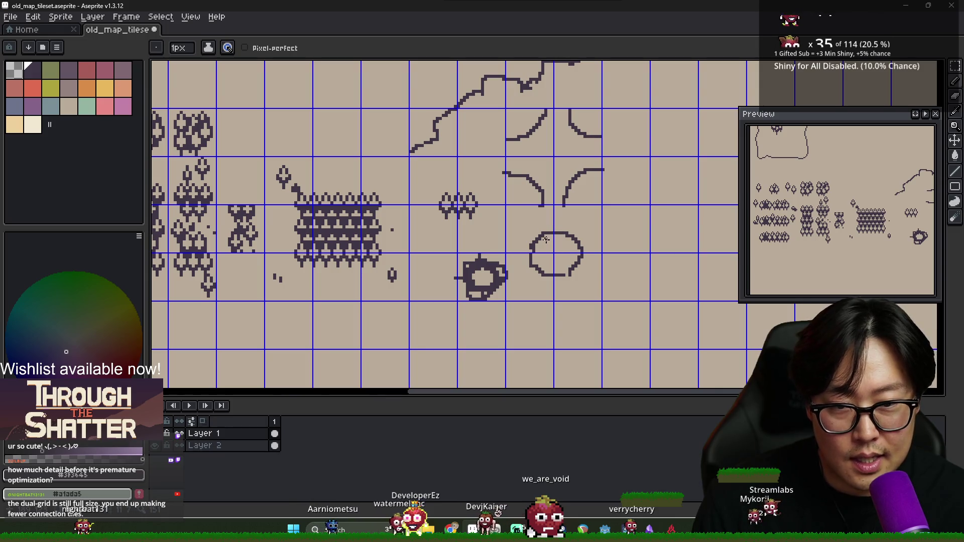
Remove the stray slash and hatch diagonal lines inside the circle and coastline corner.
{"action": "key", "text": "ctrl+z"}
{"action": "left_click_drag", "start_coordinate": [539, 259], "coordinate": [558, 234]}
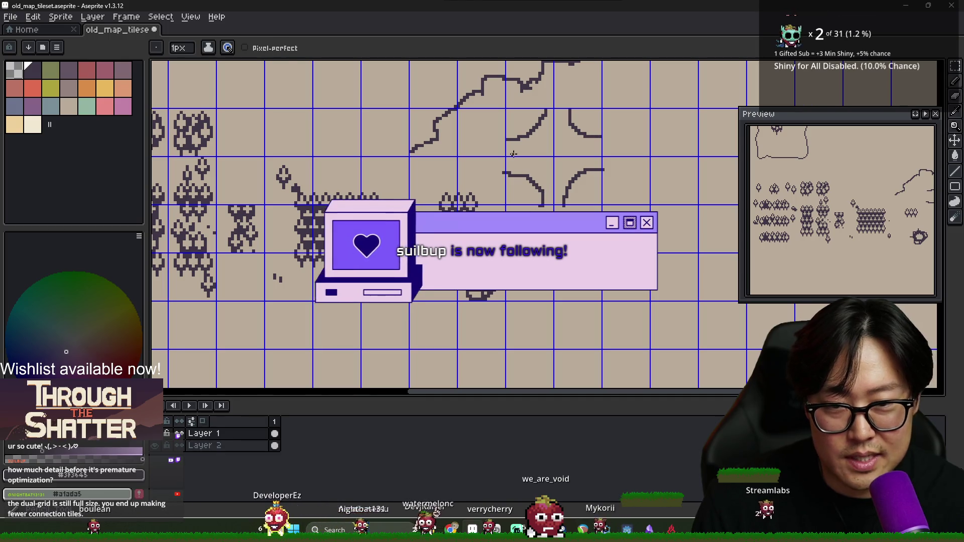
{"action": "left_click_drag", "start_coordinate": [551, 123], "coordinate": [530, 164]}
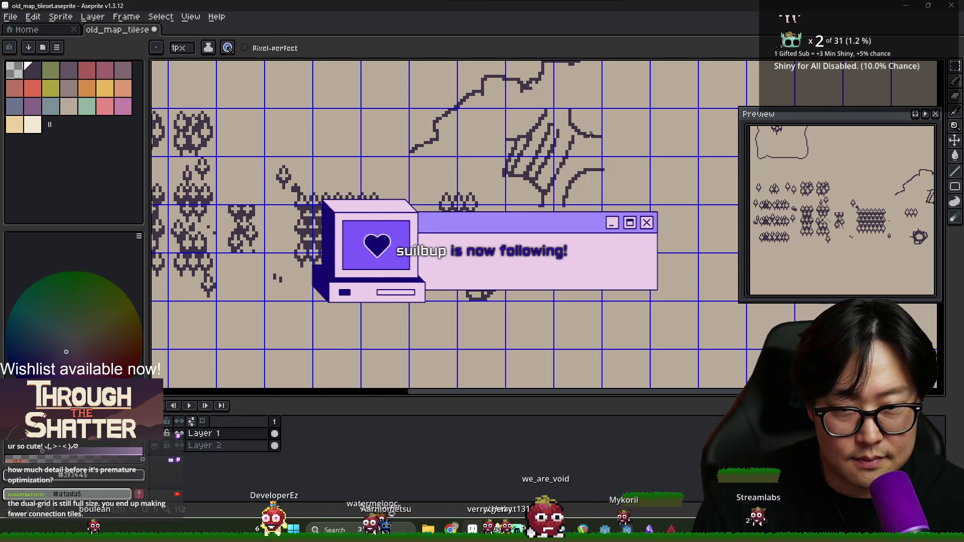
{"action": "left_click_drag", "start_coordinate": [519, 180], "coordinate": [545, 171]}
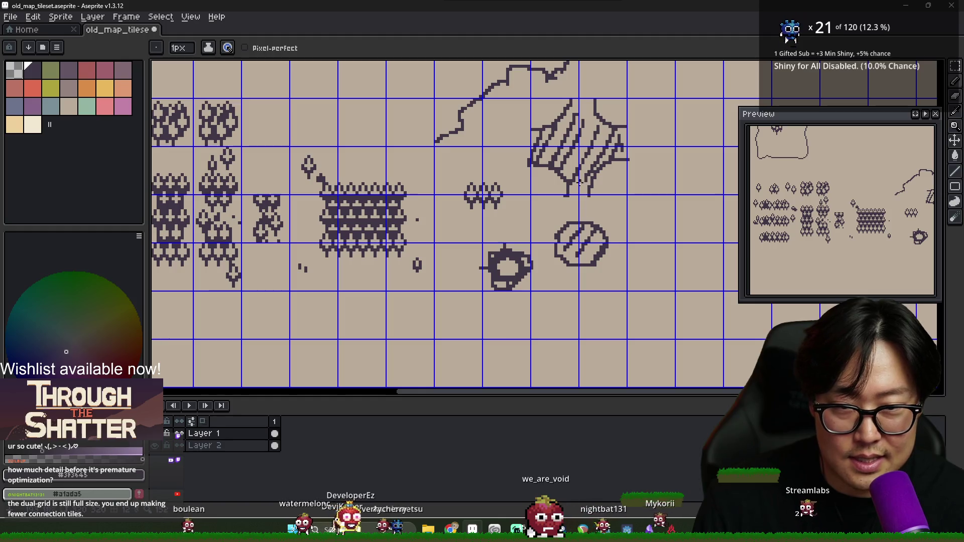
Paste a copy of the tree tile onto the sheet.
{"action": "scroll", "coordinate": [571, 145], "scroll_direction": "down", "scroll_amount": 2}
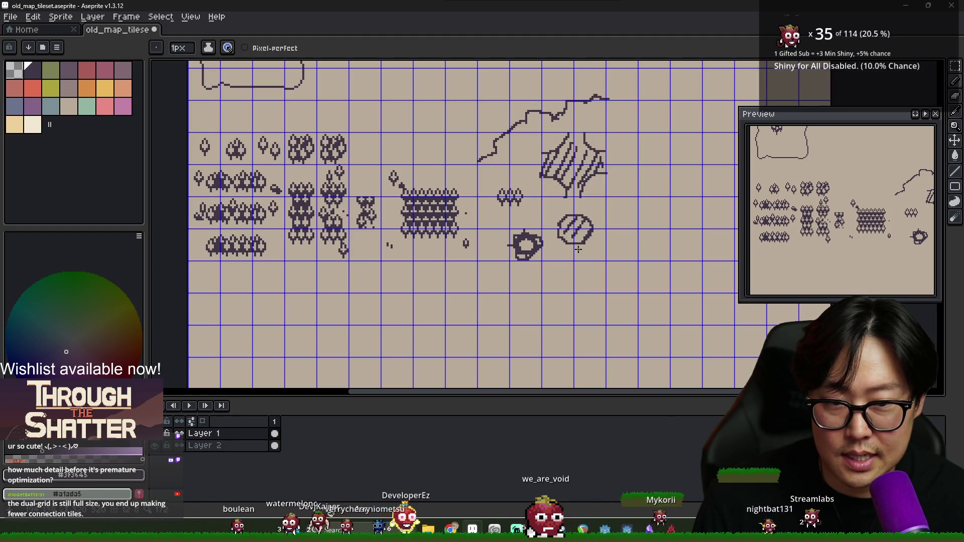
{"action": "scroll", "coordinate": [557, 249], "scroll_direction": "right", "scroll_amount": 2}
{"action": "scroll", "coordinate": [523, 234], "scroll_direction": "down", "scroll_amount": 1}
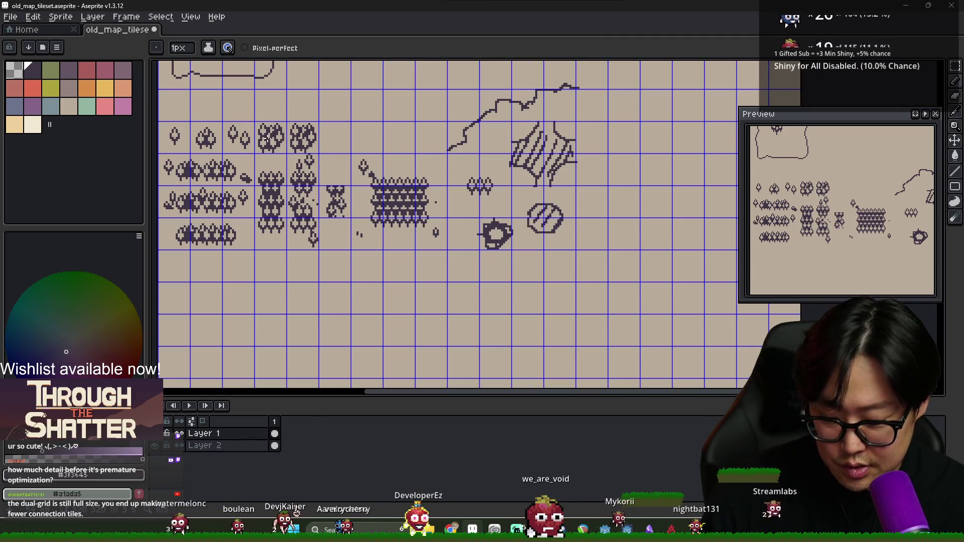
{"action": "key", "text": "ctrl+v"}
Position the pasted tree tile on the grid and commit it.
{"action": "mouse_move", "coordinate": [277, 148]}
{"action": "left_mouse_down"}
{"action": "mouse_move", "coordinate": [500, 232]}
{"action": "mouse_move", "coordinate": [612, 228]}
{"action": "left_mouse_up"}
{"action": "scroll", "coordinate": [639, 235], "scroll_direction": "up", "scroll_amount": 3}
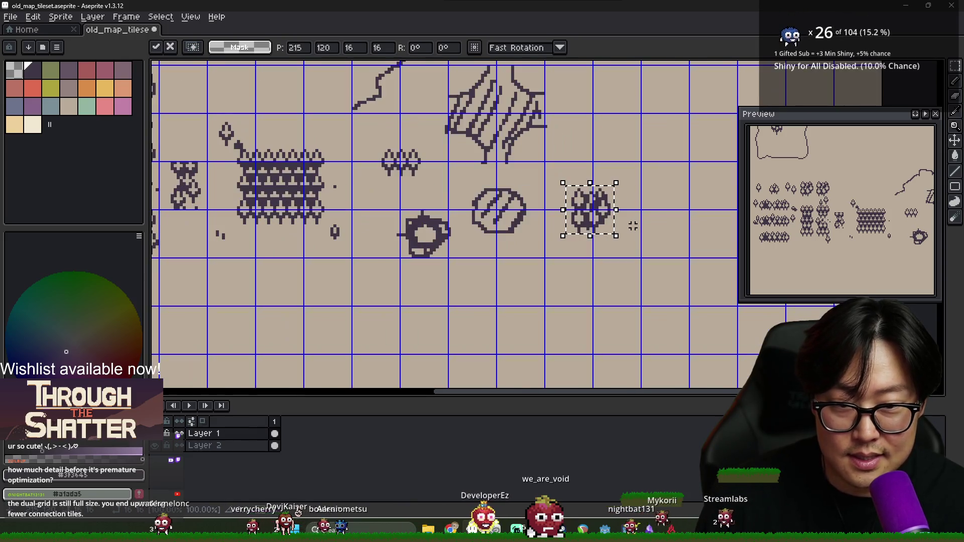
{"action": "left_click", "coordinate": [630, 226]}
{"action": "scroll", "coordinate": [563, 211], "scroll_direction": "down", "scroll_amount": 6}
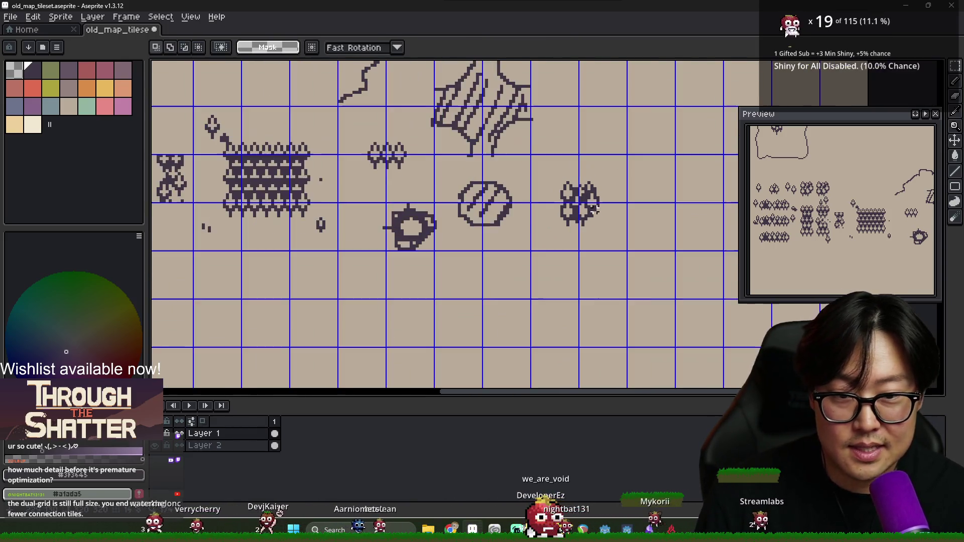
{"action": "scroll", "coordinate": [551, 201], "scroll_direction": "up", "scroll_amount": 2}
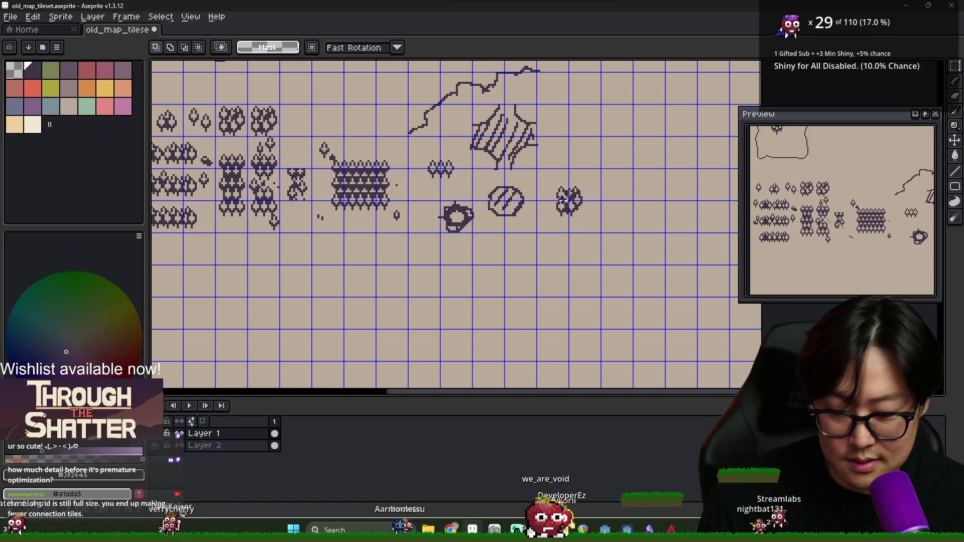
Cut the tree tile and clear away the rock and ball tiles.
{"action": "key", "text": "ctrl+x"}
{"action": "left_click_drag", "start_coordinate": [412, 203], "coordinate": [537, 232]}
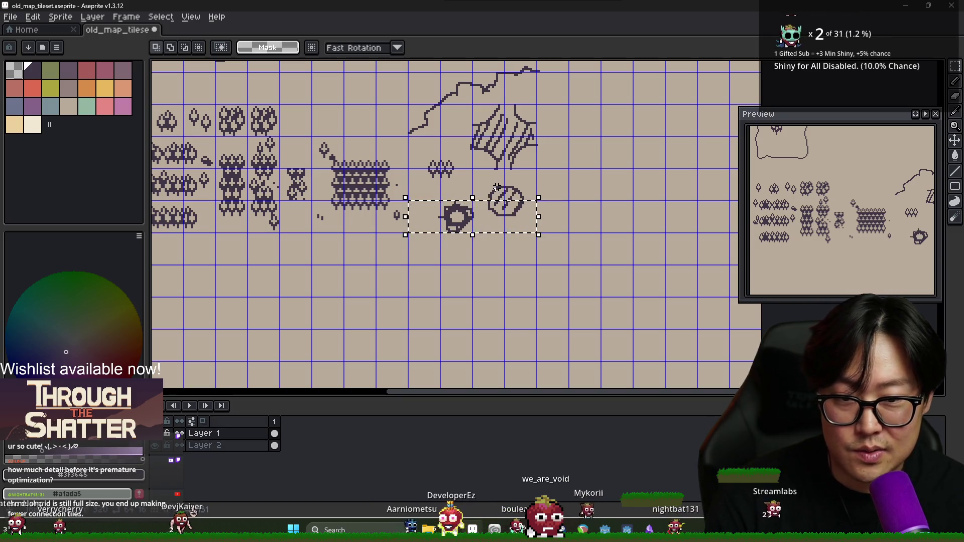
{"action": "key", "text": "ctrl+x"}
{"action": "left_click_drag", "start_coordinate": [473, 168], "coordinate": [534, 228]}
{"action": "key", "text": "ctrl+x"}
Paste the tree tile into the empty cell above the wall tiles.
{"action": "scroll", "coordinate": [499, 206], "scroll_direction": "down", "scroll_amount": 2}
{"action": "key", "text": "ctrl+v"}
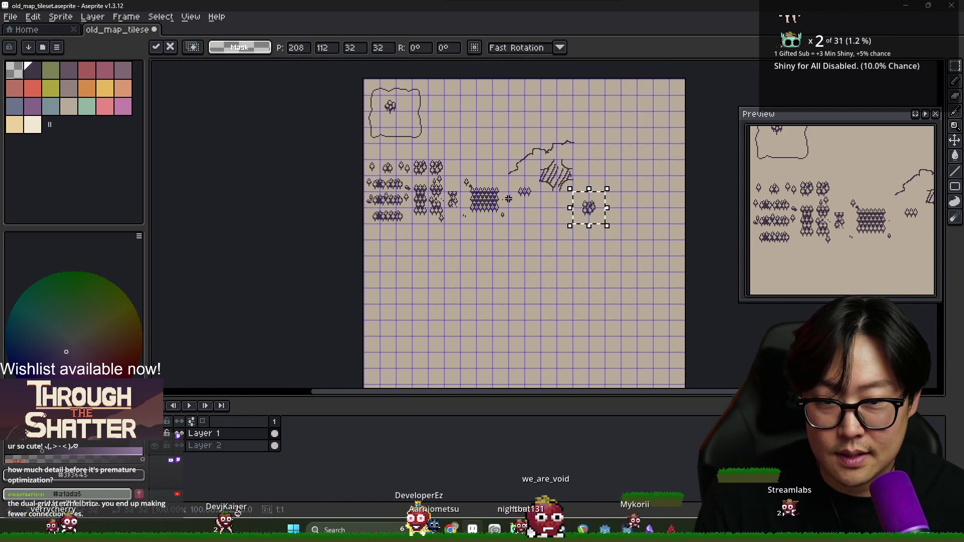
{"action": "mouse_move", "coordinate": [589, 211]}
{"action": "left_mouse_down"}
{"action": "mouse_move", "coordinate": [476, 167]}
{"action": "mouse_move", "coordinate": [506, 174]}
{"action": "left_mouse_up"}
{"action": "scroll", "coordinate": [479, 170], "scroll_direction": "up", "scroll_amount": 3}
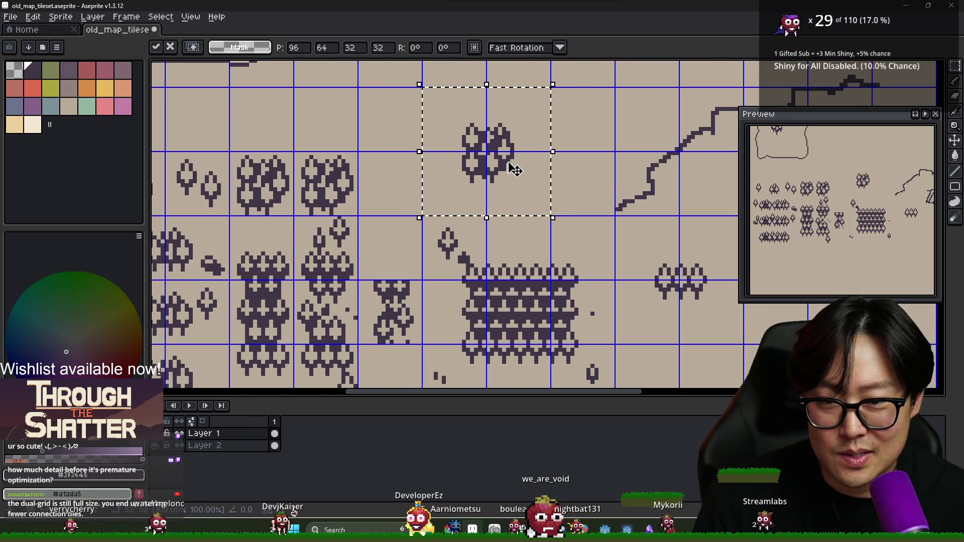
{"action": "key", "text": "Return"}
{"action": "scroll", "coordinate": [502, 191], "scroll_direction": "down", "scroll_amount": 2}
{"action": "scroll", "coordinate": [472, 206], "scroll_direction": "up", "scroll_amount": 1}
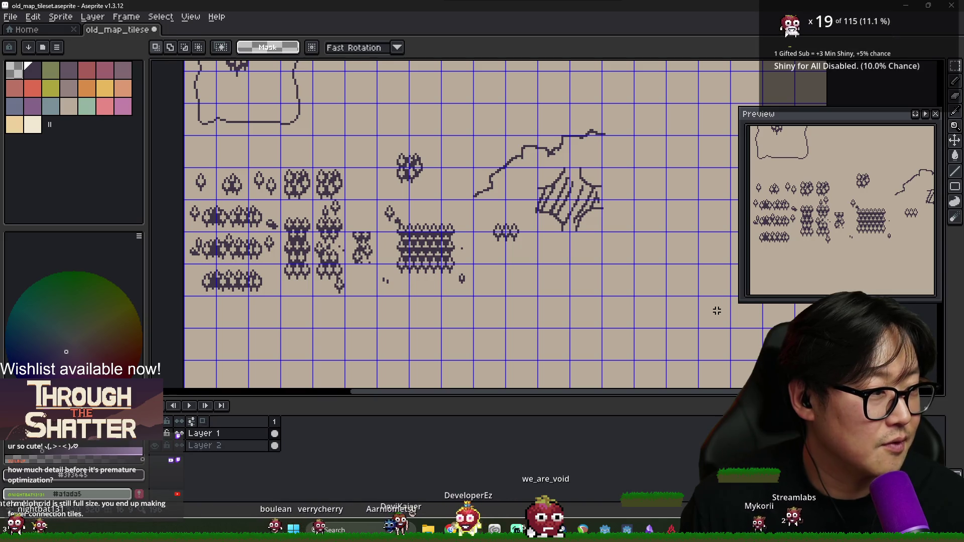
Try moving the tree tile to another cell, then cancel the move.
{"action": "scroll", "coordinate": [390, 253], "scroll_direction": "up", "scroll_amount": 1}
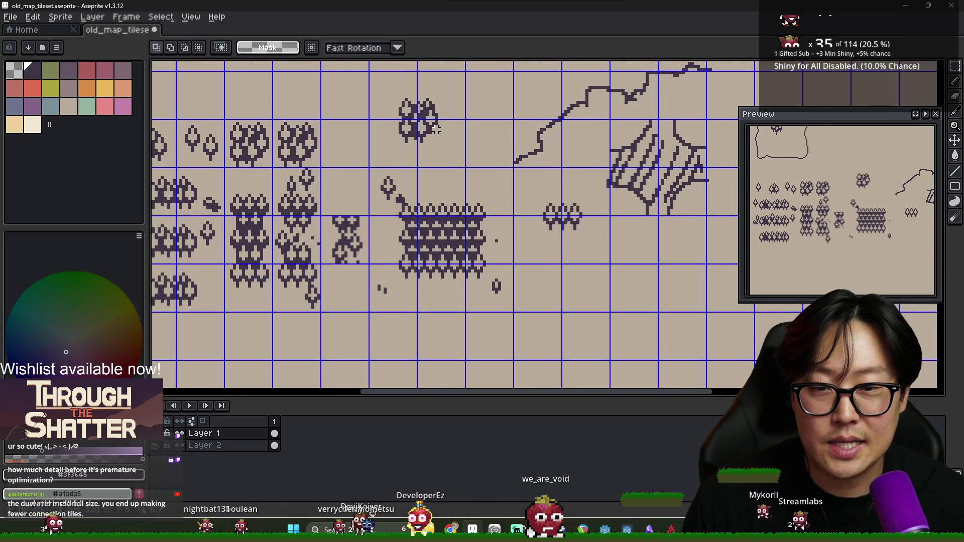
{"action": "scroll", "coordinate": [436, 129], "scroll_direction": "down", "scroll_amount": 1}
{"action": "scroll", "coordinate": [470, 158], "scroll_direction": "right", "scroll_amount": 2}
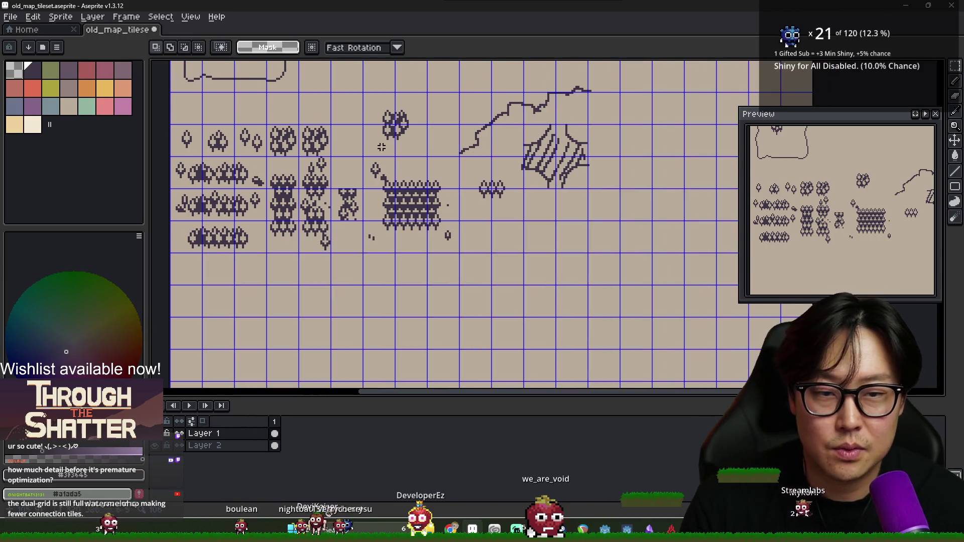
{"action": "mouse_move", "coordinate": [382, 145]}
{"action": "left_mouse_down"}
{"action": "mouse_move", "coordinate": [512, 264]}
{"action": "mouse_move", "coordinate": [542, 241]}
{"action": "left_mouse_up"}
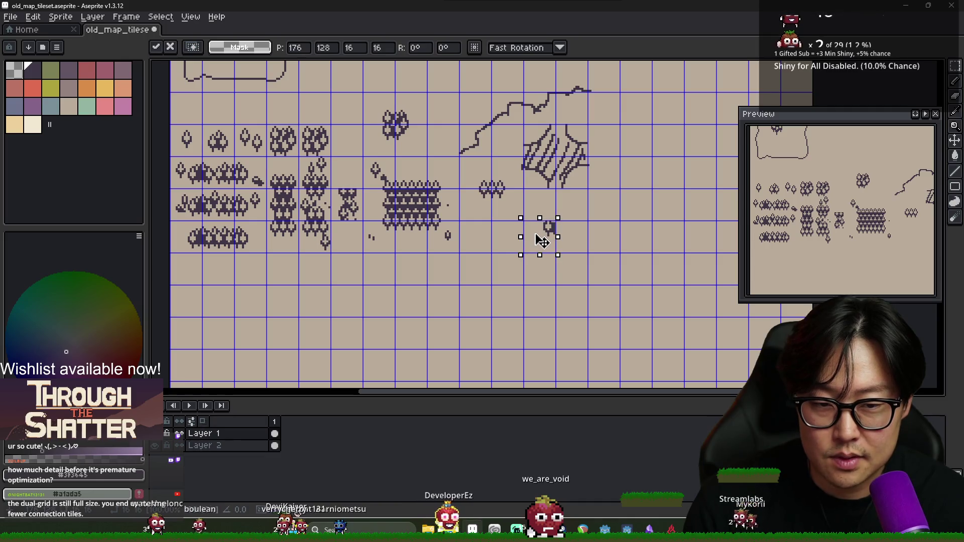
{"action": "key", "text": "Escape"}
{"action": "scroll", "coordinate": [391, 140], "scroll_direction": "up", "scroll_amount": 3}
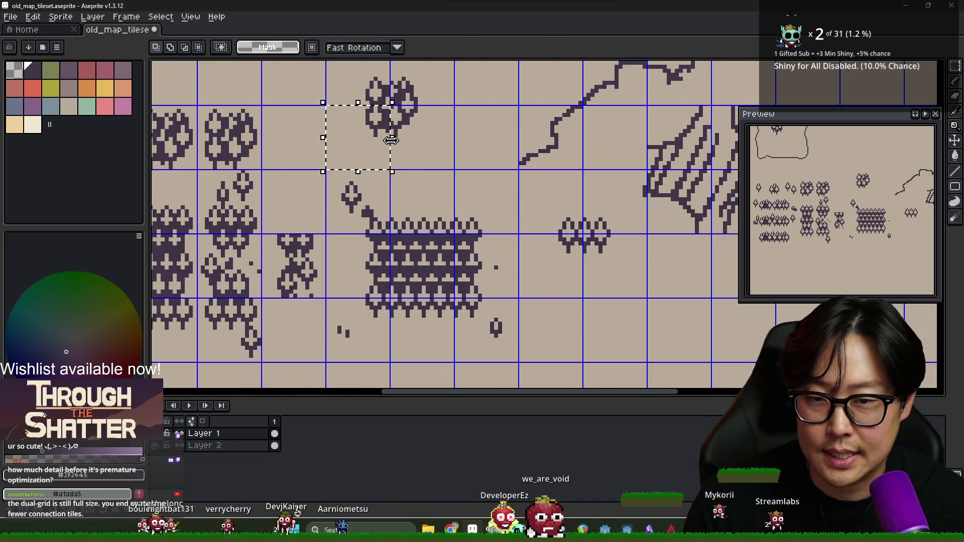
{"action": "scroll", "coordinate": [391, 140], "scroll_direction": "down", "scroll_amount": 3}
{"action": "scroll", "coordinate": [384, 153], "scroll_direction": "up", "scroll_amount": 2}
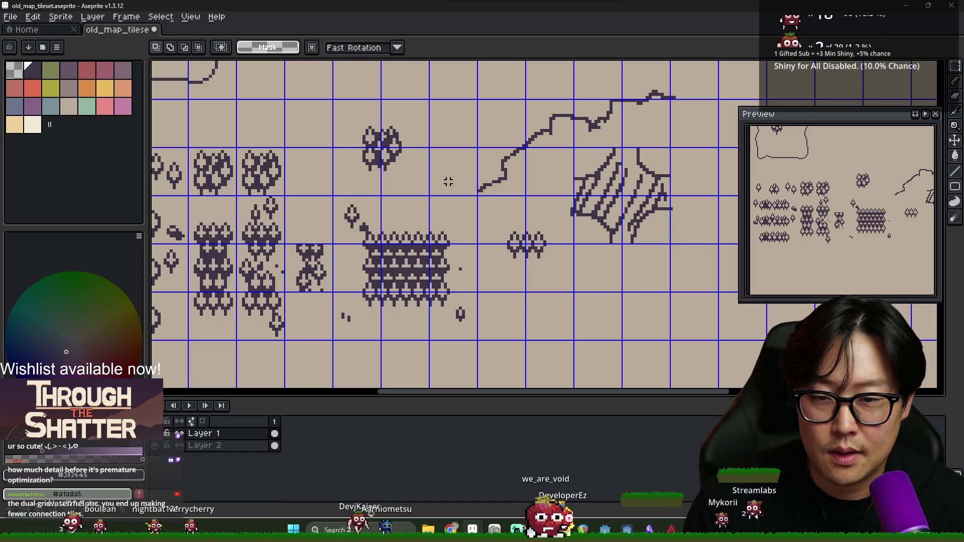
{"action": "scroll", "coordinate": [514, 249], "scroll_direction": "up", "scroll_amount": 1}
{"action": "scroll", "coordinate": [597, 267], "scroll_direction": "down", "scroll_amount": 1}
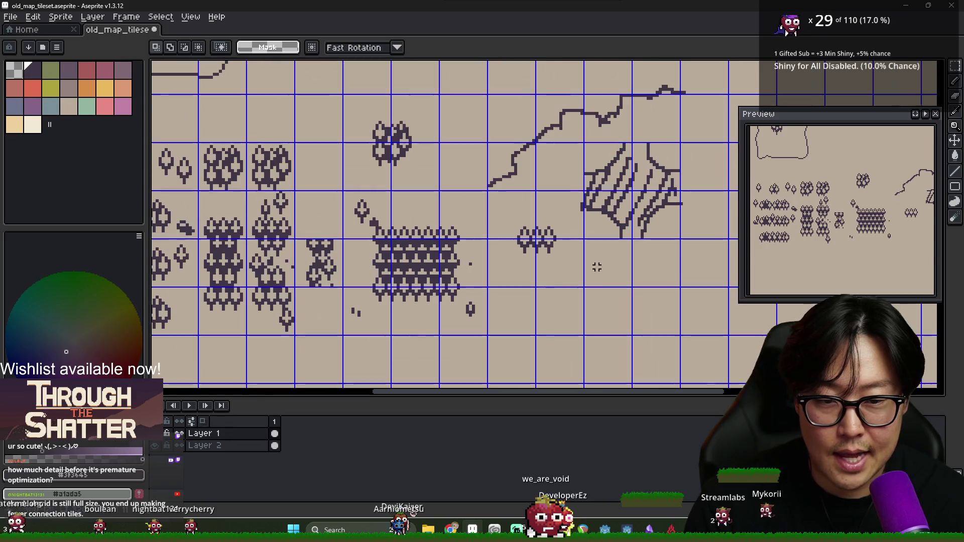
{"action": "key", "text": "b"}
{"action": "scroll", "coordinate": [553, 259], "scroll_direction": "right", "scroll_amount": 2}
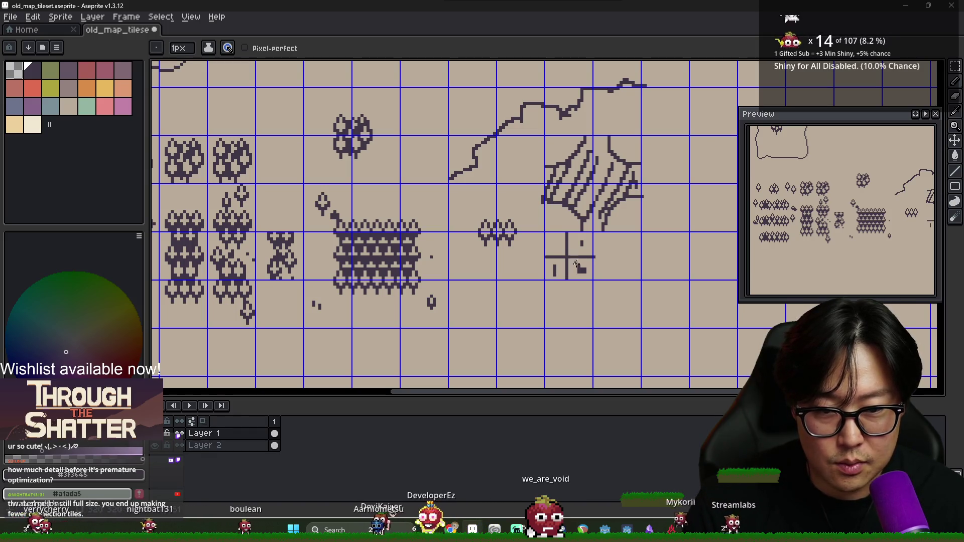
Draw a small hook stroke and move the plant piece beside the four-pane tile.
{"action": "left_click_drag", "start_coordinate": [582, 267], "coordinate": [581, 274]}
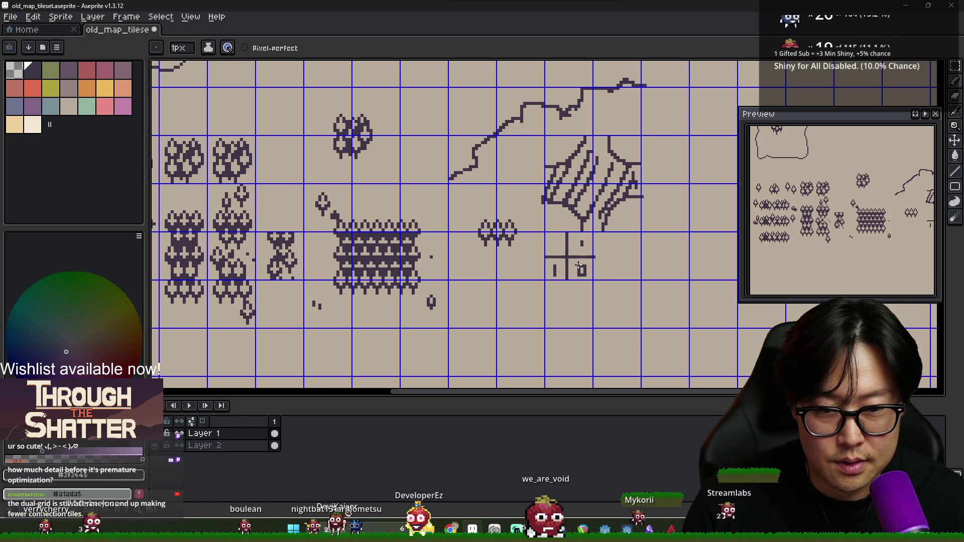
{"action": "scroll", "coordinate": [552, 240], "scroll_direction": "right", "scroll_amount": 3}
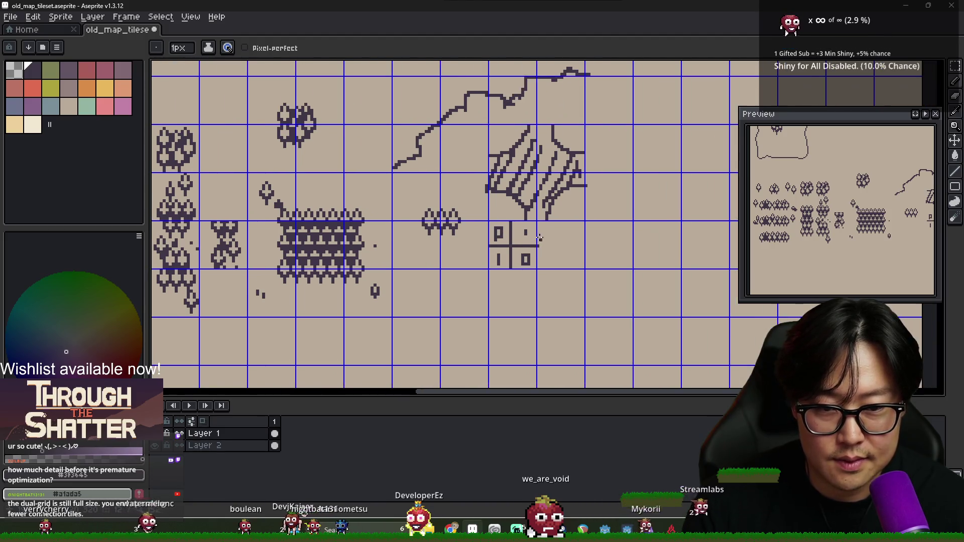
{"action": "key", "text": "m"}
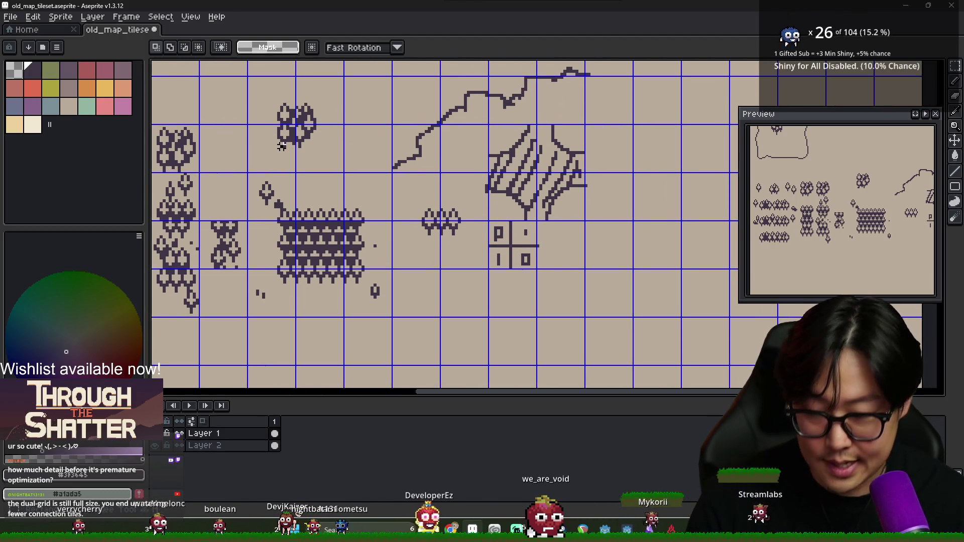
{"action": "mouse_move", "coordinate": [299, 163]}
{"action": "left_mouse_down"}
{"action": "mouse_move", "coordinate": [591, 258]}
{"action": "mouse_move", "coordinate": [561, 256]}
{"action": "left_mouse_up"}
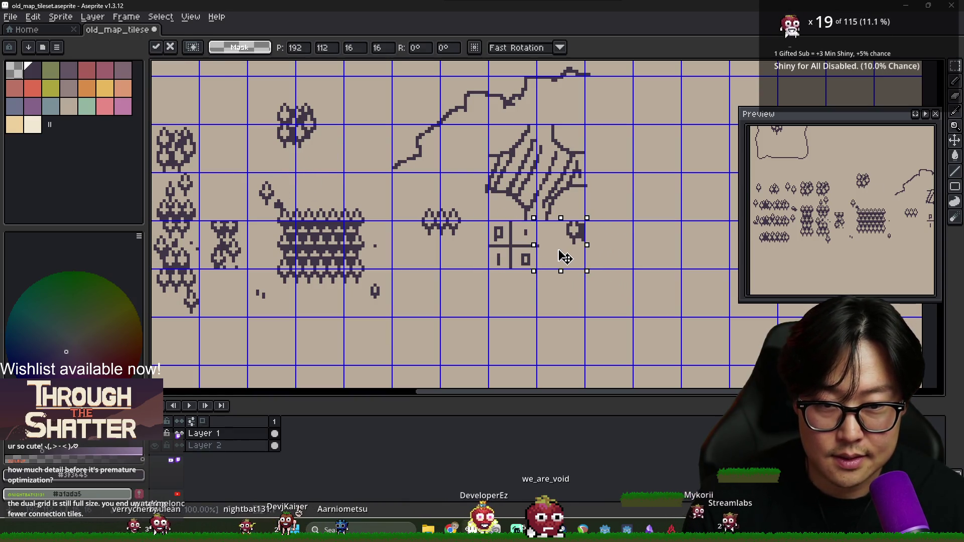
{"action": "key", "text": "Return"}
Move another small piece down below the trees and deselect the dense tree tile.
{"action": "mouse_move", "coordinate": [300, 80]}
{"action": "left_mouse_down"}
{"action": "mouse_move", "coordinate": [335, 104]}
{"action": "mouse_move", "coordinate": [328, 105]}
{"action": "left_mouse_up"}
{"action": "left_click_drag", "start_coordinate": [549, 228], "coordinate": [566, 246]}
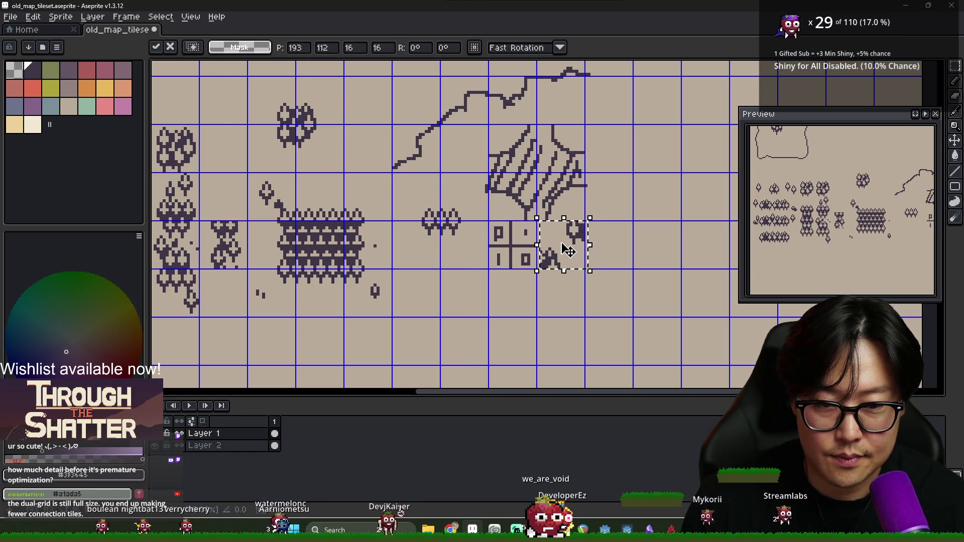
{"action": "left_click", "coordinate": [646, 271]}
{"action": "scroll", "coordinate": [603, 256], "scroll_direction": "down", "scroll_amount": 2}
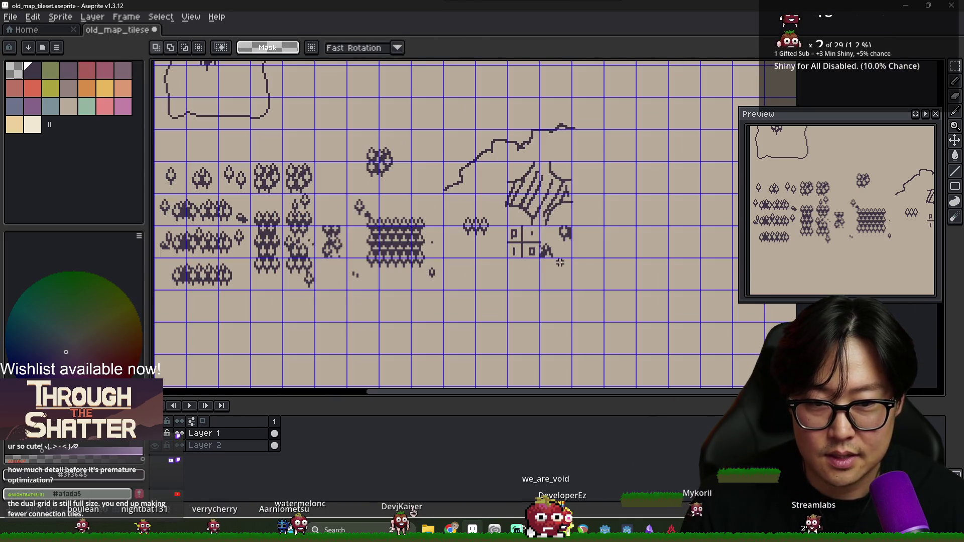
{"action": "mouse_move", "coordinate": [545, 226]}
{"action": "left_mouse_down"}
{"action": "mouse_move", "coordinate": [581, 261]}
{"action": "mouse_move", "coordinate": [571, 248]}
{"action": "mouse_move", "coordinate": [416, 313]}
{"action": "mouse_move", "coordinate": [403, 310]}
{"action": "left_mouse_up"}
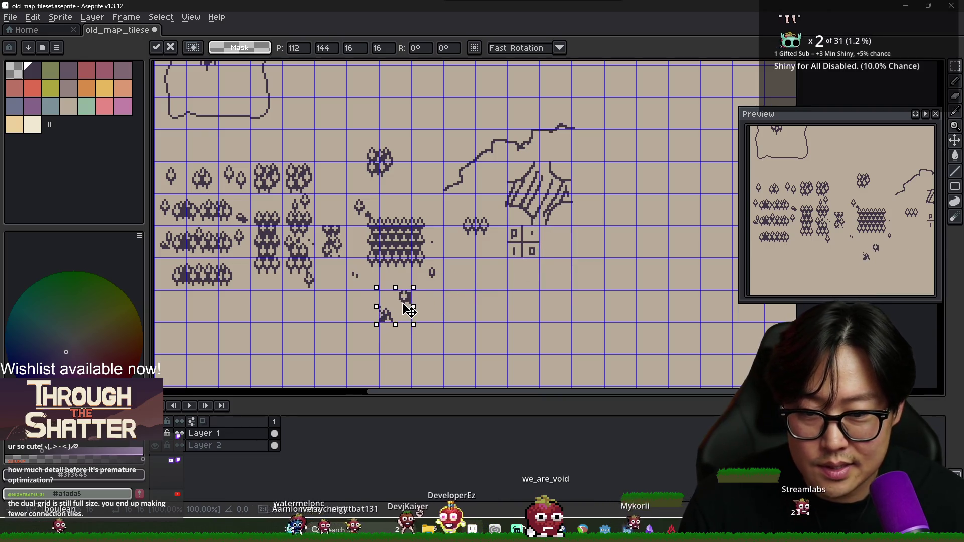
{"action": "key", "text": "Return"}
{"action": "scroll", "coordinate": [387, 305], "scroll_direction": "up", "scroll_amount": 1}
{"action": "mouse_move", "coordinate": [371, 182]}
{"action": "left_mouse_down"}
{"action": "mouse_move", "coordinate": [424, 236]}
{"action": "mouse_move", "coordinate": [457, 314]}
{"action": "left_mouse_up"}
{"action": "key", "text": "ctrl+d"}
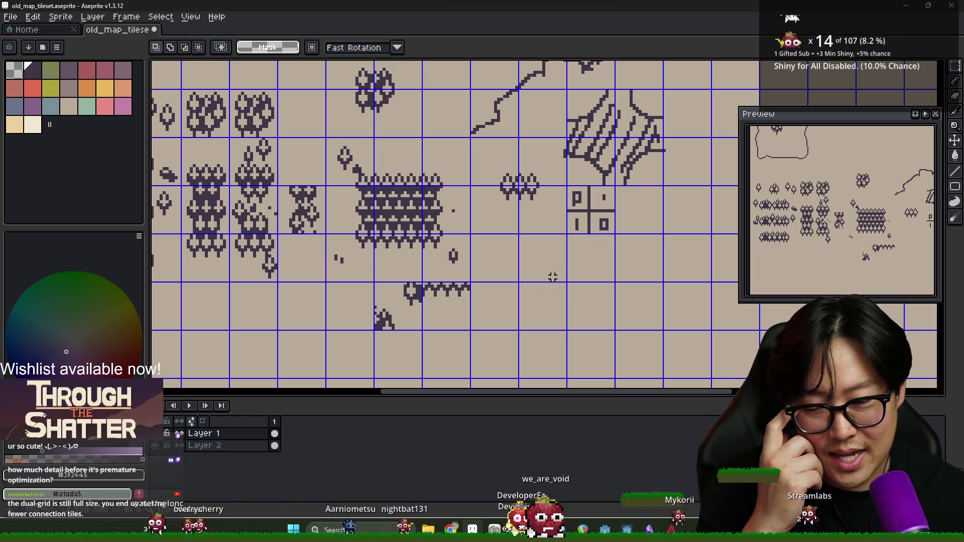
Draw a cross of lines in the new tile beside the four-pane window.
{"action": "scroll", "coordinate": [481, 282], "scroll_direction": "down", "scroll_amount": 2}
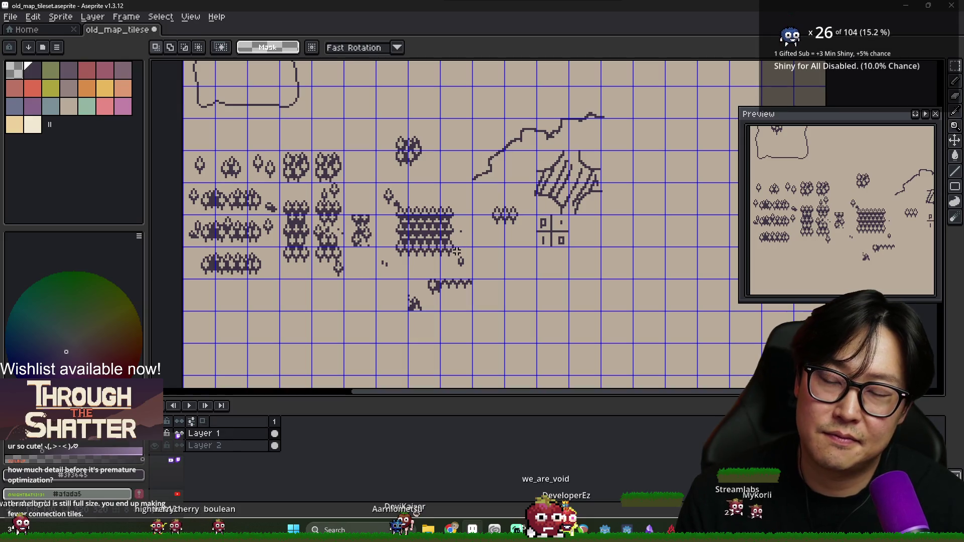
{"action": "scroll", "coordinate": [571, 233], "scroll_direction": "up", "scroll_amount": 5}
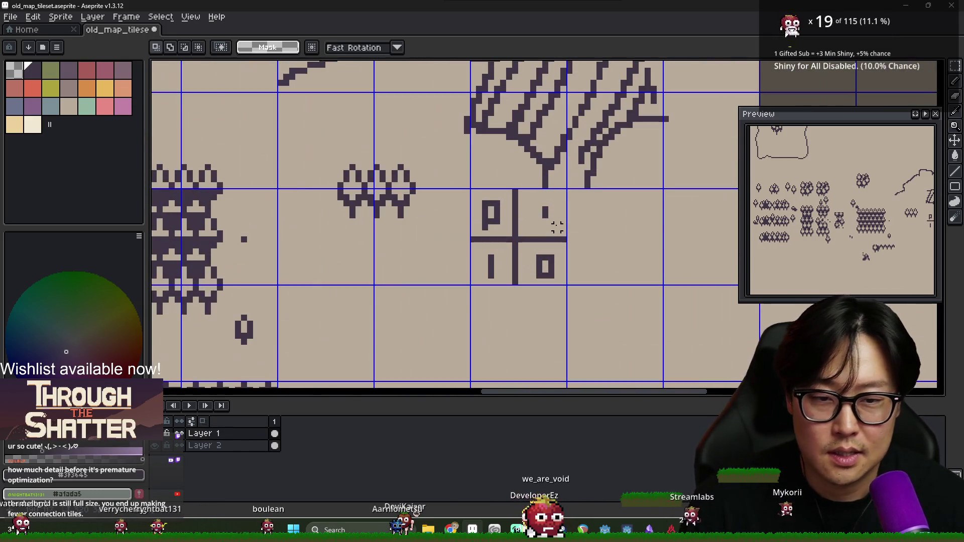
{"action": "key", "text": "b"}
{"action": "left_click_drag", "start_coordinate": [546, 199], "coordinate": [546, 214]}
{"action": "scroll", "coordinate": [546, 216], "scroll_direction": "down", "scroll_amount": 3}
{"action": "scroll", "coordinate": [547, 217], "scroll_direction": "up", "scroll_amount": 3}
{"action": "scroll", "coordinate": [546, 217], "scroll_direction": "down", "scroll_amount": 2}
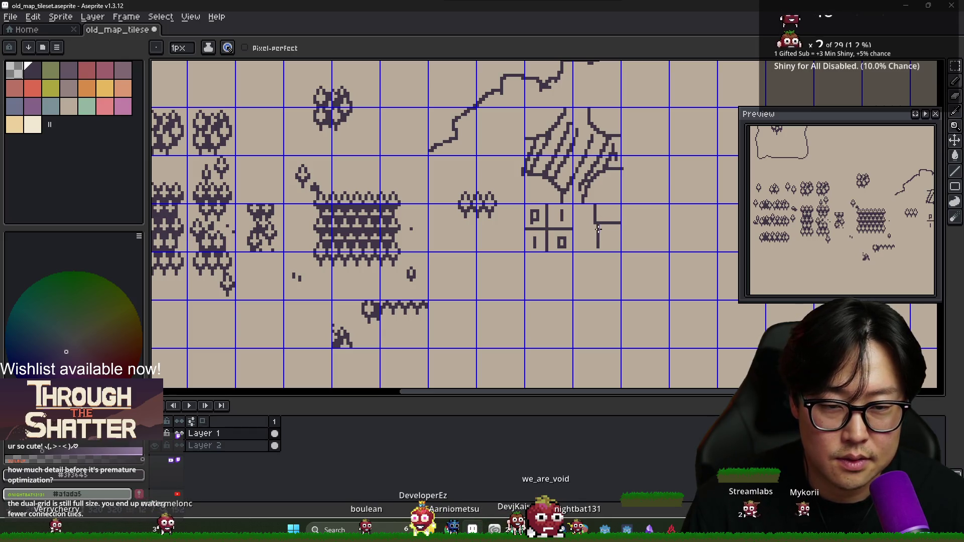
{"action": "key", "text": "ctrl+z"}
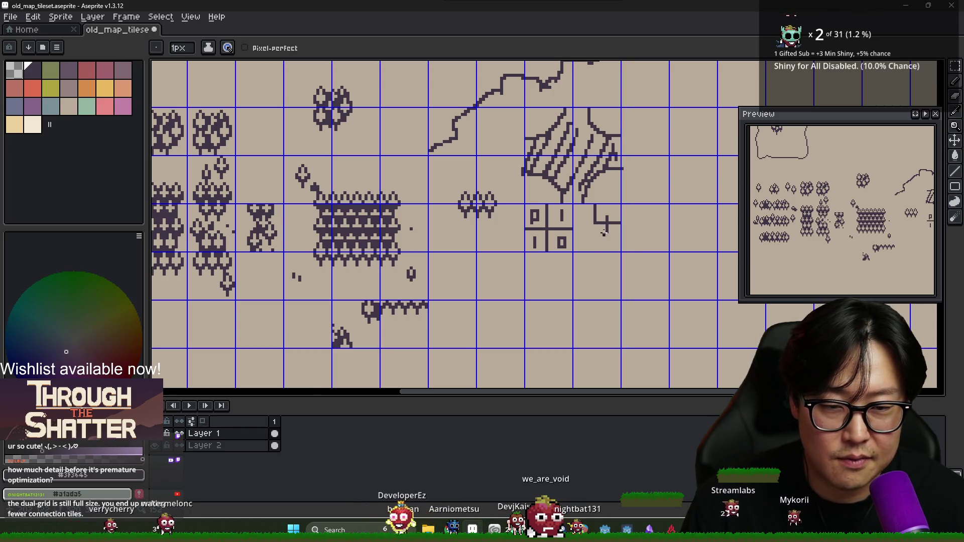
{"action": "key", "text": "ctrl+z"}
{"action": "left_click_drag", "start_coordinate": [588, 214], "coordinate": [617, 211]}
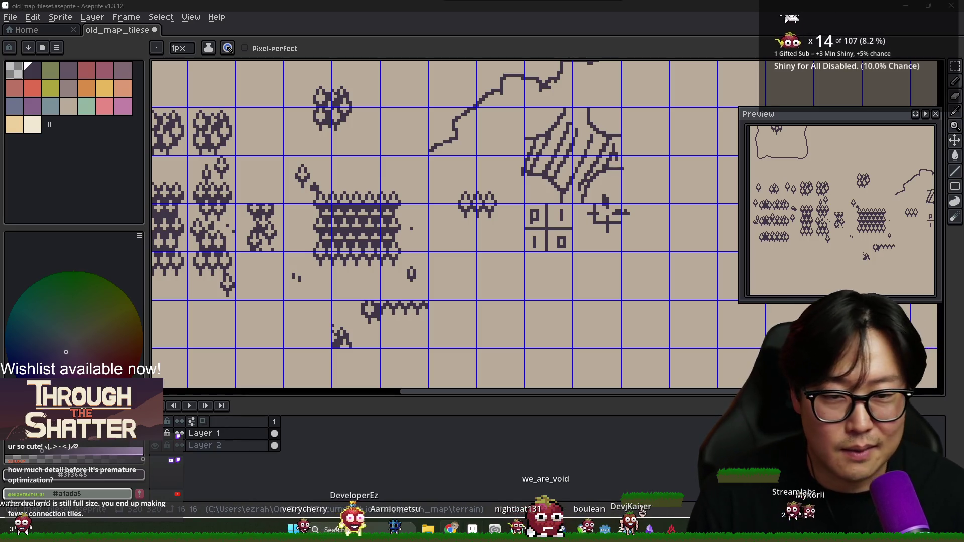
{"action": "scroll", "coordinate": [616, 244], "scroll_direction": "down", "scroll_amount": 5}
{"action": "scroll", "coordinate": [597, 231], "scroll_direction": "up", "scroll_amount": 4}
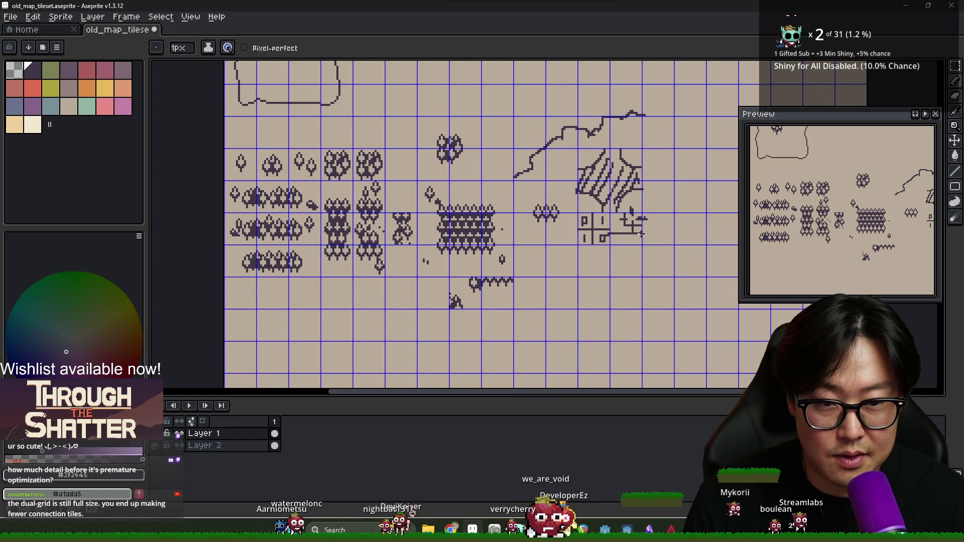
Erase the window-like doodle and both segments of the coastline line.
{"action": "key", "text": "m"}
{"action": "left_click_drag", "start_coordinate": [576, 211], "coordinate": [642, 247]}
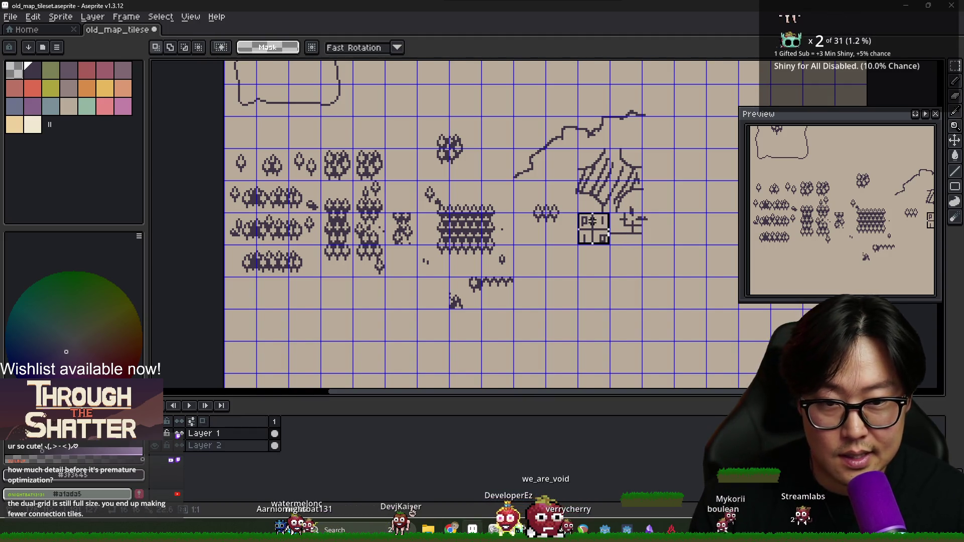
{"action": "key", "text": "Delete"}
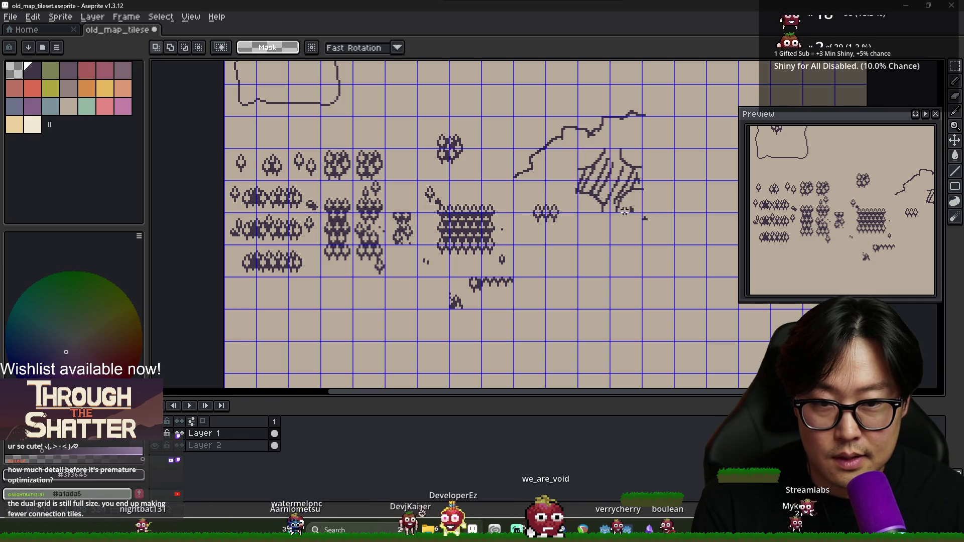
{"action": "left_click_drag", "start_coordinate": [577, 147], "coordinate": [644, 214]}
{"action": "left_click", "coordinate": [598, 190]}
{"action": "left_click_drag", "start_coordinate": [508, 185], "coordinate": [551, 110]}
{"action": "key", "text": "Delete"}
{"action": "left_click_drag", "start_coordinate": [549, 146], "coordinate": [609, 119]}
{"action": "key", "text": "Delete"}
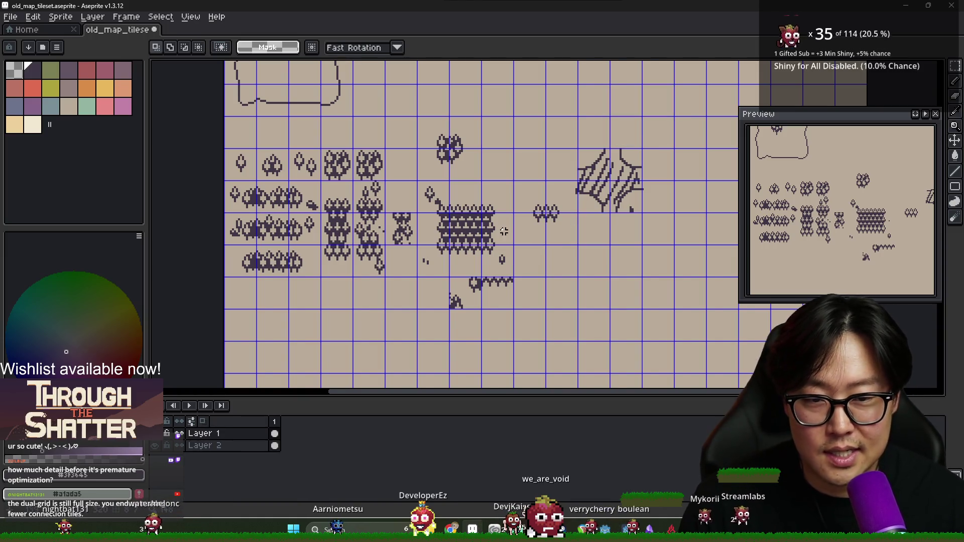
Paste the scalloped edge piece below the hatched land, nudging it up slightly.
{"action": "scroll", "coordinate": [504, 231], "scroll_direction": "up", "scroll_amount": 1}
{"action": "scroll", "coordinate": [616, 216], "scroll_direction": "right", "scroll_amount": 1}
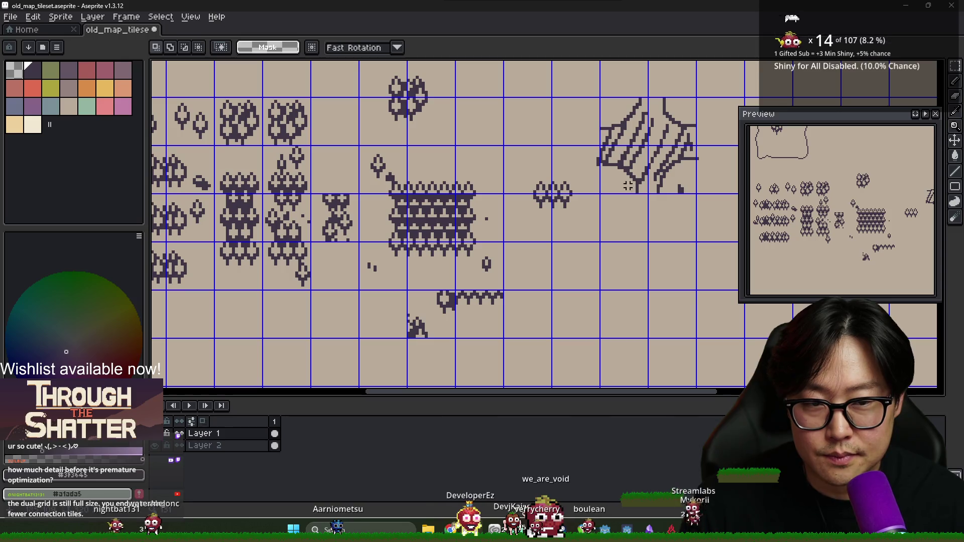
{"action": "scroll", "coordinate": [505, 234], "scroll_direction": "down", "scroll_amount": 5}
{"action": "scroll", "coordinate": [505, 234], "scroll_direction": "up", "scroll_amount": 4}
{"action": "scroll", "coordinate": [558, 206], "scroll_direction": "right", "scroll_amount": 1}
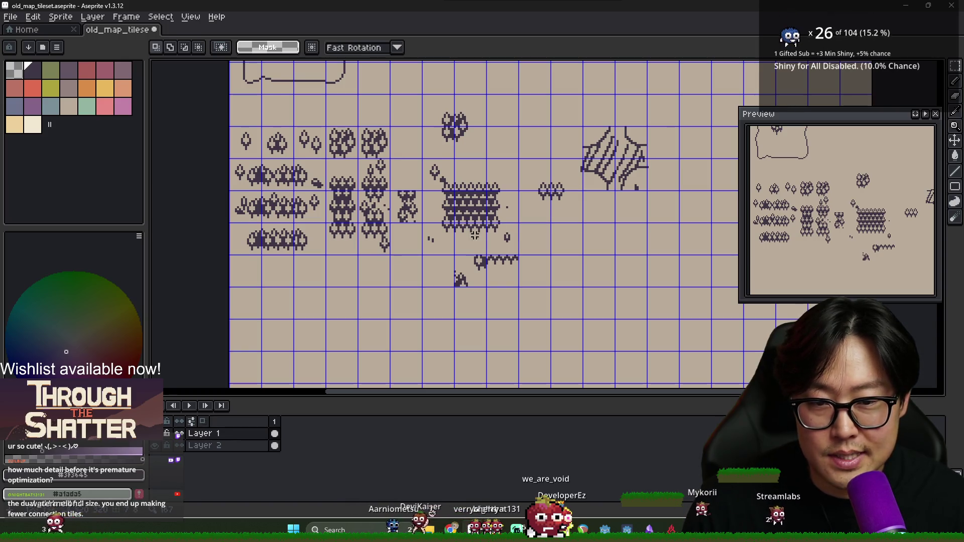
{"action": "key", "text": "ctrl+v"}
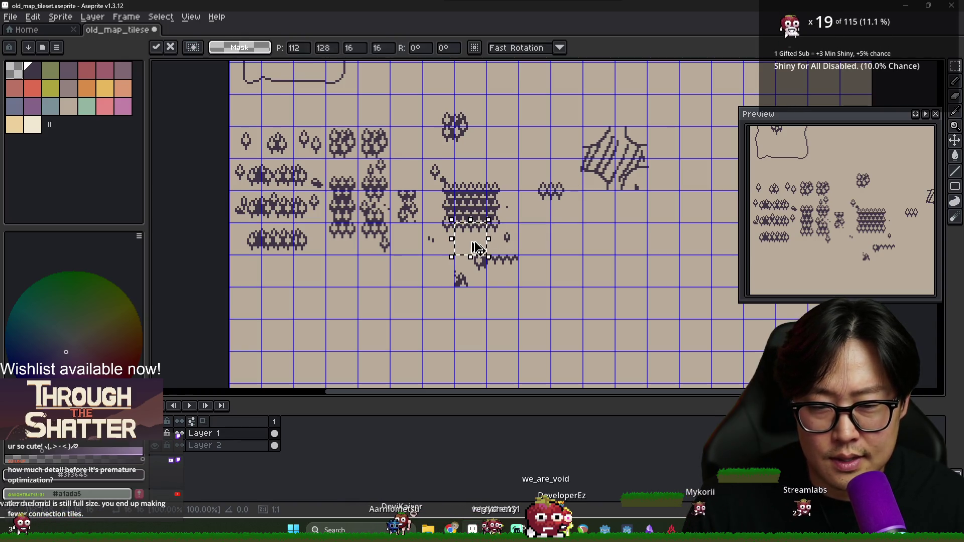
{"action": "left_click_drag", "start_coordinate": [473, 248], "coordinate": [618, 215]}
{"action": "scroll", "coordinate": [608, 211], "scroll_direction": "up", "scroll_amount": 2}
{"action": "key", "text": "Up"}
{"action": "key", "text": "Up"}
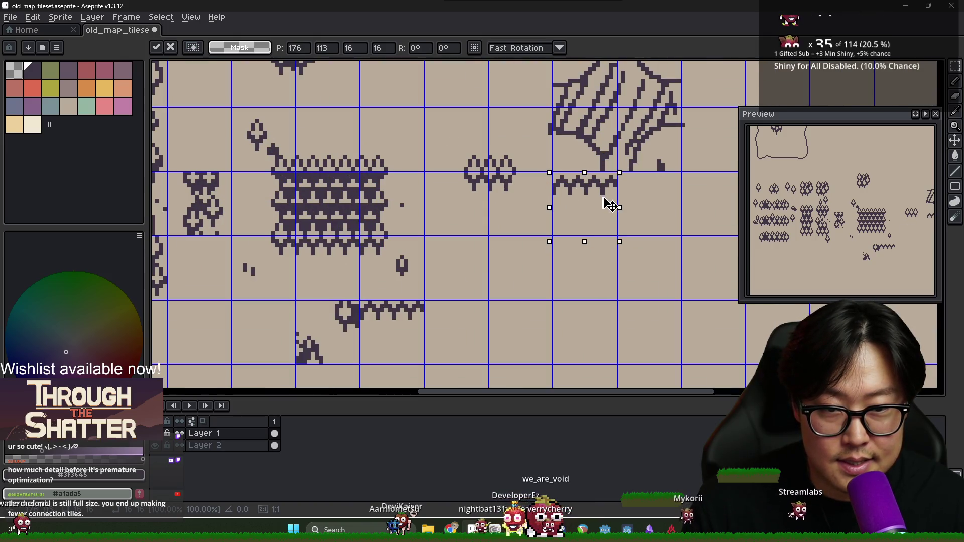
{"action": "key", "text": "Return"}
{"action": "scroll", "coordinate": [607, 210], "scroll_direction": "down", "scroll_amount": 2}
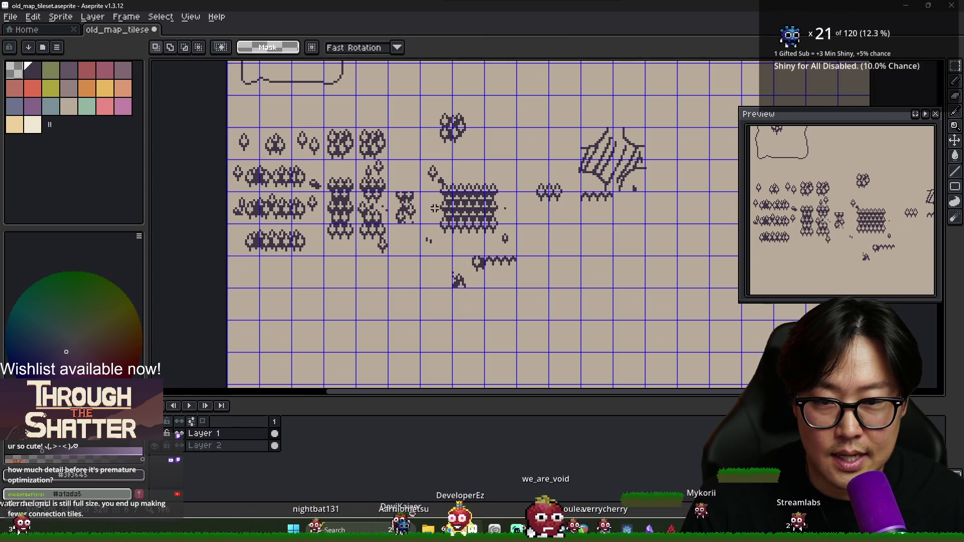
Paste a second edge piece, nudge it into place, then shift it one tile left.
{"action": "key", "text": "ctrl+v"}
{"action": "left_click_drag", "start_coordinate": [473, 248], "coordinate": [605, 213]}
{"action": "key", "text": "Right"}
{"action": "key", "text": "Right"}
{"action": "key", "text": "Down"}
{"action": "key", "text": "Down"}
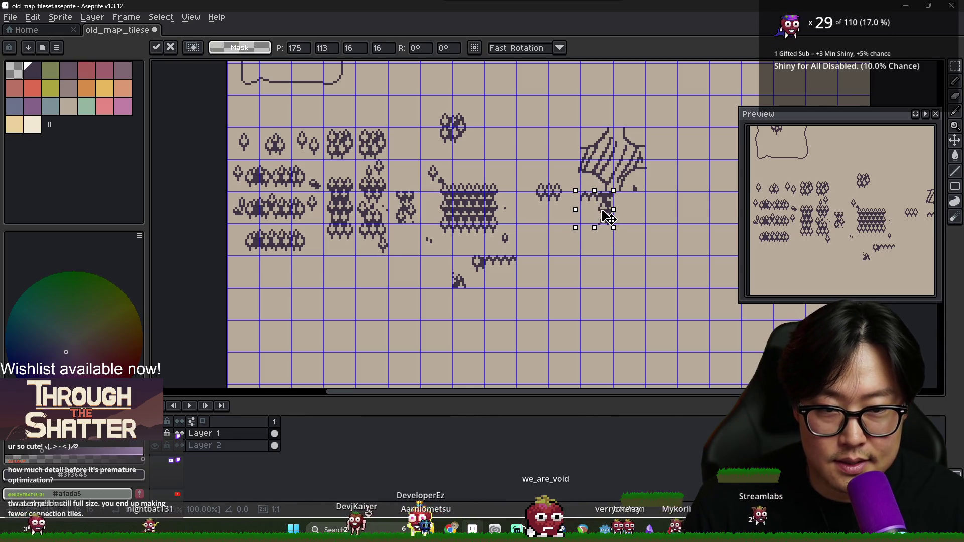
{"action": "scroll", "coordinate": [601, 213], "scroll_direction": "up", "scroll_amount": 2}
{"action": "key", "text": "Return"}
{"action": "scroll", "coordinate": [599, 213], "scroll_direction": "up", "scroll_amount": 2}
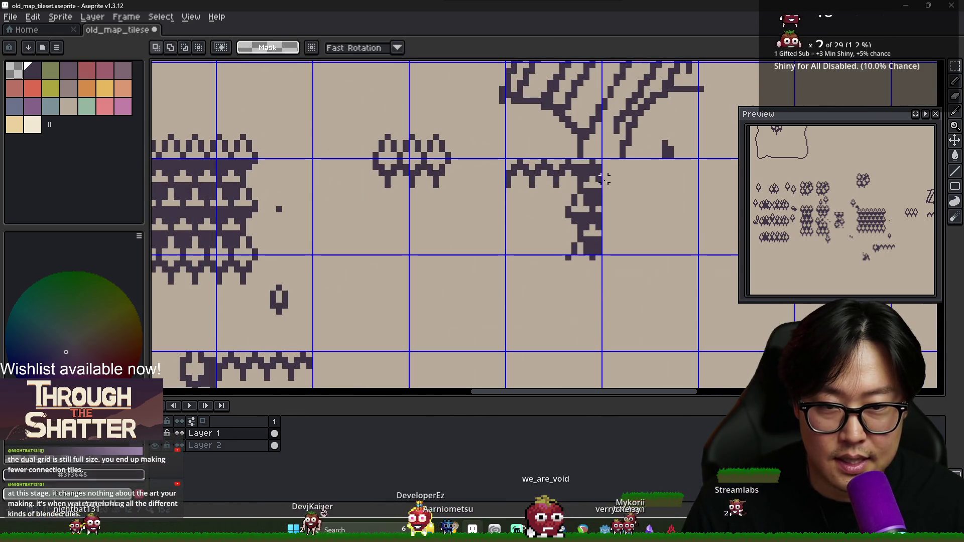
{"action": "scroll", "coordinate": [608, 190], "scroll_direction": "down", "scroll_amount": 2}
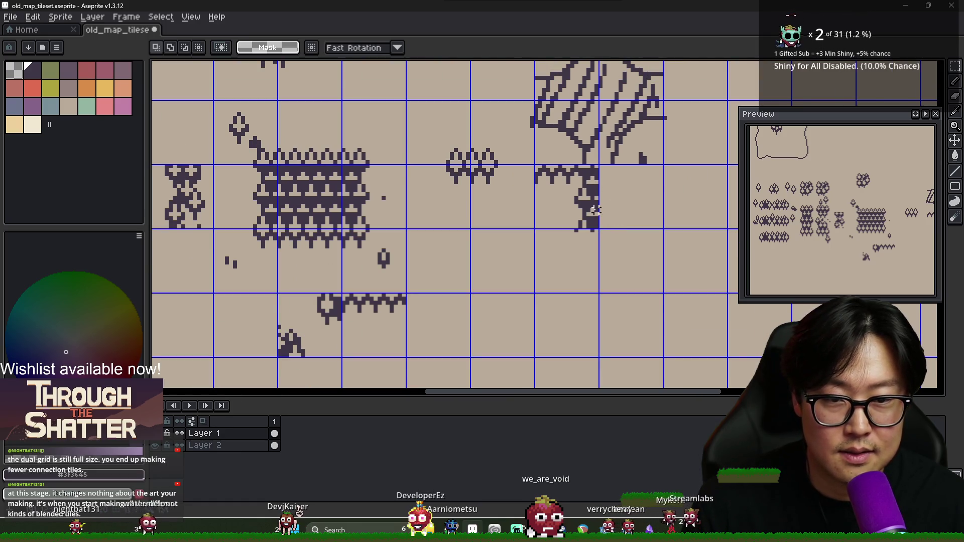
{"action": "left_click_drag", "start_coordinate": [597, 210], "coordinate": [265, 215]}
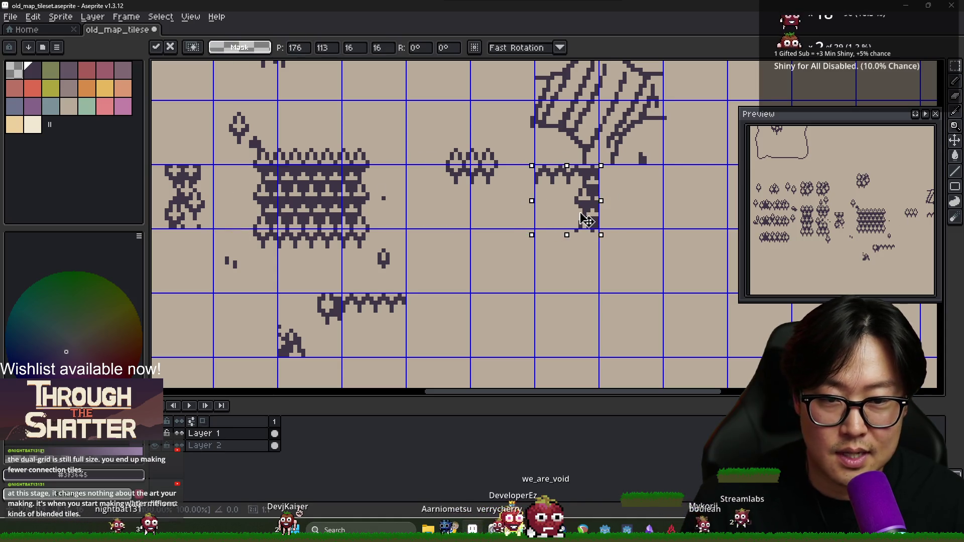
{"action": "left_click", "coordinate": [661, 217]}
{"action": "scroll", "coordinate": [661, 217], "scroll_direction": "down", "scroll_amount": 1}
{"action": "scroll", "coordinate": [635, 220], "scroll_direction": "down", "scroll_amount": 2}
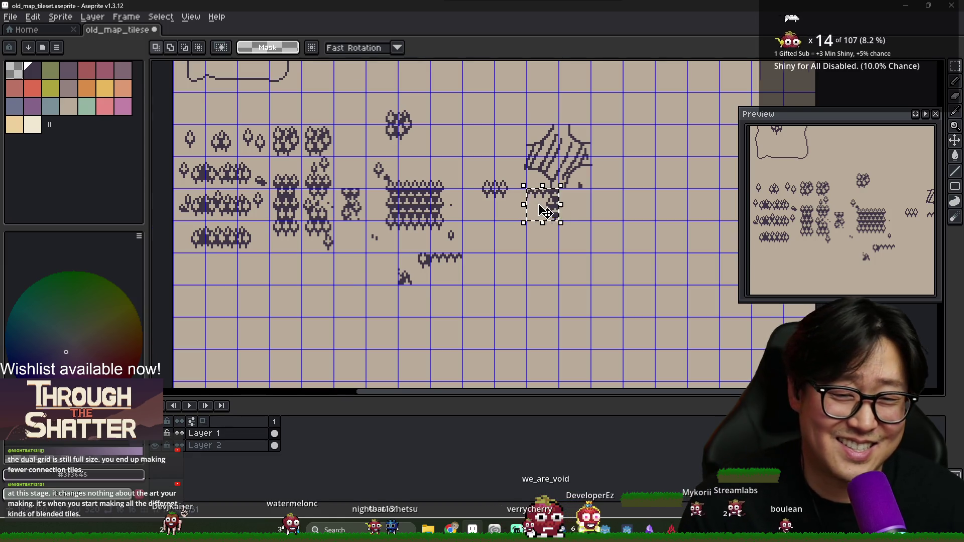
{"action": "scroll", "coordinate": [544, 211], "scroll_direction": "up", "scroll_amount": 4}
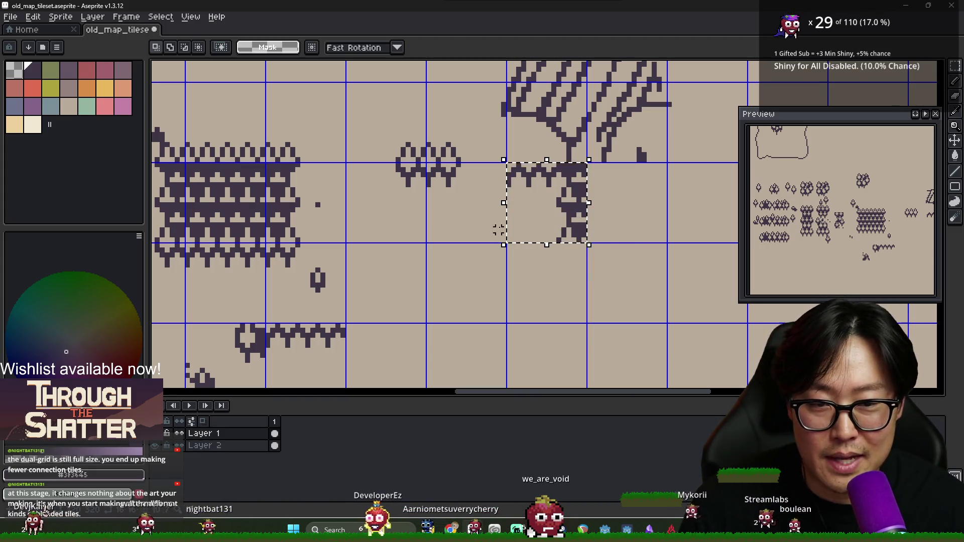
Move a trunk tile to a new cell and drop it into place.
{"action": "left_click_drag", "start_coordinate": [252, 219], "coordinate": [347, 166]}
{"action": "scroll", "coordinate": [251, 201], "scroll_direction": "down", "scroll_amount": 4}
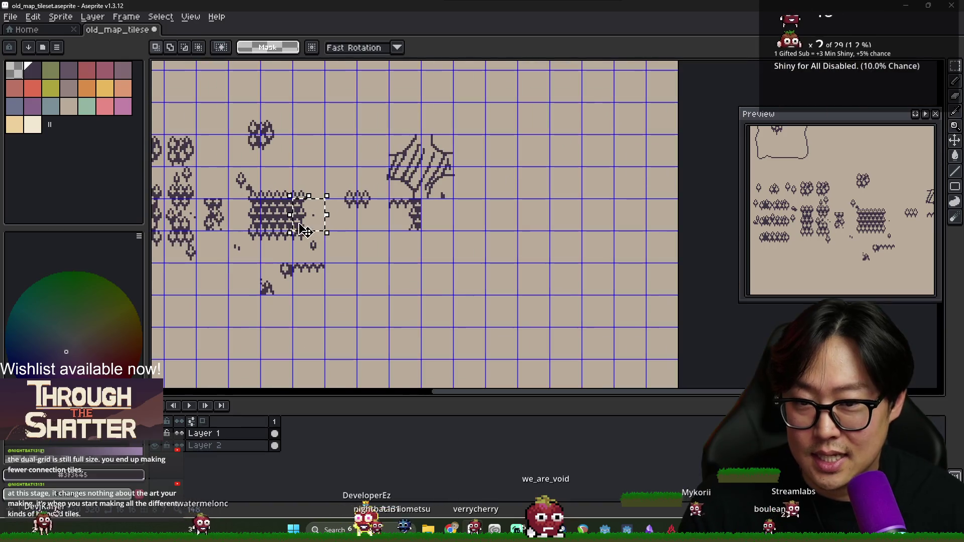
{"action": "left_click_drag", "start_coordinate": [356, 230], "coordinate": [491, 234]}
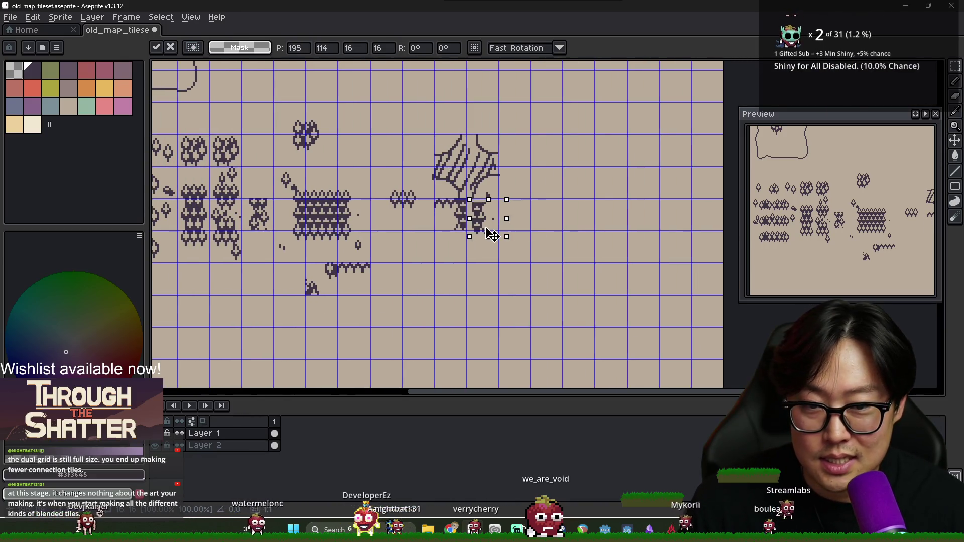
{"action": "scroll", "coordinate": [489, 231], "scroll_direction": "up", "scroll_amount": 3}
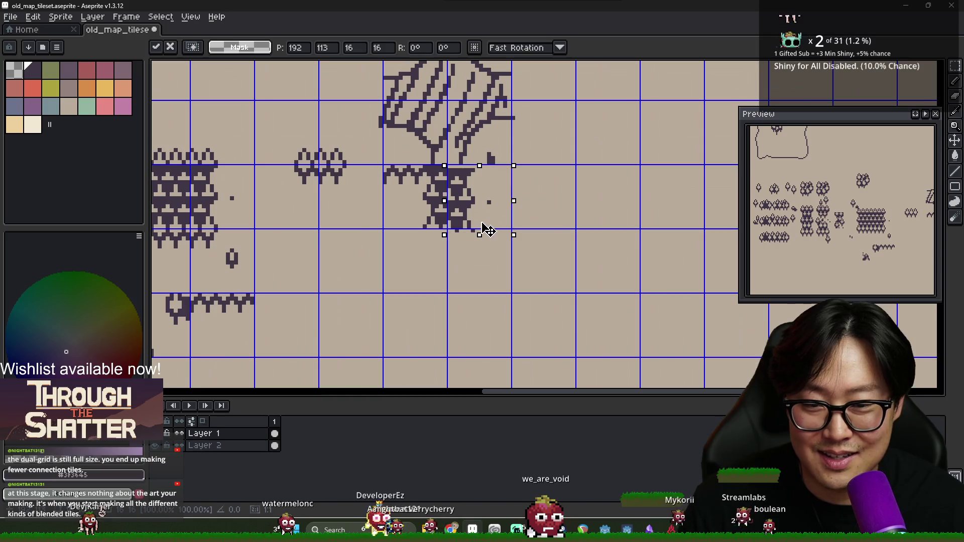
{"action": "key", "text": "ctrl+d"}
{"action": "scroll", "coordinate": [200, 213], "scroll_direction": "down", "scroll_amount": 1}
{"action": "scroll", "coordinate": [399, 195], "scroll_direction": "left", "scroll_amount": 2}
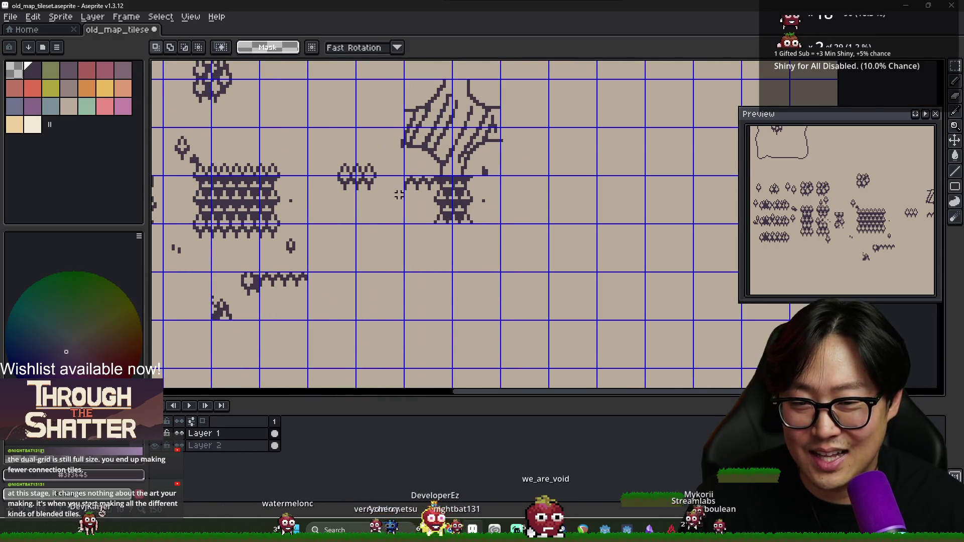
{"action": "left_click_drag", "start_coordinate": [454, 178], "coordinate": [500, 221]}
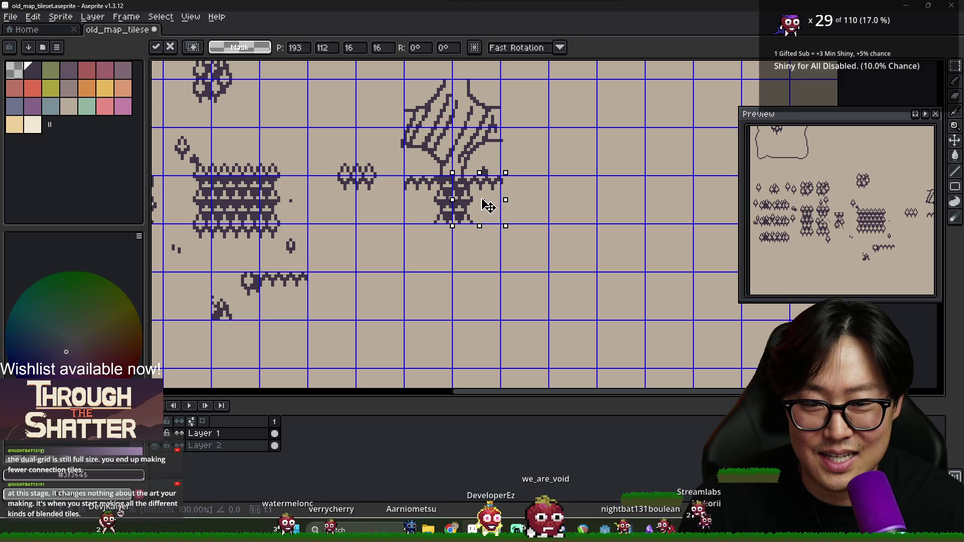
{"action": "key", "text": "ctrl+d"}
Paste the removed two-tile trunk piece back one tile lower and commit it.
{"action": "scroll", "coordinate": [488, 216], "scroll_direction": "down", "scroll_amount": 1}
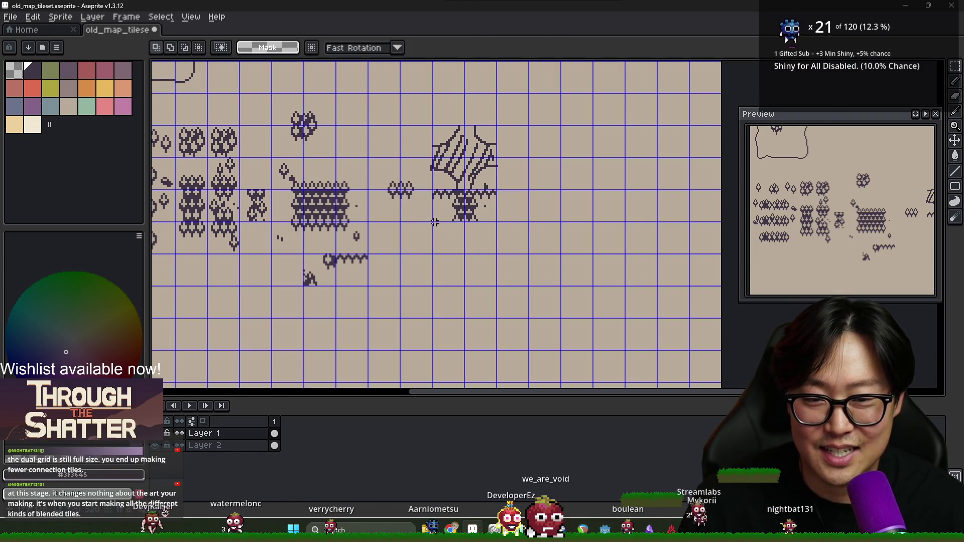
{"action": "scroll", "coordinate": [435, 222], "scroll_direction": "up", "scroll_amount": 4}
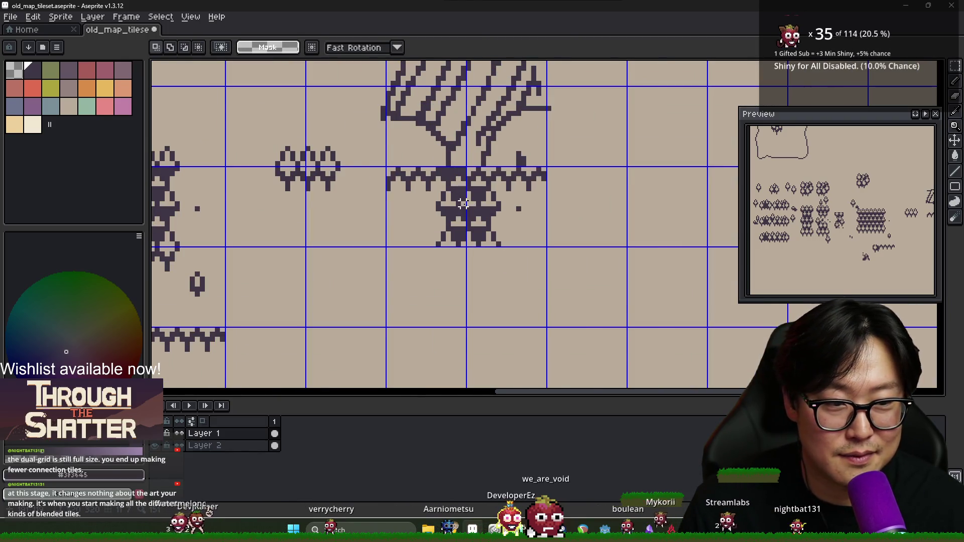
{"action": "scroll", "coordinate": [463, 203], "scroll_direction": "down", "scroll_amount": 1}
{"action": "scroll", "coordinate": [444, 204], "scroll_direction": "down", "scroll_amount": 1}
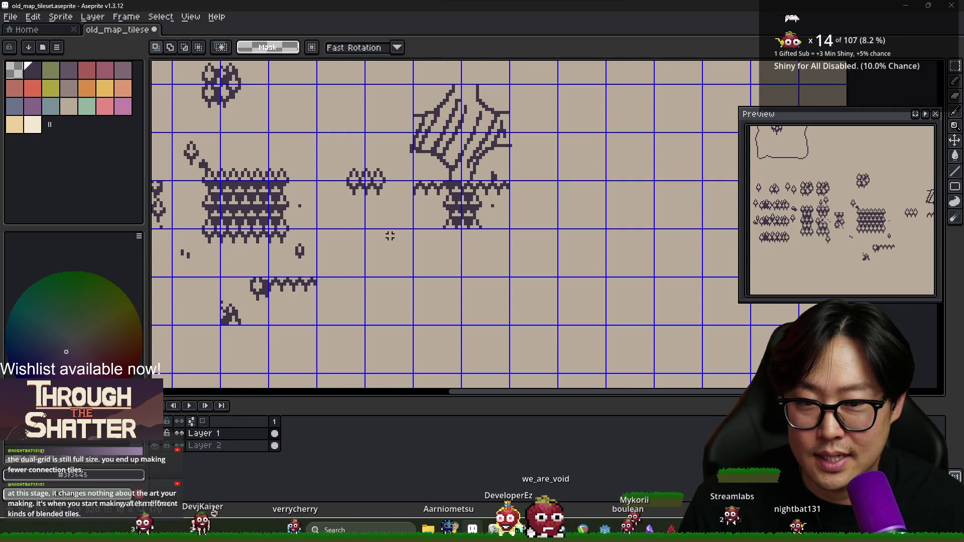
{"action": "key", "text": "ctrl+z"}
{"action": "key", "text": "ctrl+z"}
{"action": "key", "text": "ctrl+y"}
{"action": "key", "text": "ctrl+z"}
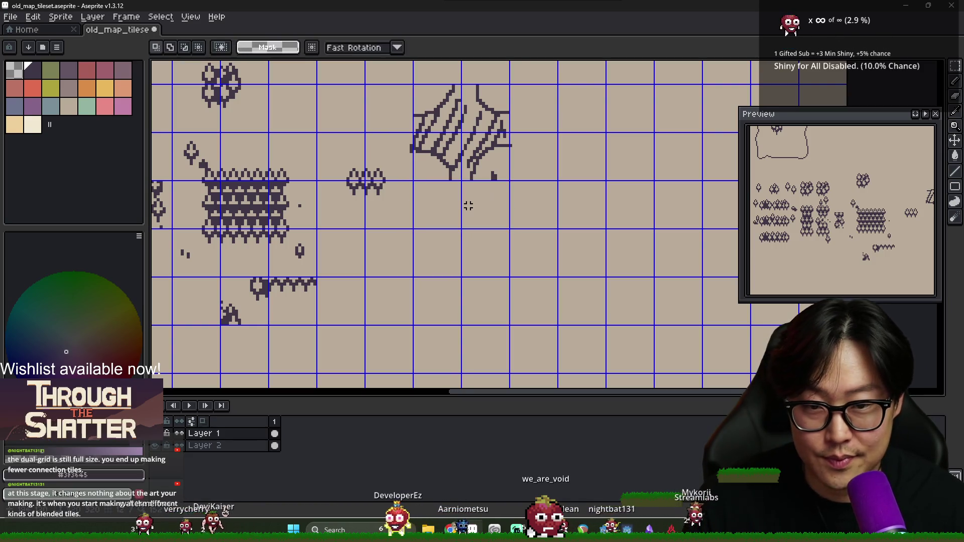
{"action": "key", "text": "ctrl+v"}
{"action": "left_click_drag", "start_coordinate": [468, 206], "coordinate": [471, 255]}
{"action": "scroll", "coordinate": [472, 257], "scroll_direction": "up", "scroll_amount": 1}
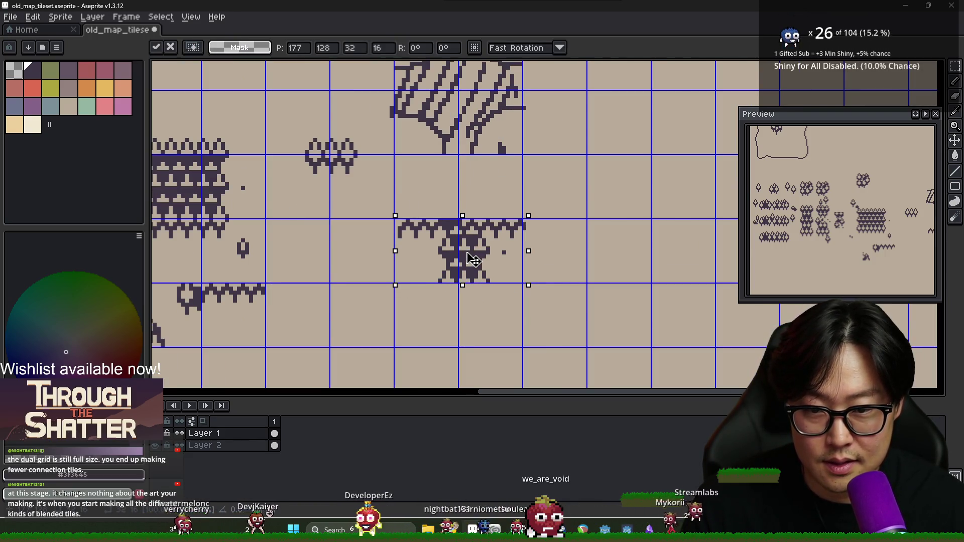
{"action": "key", "text": "Return"}
{"action": "scroll", "coordinate": [401, 251], "scroll_direction": "down", "scroll_amount": 1}
{"action": "scroll", "coordinate": [480, 254], "scroll_direction": "up", "scroll_amount": 1}
Try shifting the tile beside the trunk, then undo it back to its earlier shape.
{"action": "key", "text": "b"}
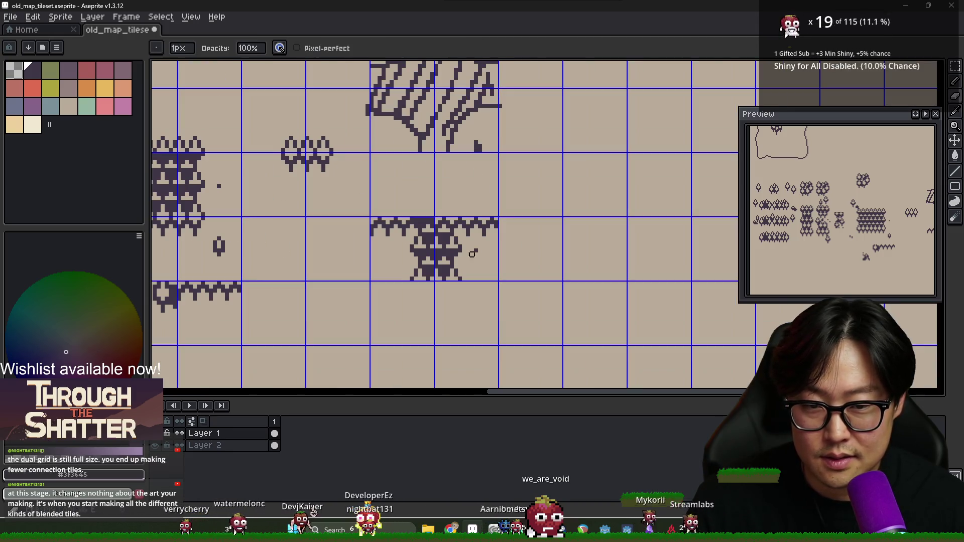
{"action": "scroll", "coordinate": [476, 250], "scroll_direction": "down", "scroll_amount": 3}
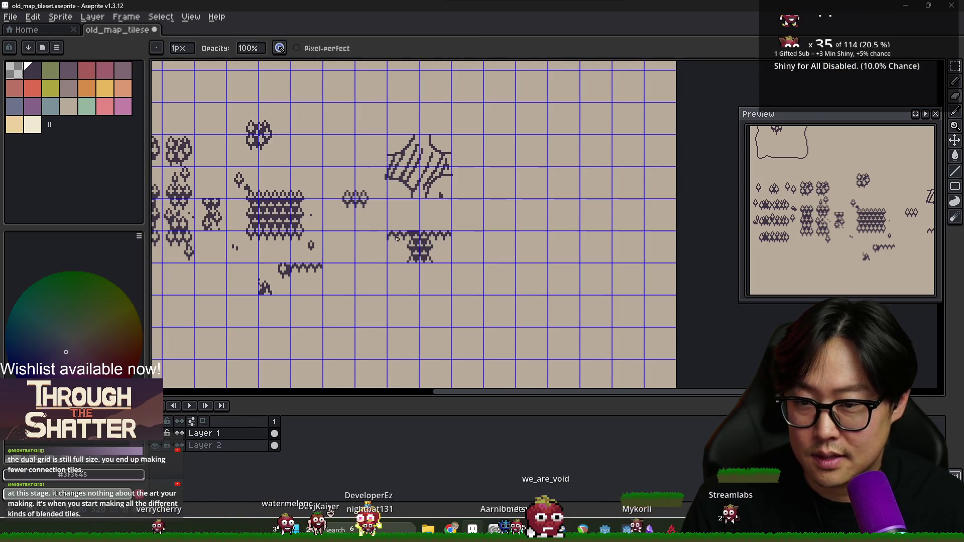
{"action": "scroll", "coordinate": [397, 239], "scroll_direction": "down", "scroll_amount": 1}
{"action": "scroll", "coordinate": [263, 196], "scroll_direction": "up", "scroll_amount": 3}
{"action": "scroll", "coordinate": [217, 171], "scroll_direction": "down", "scroll_amount": 1}
{"action": "scroll", "coordinate": [233, 160], "scroll_direction": "up", "scroll_amount": 1}
{"action": "key", "text": "m"}
{"action": "mouse_move", "coordinate": [203, 135]}
{"action": "left_mouse_down"}
{"action": "mouse_move", "coordinate": [248, 179]}
{"action": "mouse_move", "coordinate": [430, 213]}
{"action": "left_mouse_up"}
{"action": "scroll", "coordinate": [431, 213], "scroll_direction": "up", "scroll_amount": 1}
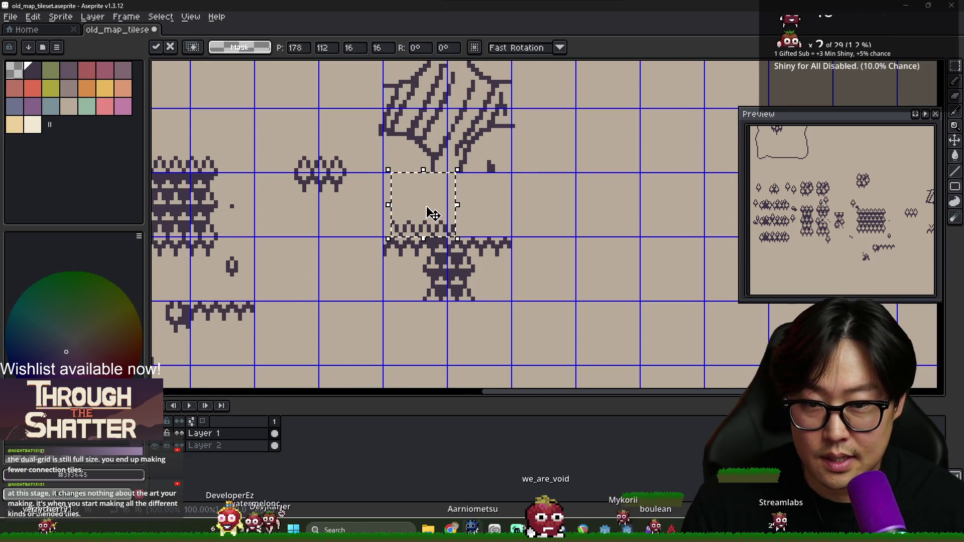
{"action": "scroll", "coordinate": [430, 213], "scroll_direction": "down", "scroll_amount": 1}
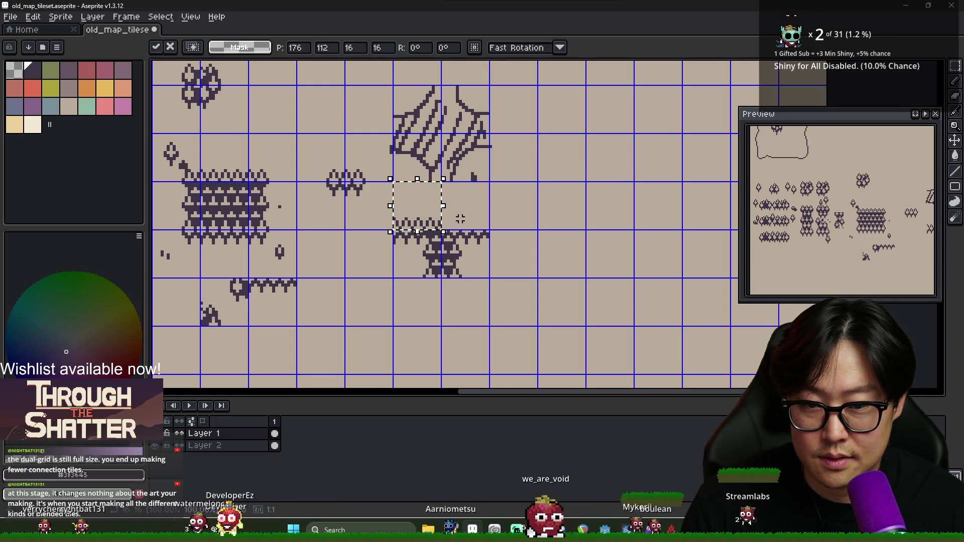
{"action": "key", "text": "ctrl+z"}
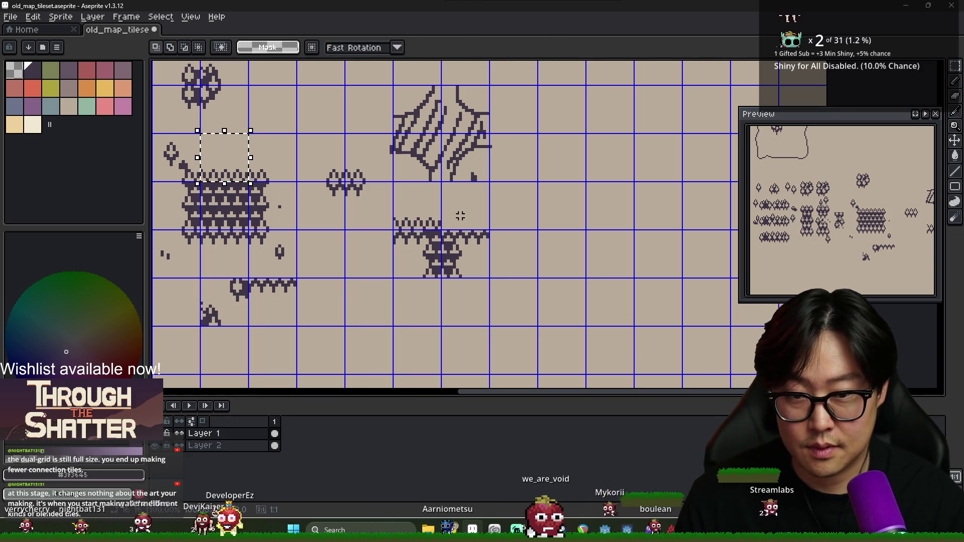
{"action": "key", "text": "ctrl+z"}
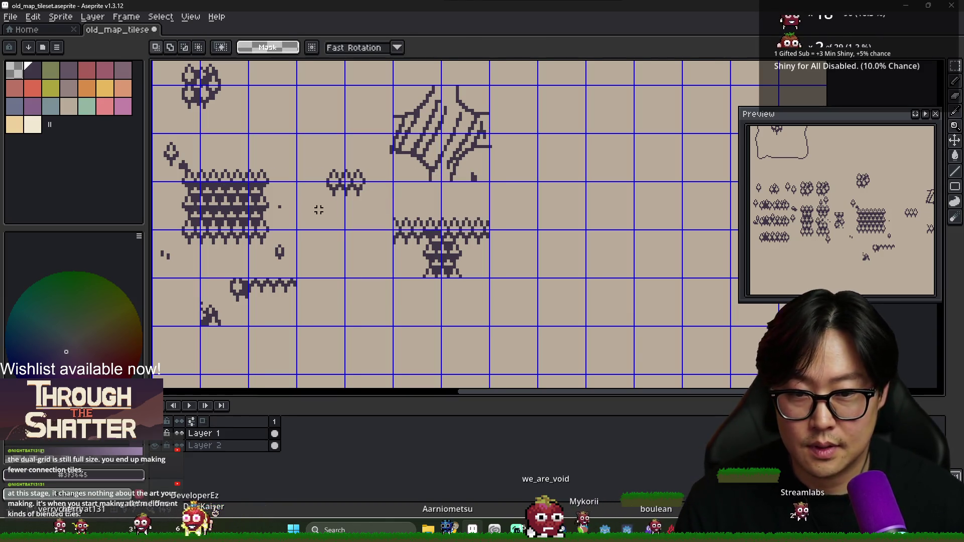
Nudge the trunk piece sideways into position under the canopy and set it there.
{"action": "key", "text": "shift+Right"}
{"action": "key", "text": "shift+Right"}
{"action": "key", "text": "shift+Right"}
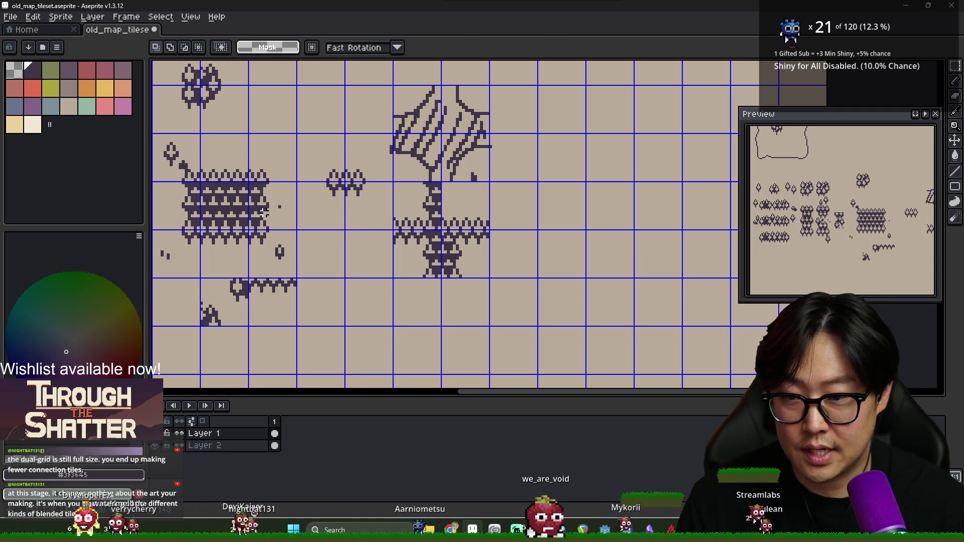
{"action": "key", "text": "shift+Left"}
{"action": "key", "text": "shift+Left"}
{"action": "key", "text": "shift+Right"}
{"action": "key", "text": "shift+Right"}
{"action": "key", "text": "shift+Right"}
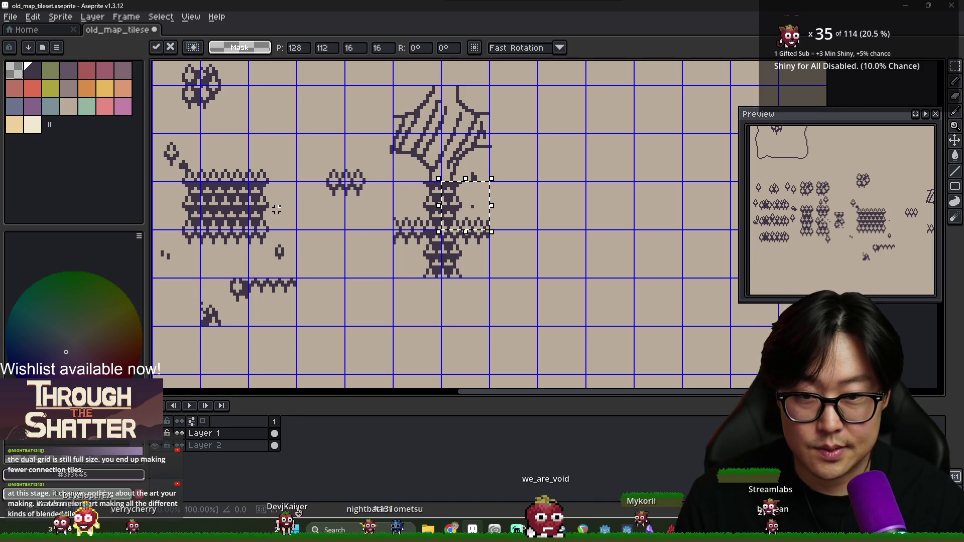
{"action": "key", "text": "ctrl+d"}
{"action": "scroll", "coordinate": [415, 241], "scroll_direction": "down", "scroll_amount": 2}
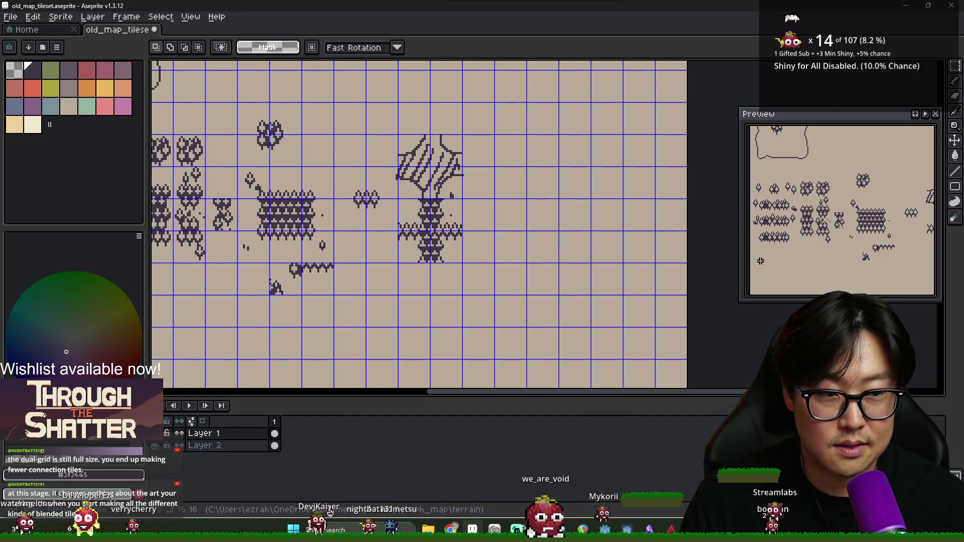
Sample the dark colour and add one dark pixel just left of the tree's central trunk.
{"action": "left_click_drag", "start_coordinate": [761, 261], "coordinate": [790, 246]}
{"action": "scroll", "coordinate": [468, 221], "scroll_direction": "up", "scroll_amount": 6}
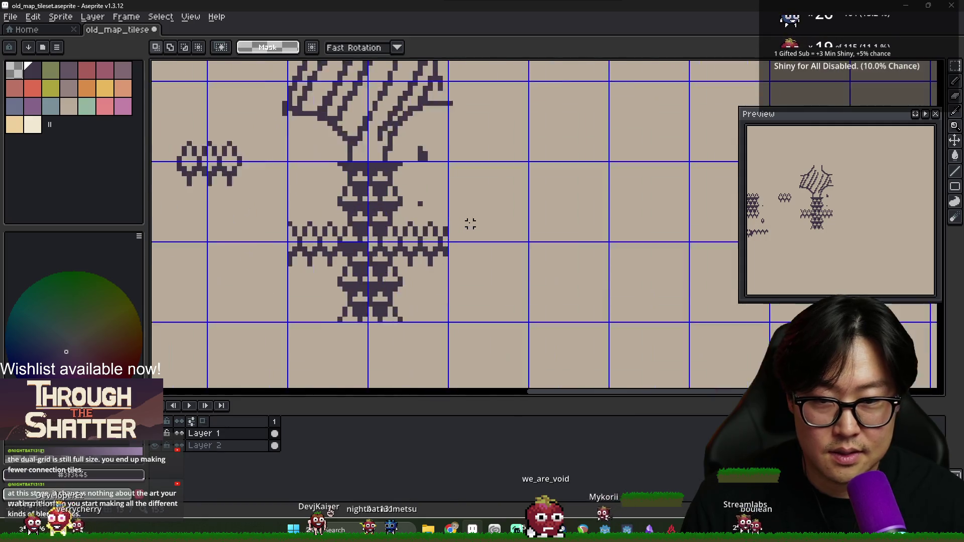
{"action": "key", "text": "i"}
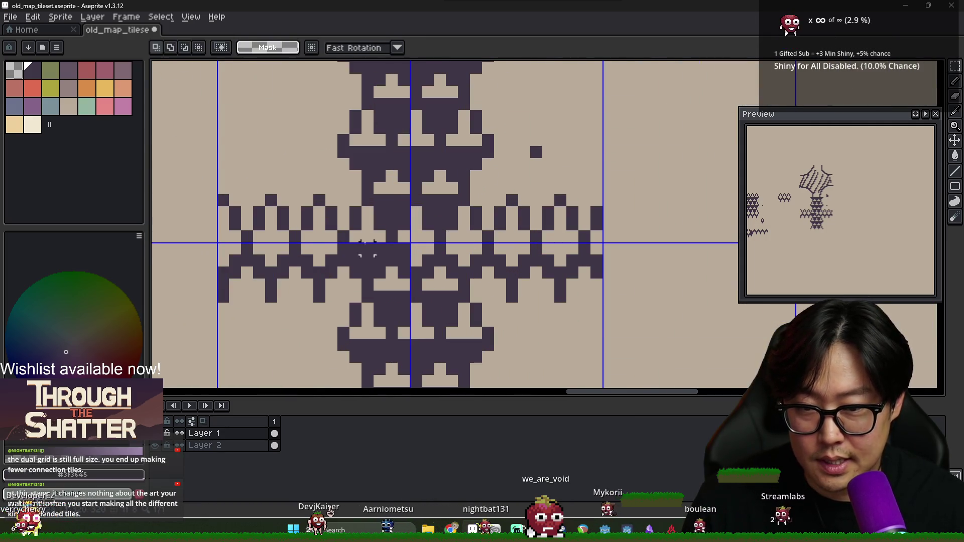
{"action": "scroll", "coordinate": [370, 258], "scroll_direction": "down", "scroll_amount": 1}
{"action": "key", "text": "b"}
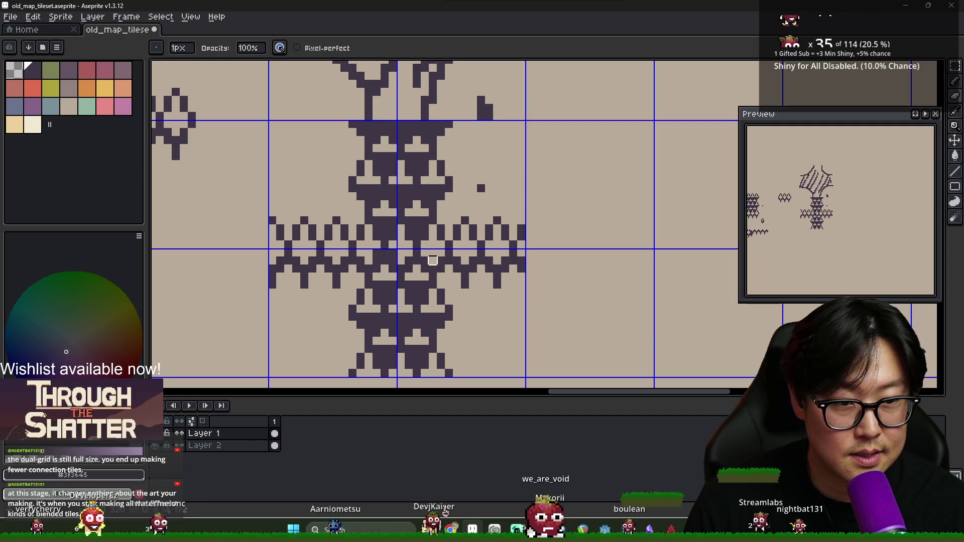
{"action": "key", "text": "i"}
{"action": "key", "text": "e"}
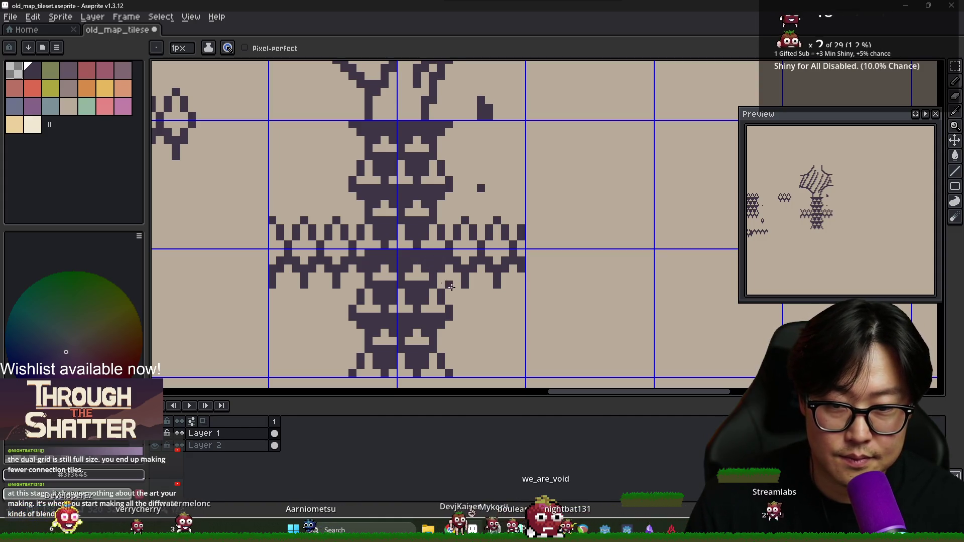
{"action": "scroll", "coordinate": [444, 270], "scroll_direction": "down", "scroll_amount": 1}
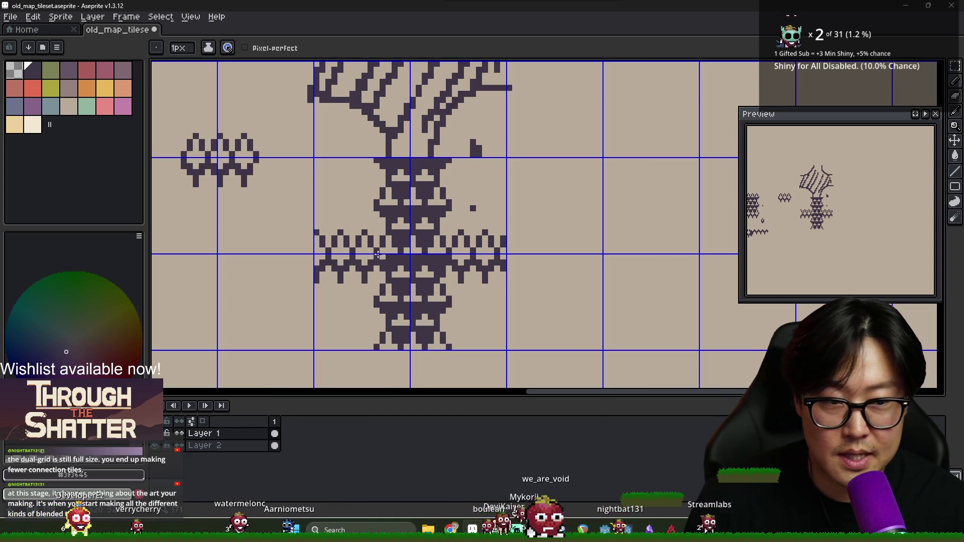
{"action": "scroll", "coordinate": [392, 246], "scroll_direction": "down", "scroll_amount": 1}
{"action": "scroll", "coordinate": [346, 224], "scroll_direction": "up", "scroll_amount": 2}
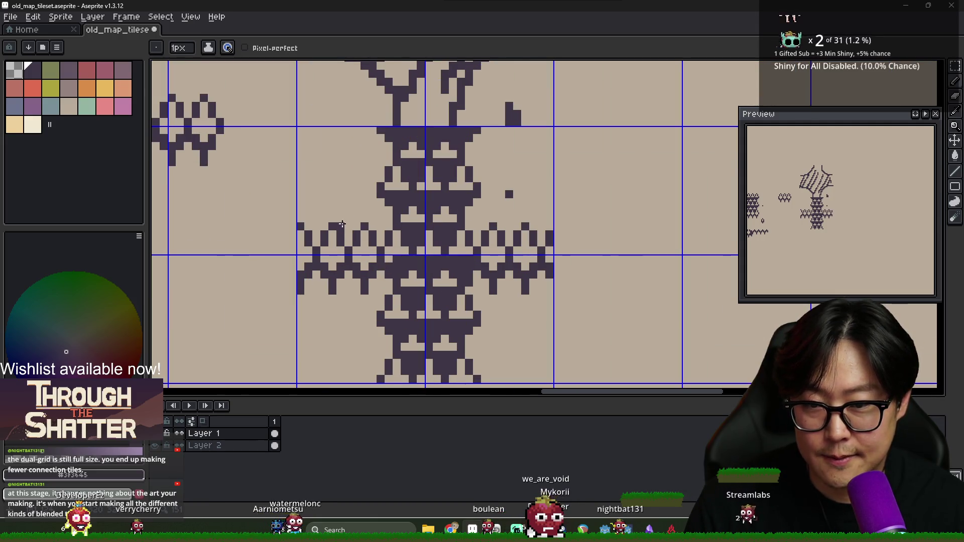
{"action": "scroll", "coordinate": [341, 224], "scroll_direction": "down", "scroll_amount": 4}
{"action": "scroll", "coordinate": [389, 255], "scroll_direction": "down", "scroll_amount": 3}
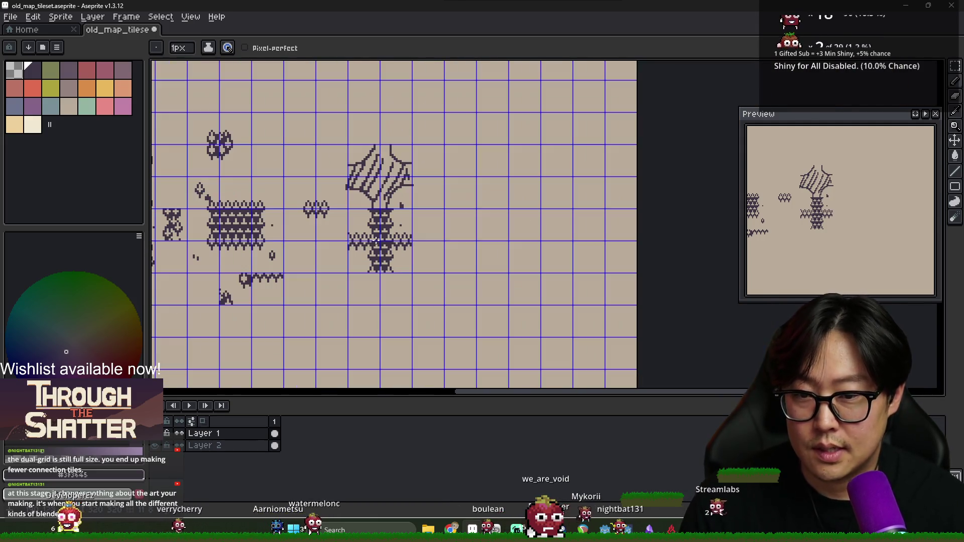
{"action": "scroll", "coordinate": [370, 236], "scroll_direction": "up", "scroll_amount": 7}
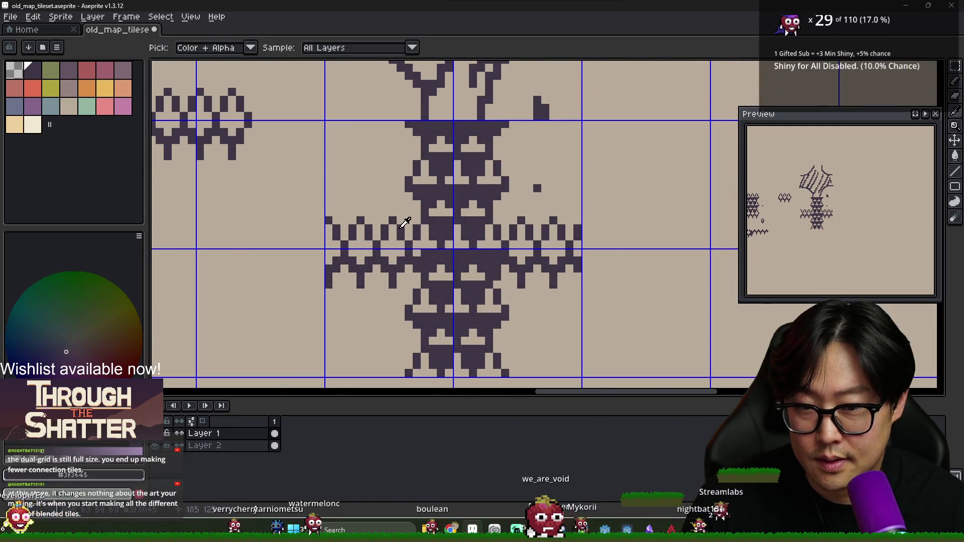
{"action": "left_click", "coordinate": [408, 212]}
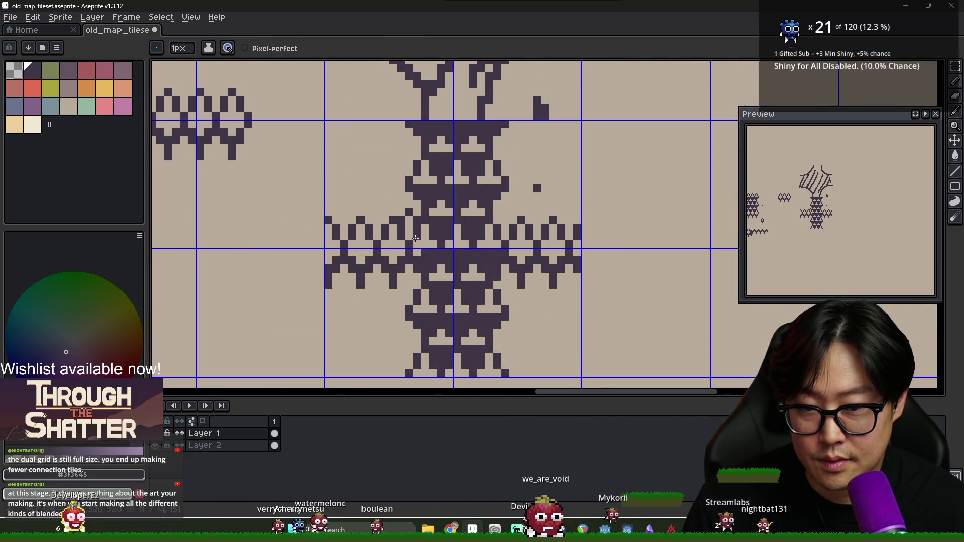